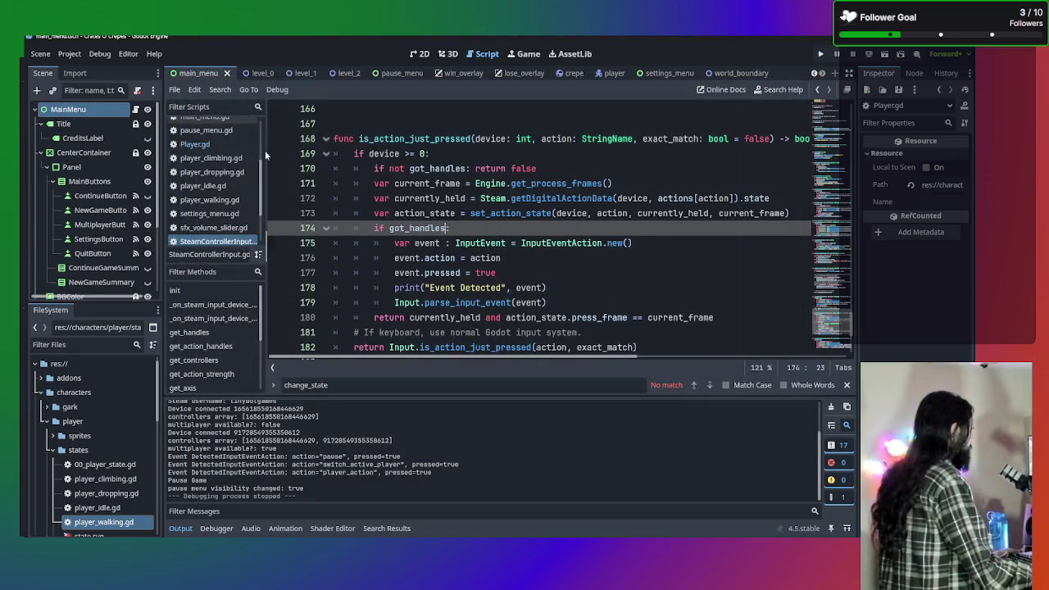
# Comment out the pause check on line 172 of Player.gd's check_for_buttons
pyautogui.click(209, 146)
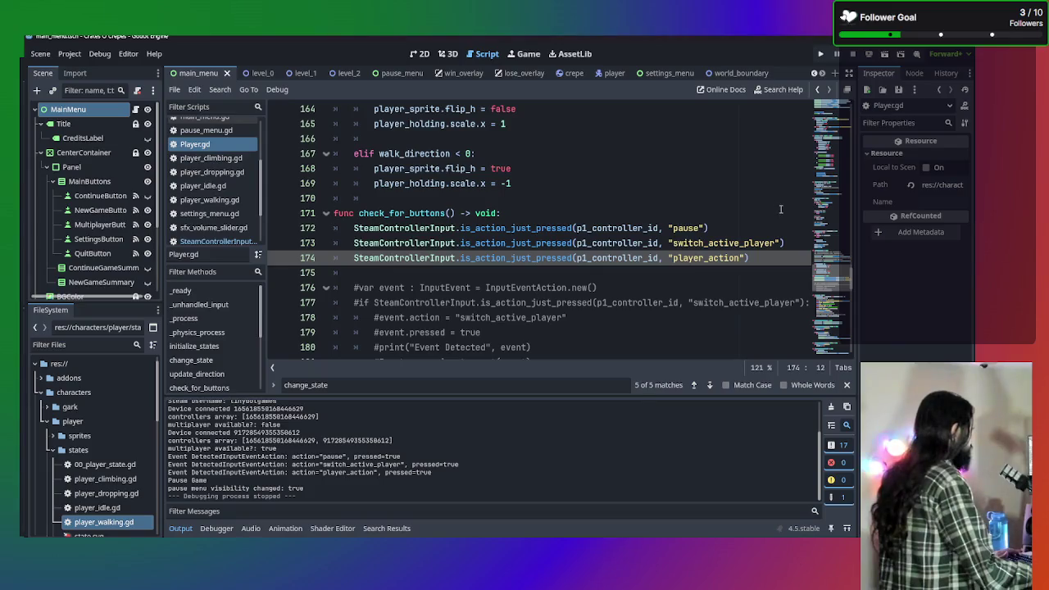
pyautogui.click(762, 227)
pyautogui.hotkey('ctrl', 'k')
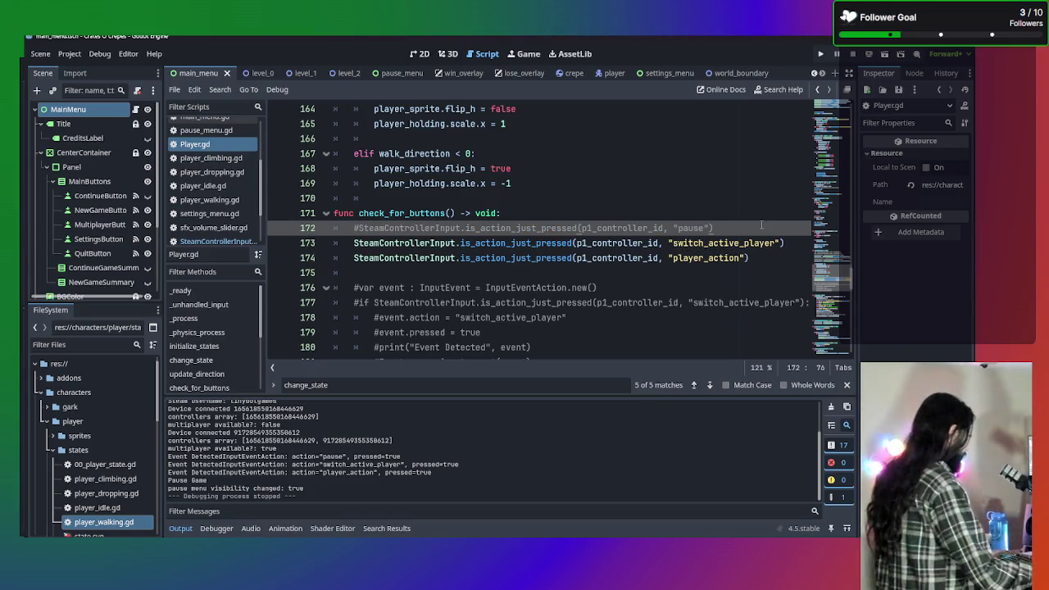
# Test-run the game, start a New Game into the first level, then stop it
pyautogui.press('F5')
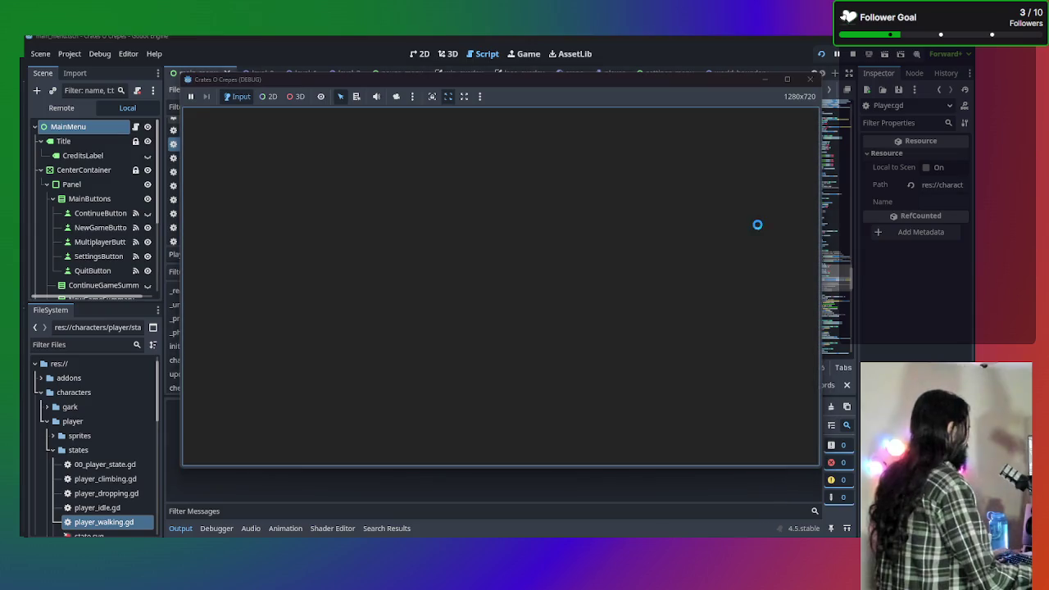
pyautogui.click(554, 272)
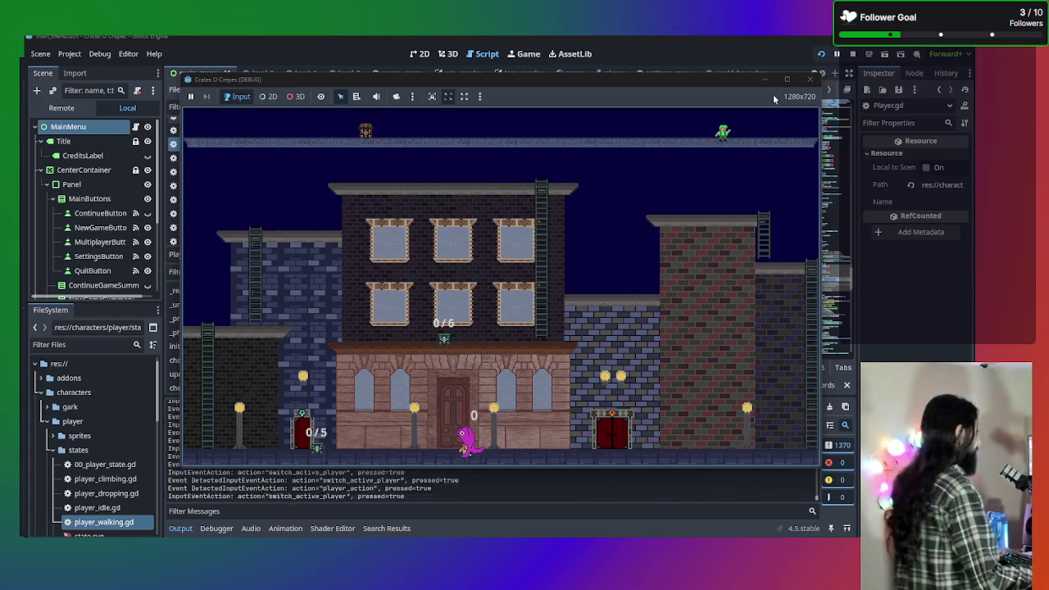
pyautogui.click(810, 79)
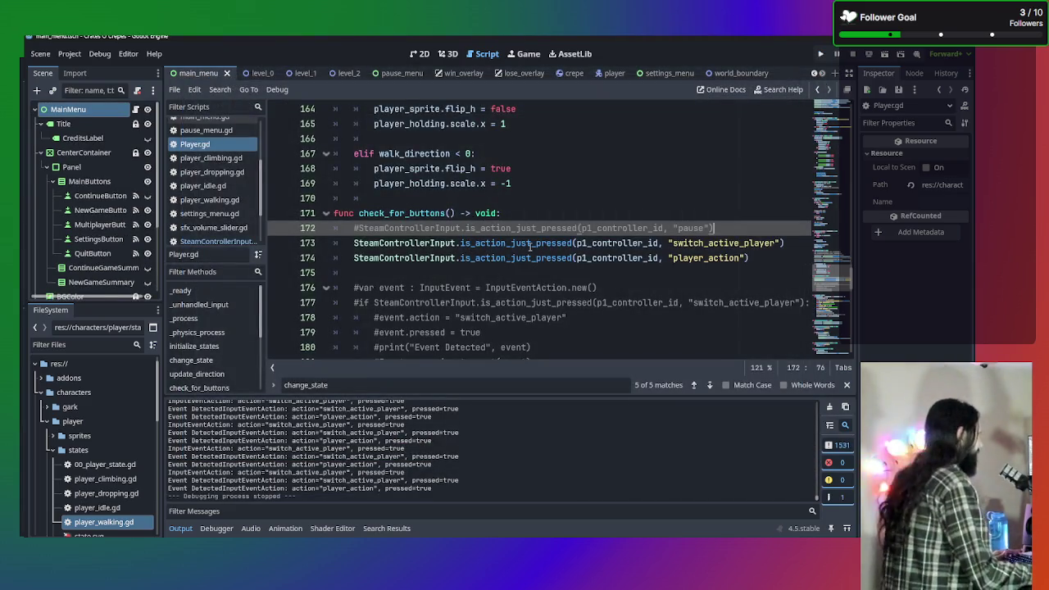
pyautogui.scroll(1, 447, 252)
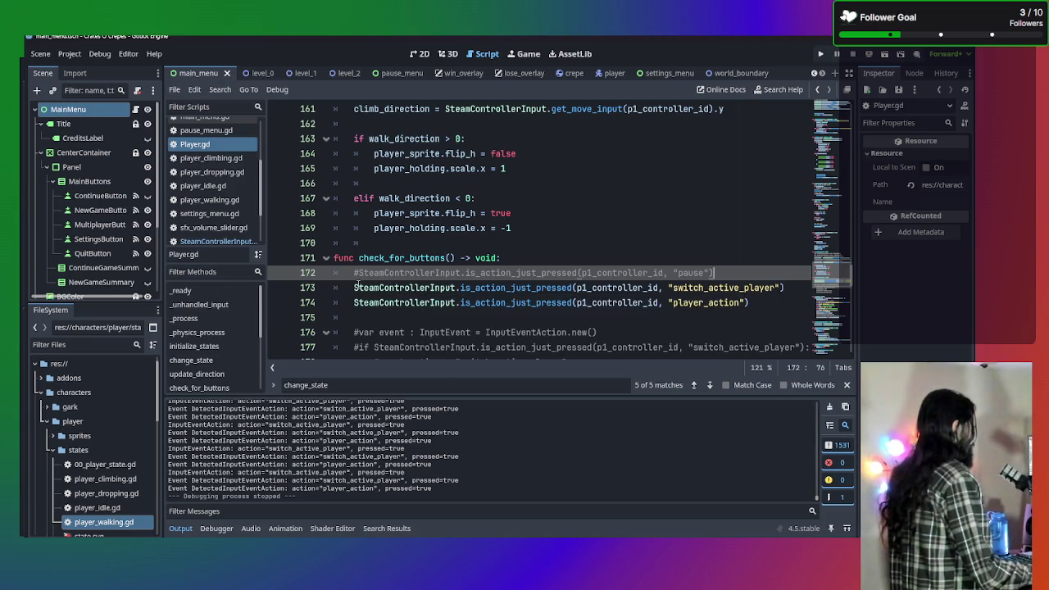
pyautogui.moveTo(356, 287)
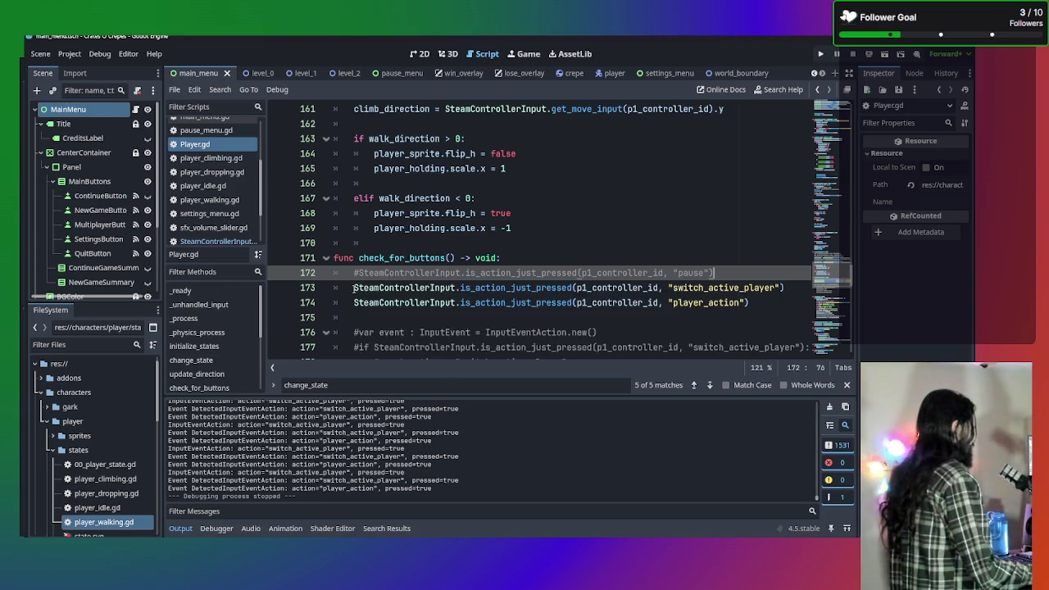
pyautogui.scroll(-2, 725, 234)
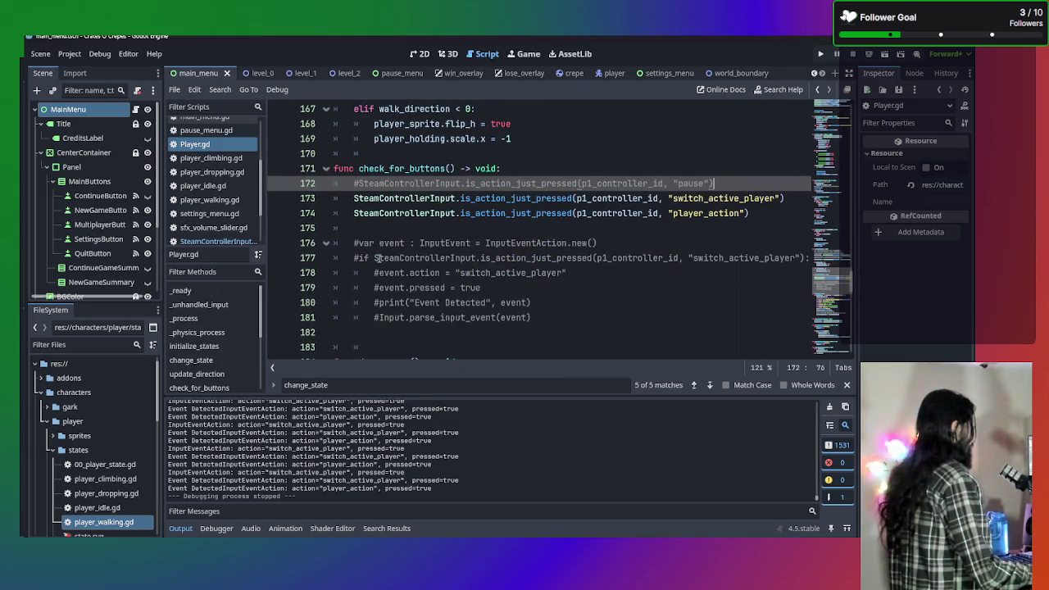
pyautogui.scroll(1, 379, 260)
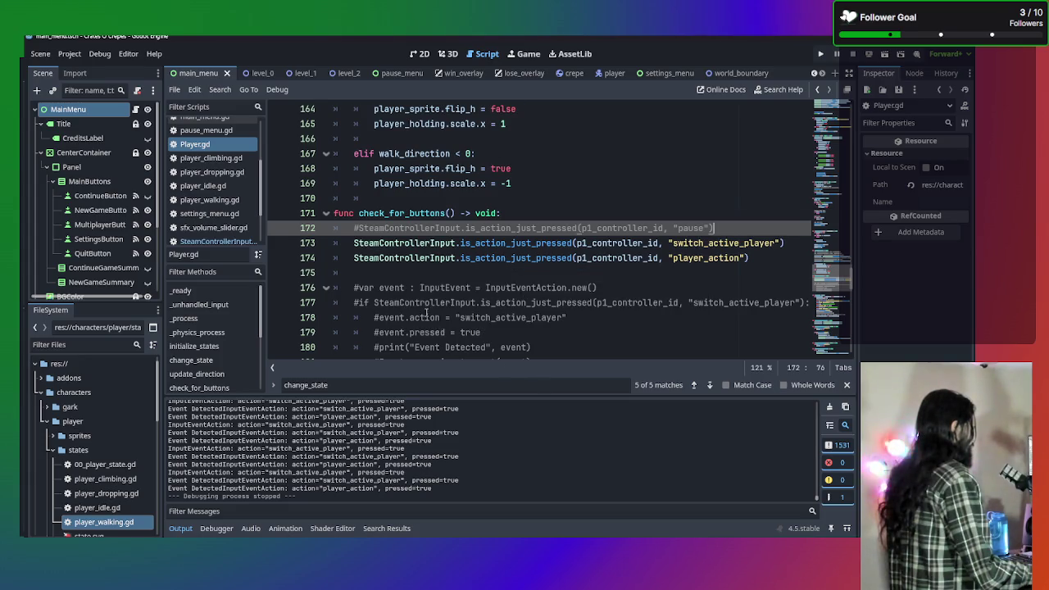
pyautogui.scroll(-1, 431, 285)
pyautogui.scroll(1, 435, 290)
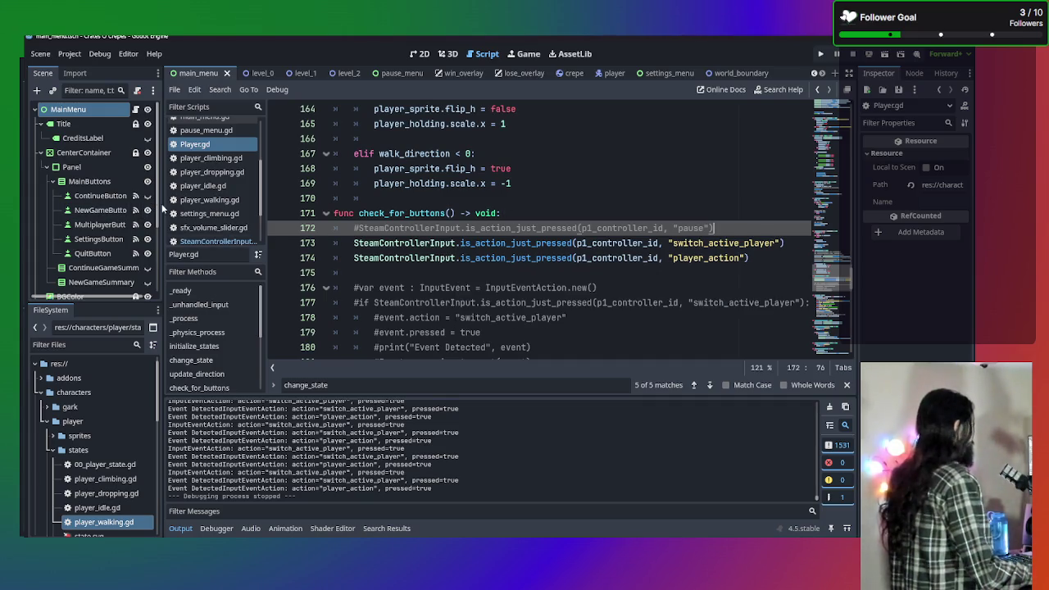
# In SteamControllerInput.gd, delete the 'if got_handles:' condition on line 174
pyautogui.click(217, 241)
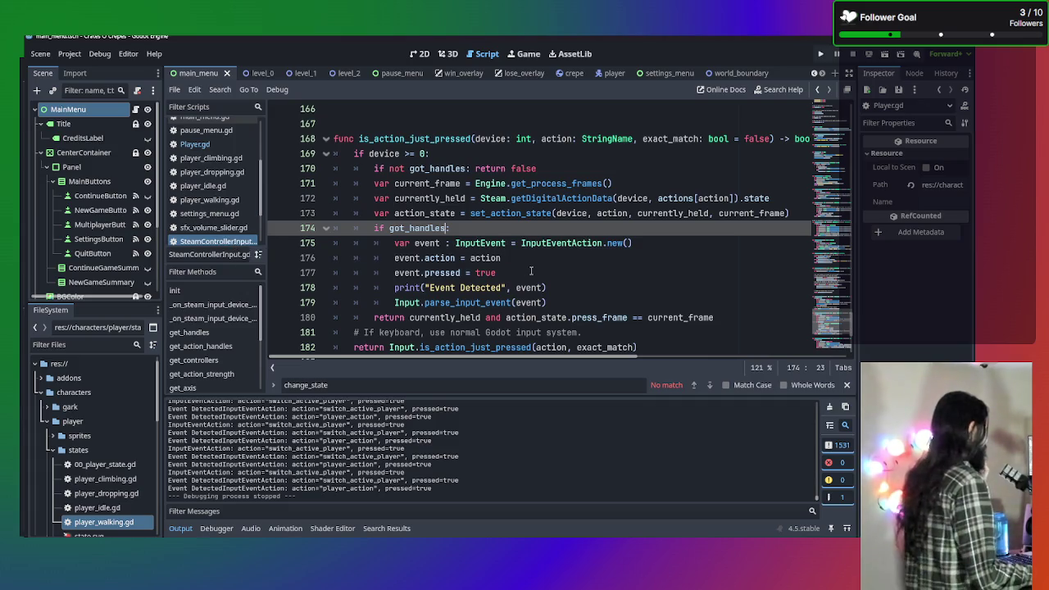
pyautogui.scroll(-1, 529, 271)
pyautogui.scroll(1, 547, 268)
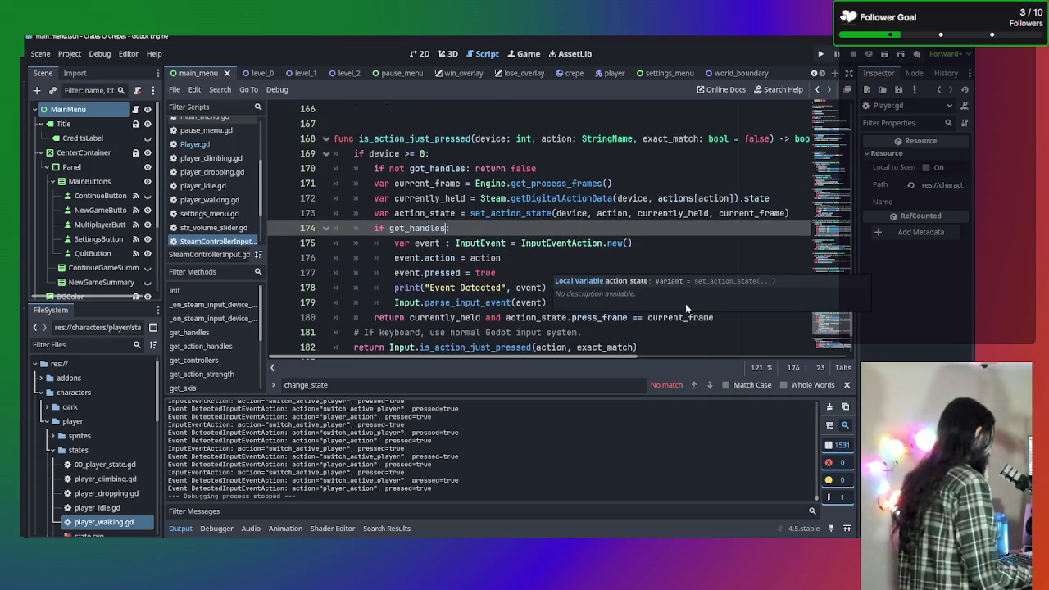
pyautogui.scroll(-1, 632, 230)
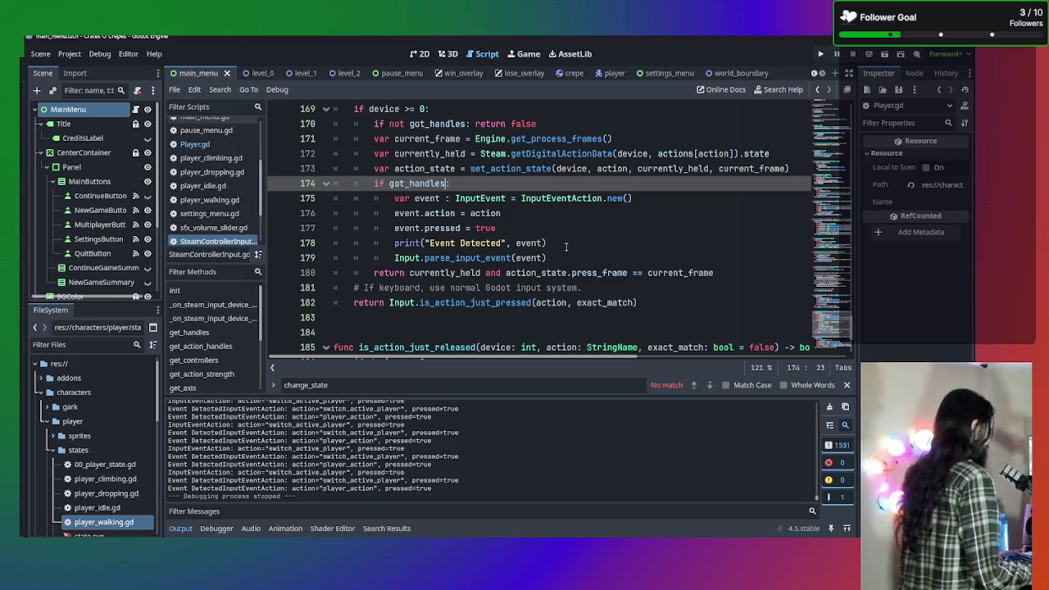
pyautogui.press('BackSpace')
pyautogui.press('BackSpace')
pyautogui.press('BackSpace')
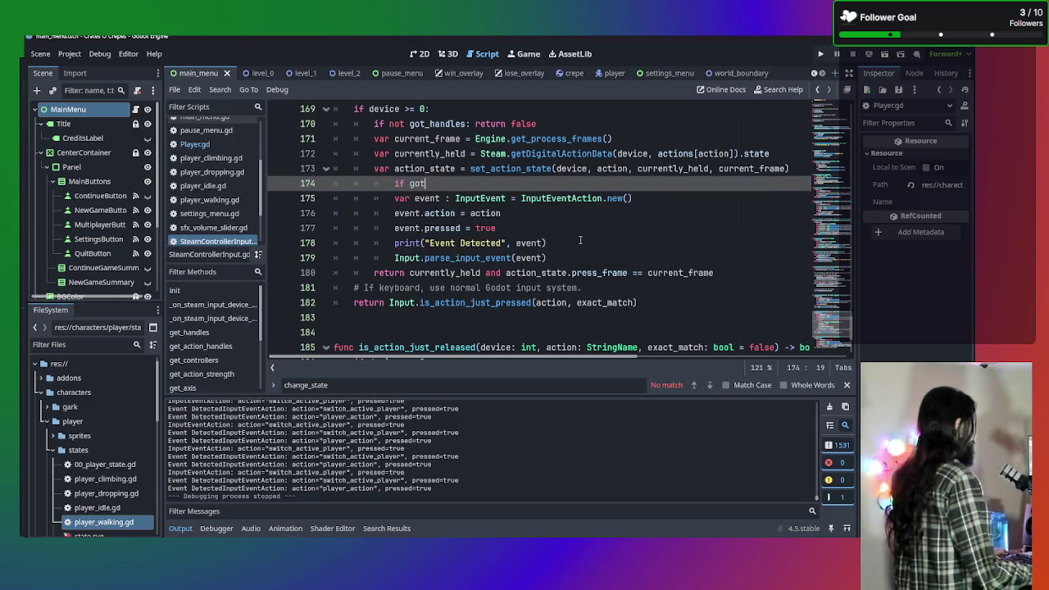
pyautogui.press('Tab')
# Dedent the event-creation lines 174–178 so the InputEventAction is always built and parsed
pyautogui.hotkey('ctrl', 'shift', 'k')
pyautogui.hotkey('shift', 'Down')
pyautogui.hotkey('shift', 'Down')
pyautogui.hotkey('shift', 'Down')
pyautogui.hotkey('shift', 'Tab')
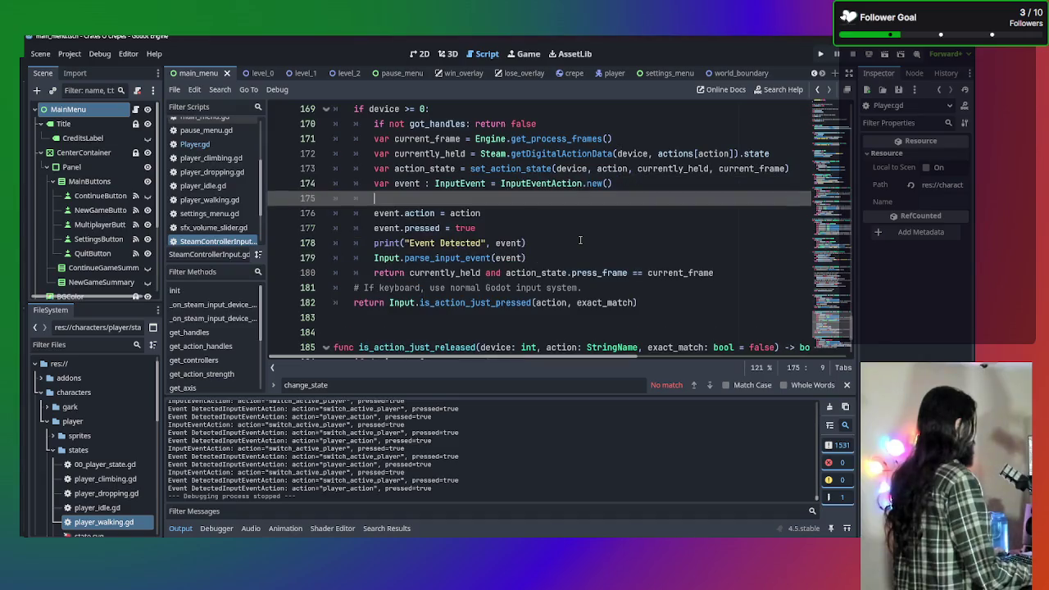
pyautogui.press('End')
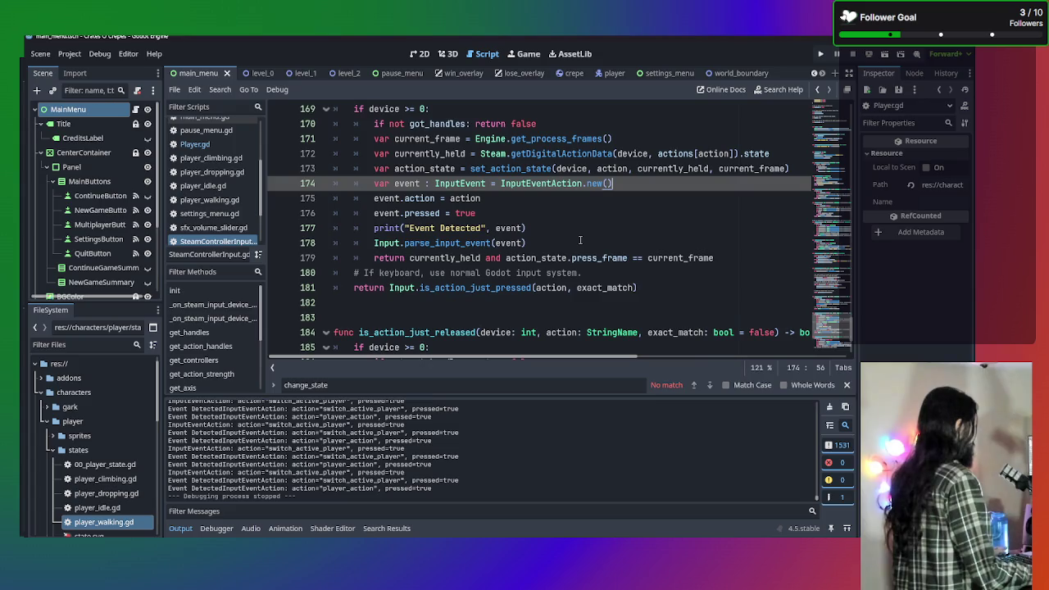
pyautogui.hotkey('ctrl', 'z')
pyautogui.hotkey('shift', 'Tab')
pyautogui.click(569, 198)
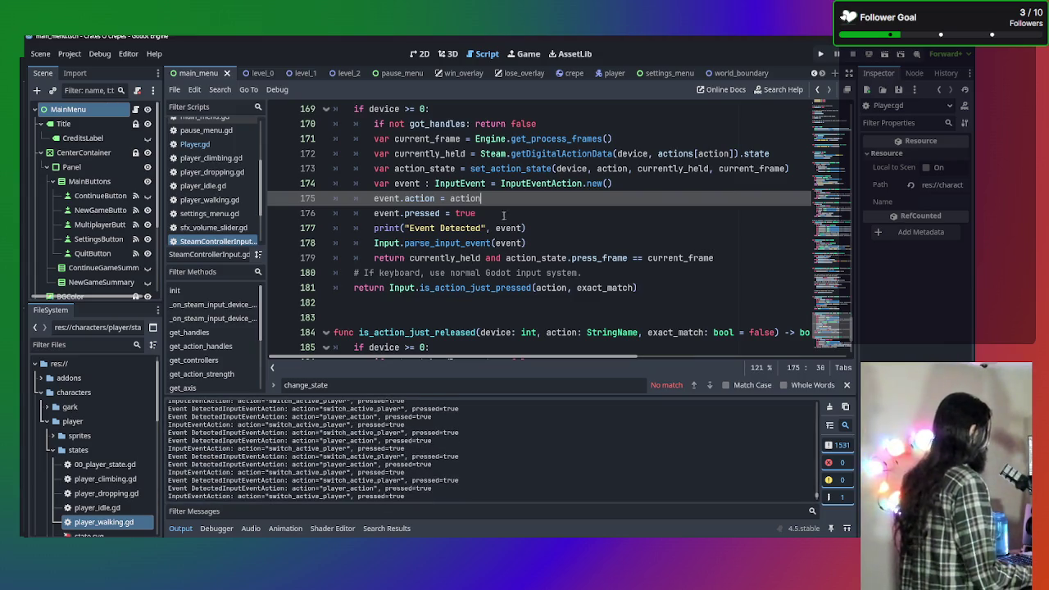
pyautogui.scroll(2, 548, 248)
pyautogui.scroll(-1, 548, 248)
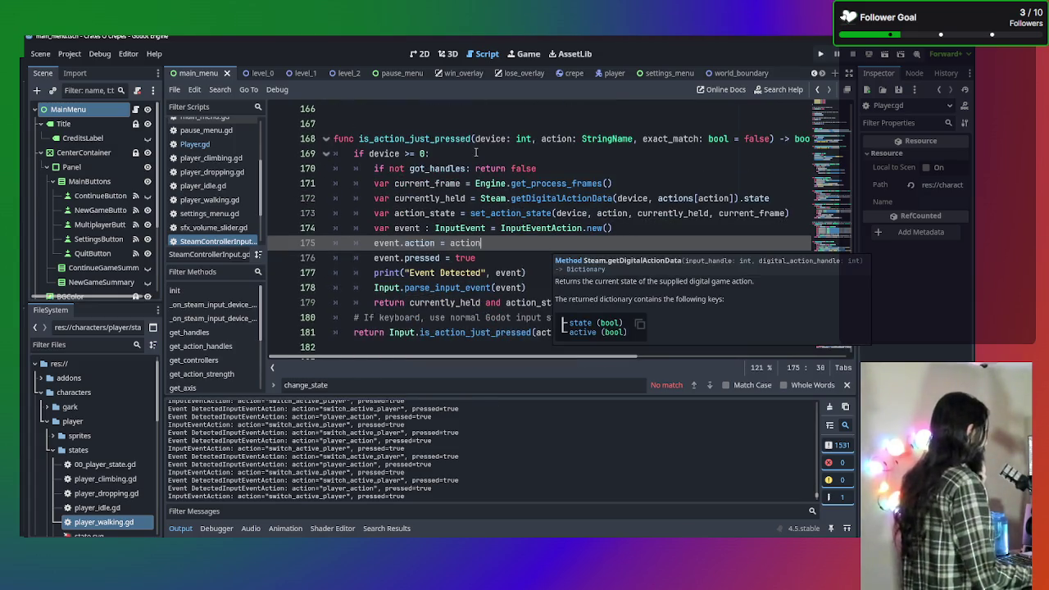
pyautogui.scroll(1, 502, 187)
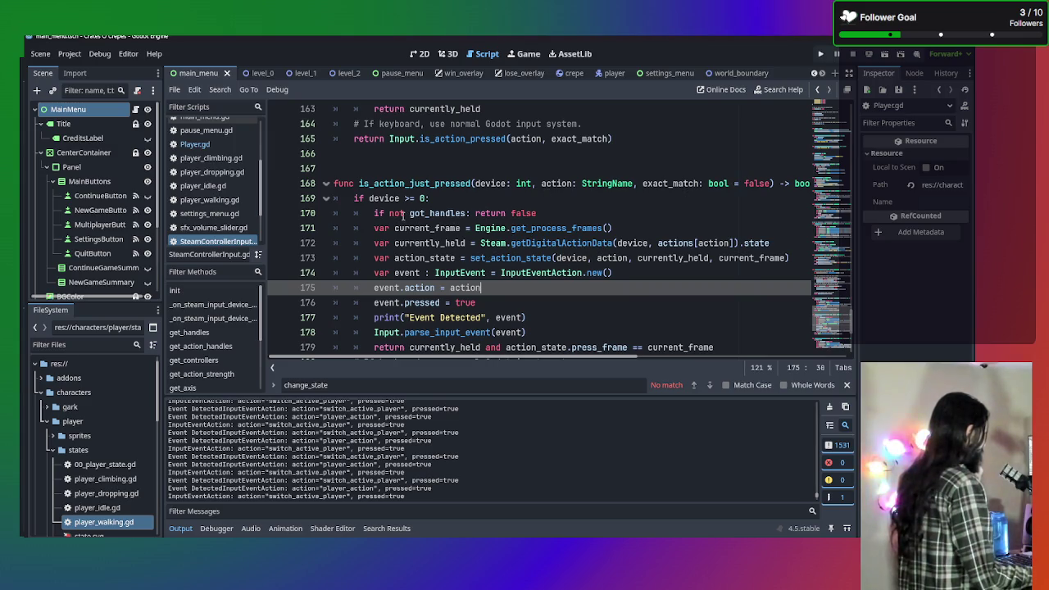
pyautogui.scroll(8, 404, 215)
pyautogui.scroll(-7, 541, 234)
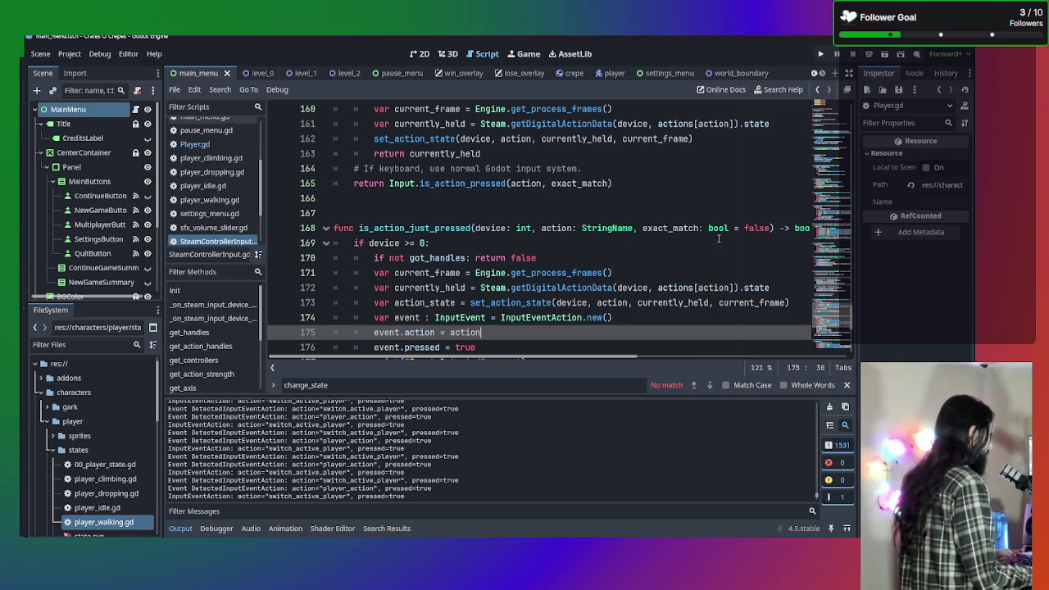
pyautogui.click(467, 258)
pyautogui.hotkey('ctrl', 'f')
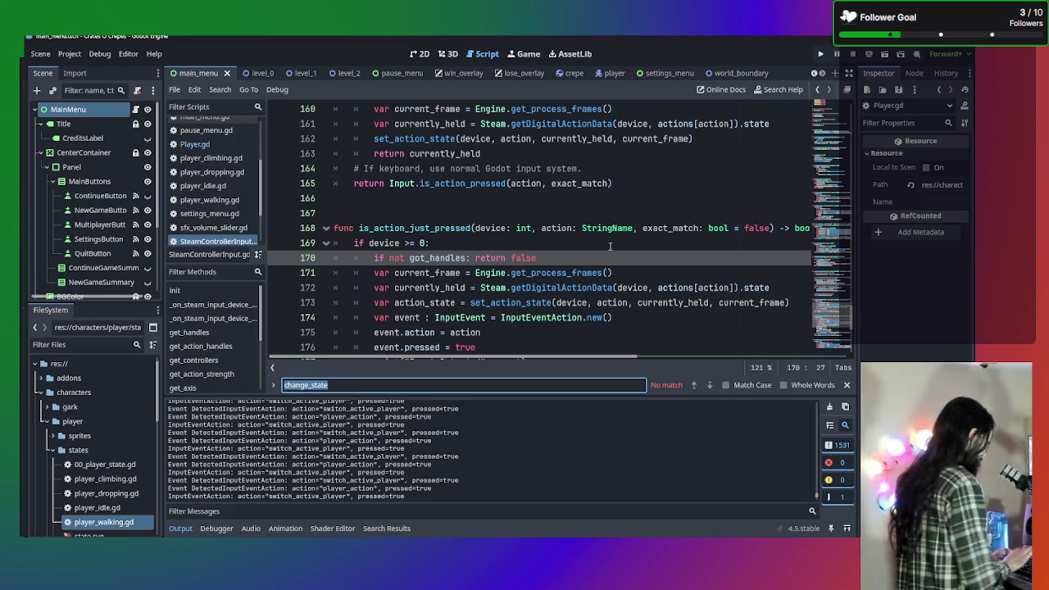
pyautogui.write('got_ha')
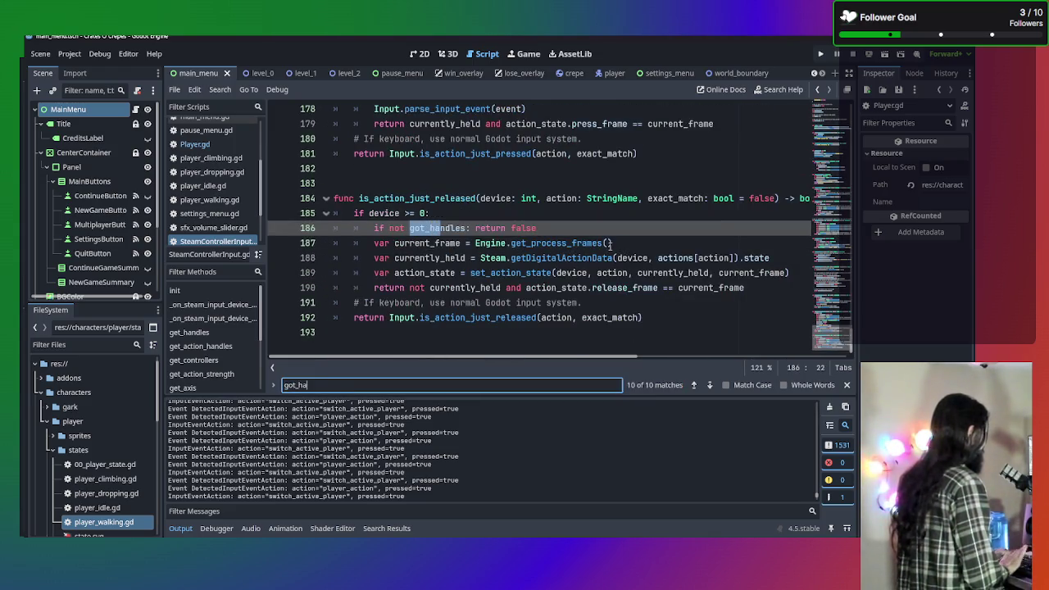
pyautogui.click(710, 385)
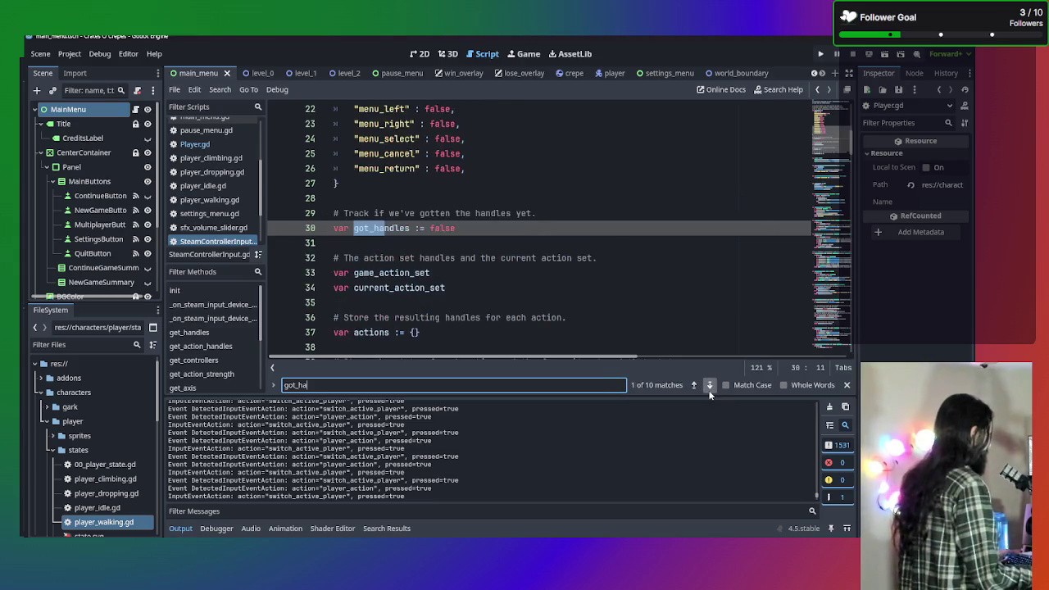
pyautogui.click(710, 386)
pyautogui.click(694, 387)
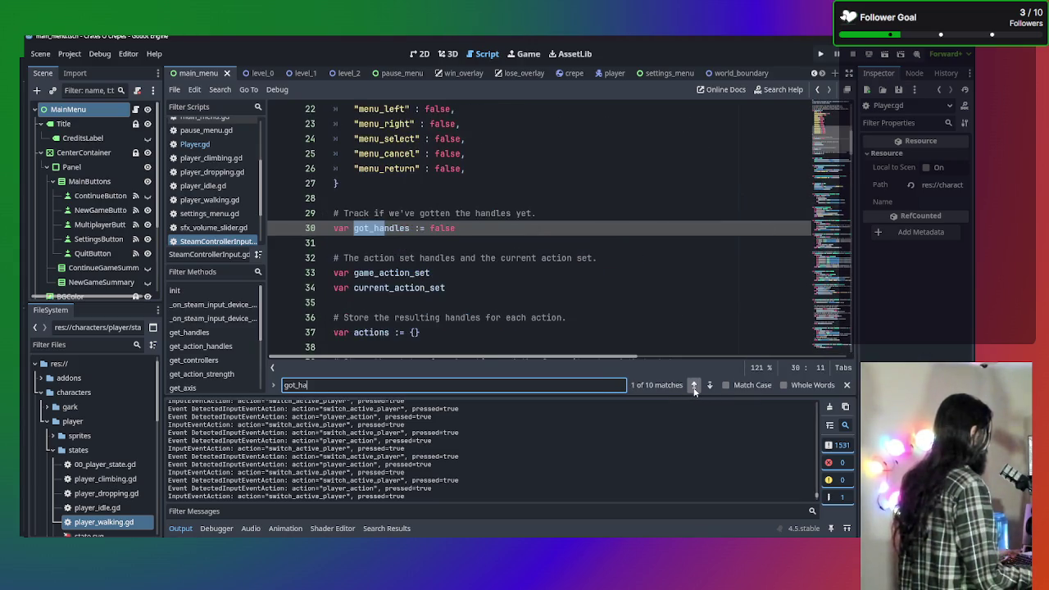
pyautogui.click(713, 386)
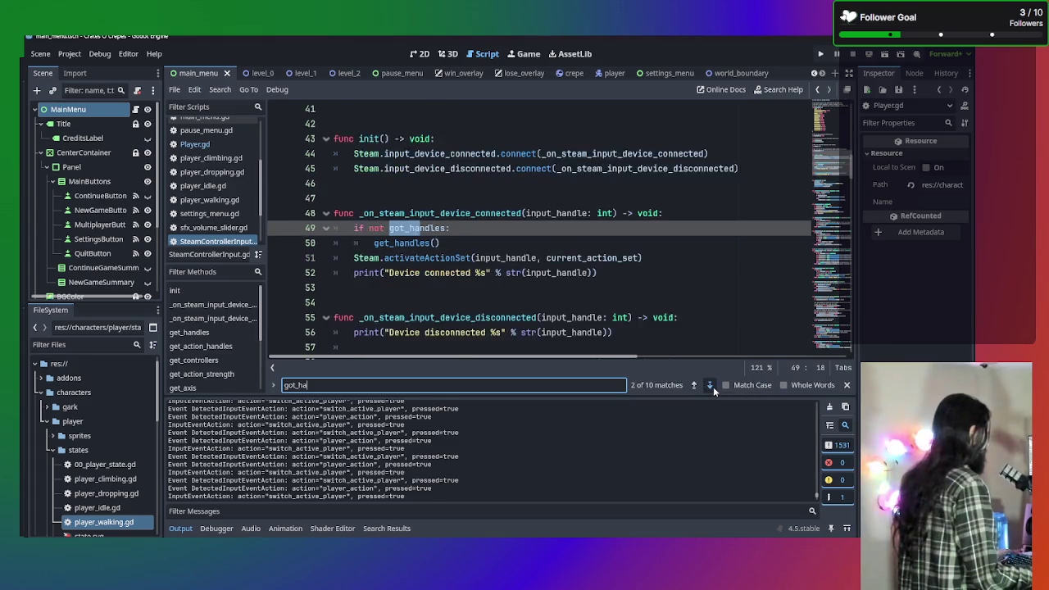
pyautogui.click(712, 386)
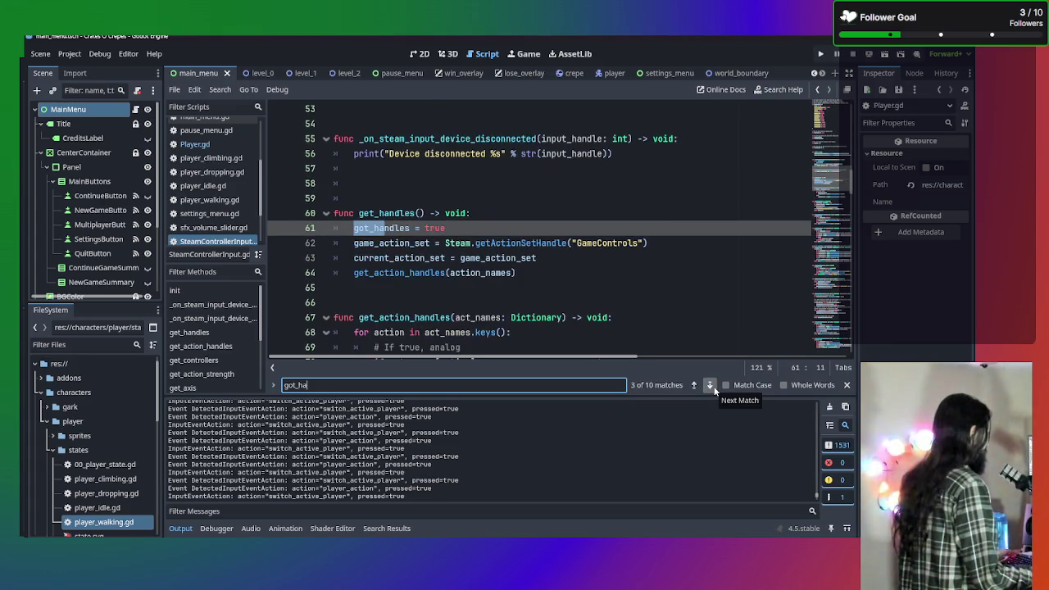
pyautogui.click(710, 386)
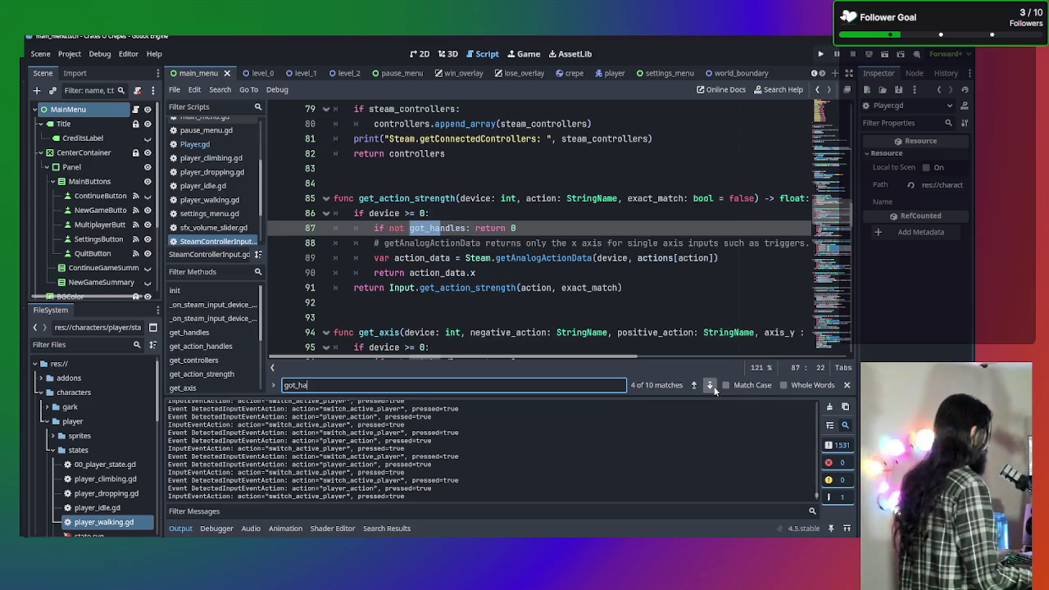
pyautogui.click(713, 388)
pyautogui.click(713, 388)
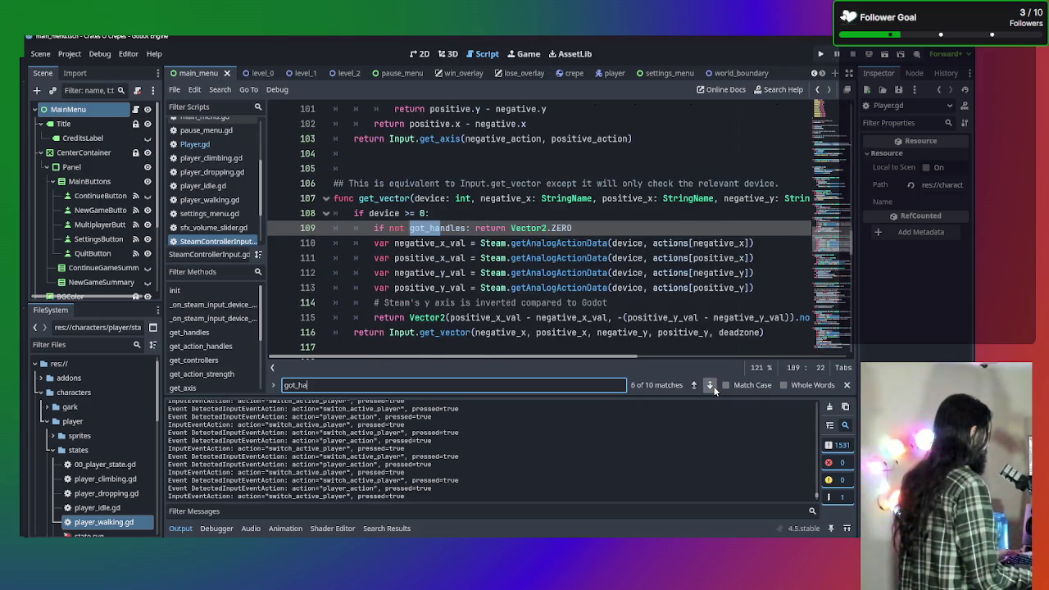
pyautogui.click(713, 388)
pyautogui.click(713, 388)
pyautogui.click(712, 387)
pyautogui.click(712, 387)
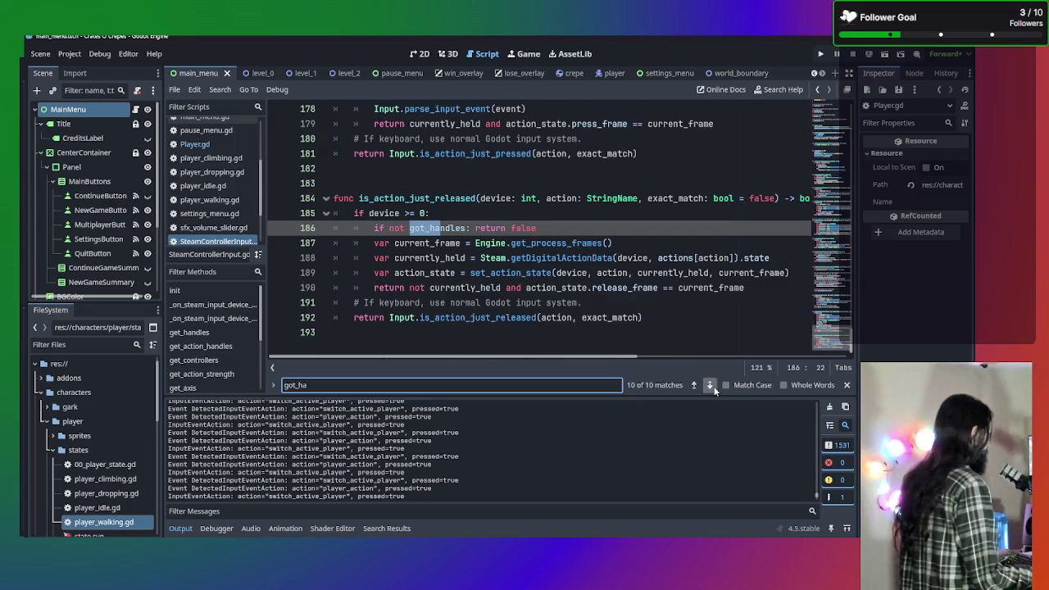
pyautogui.click(712, 387)
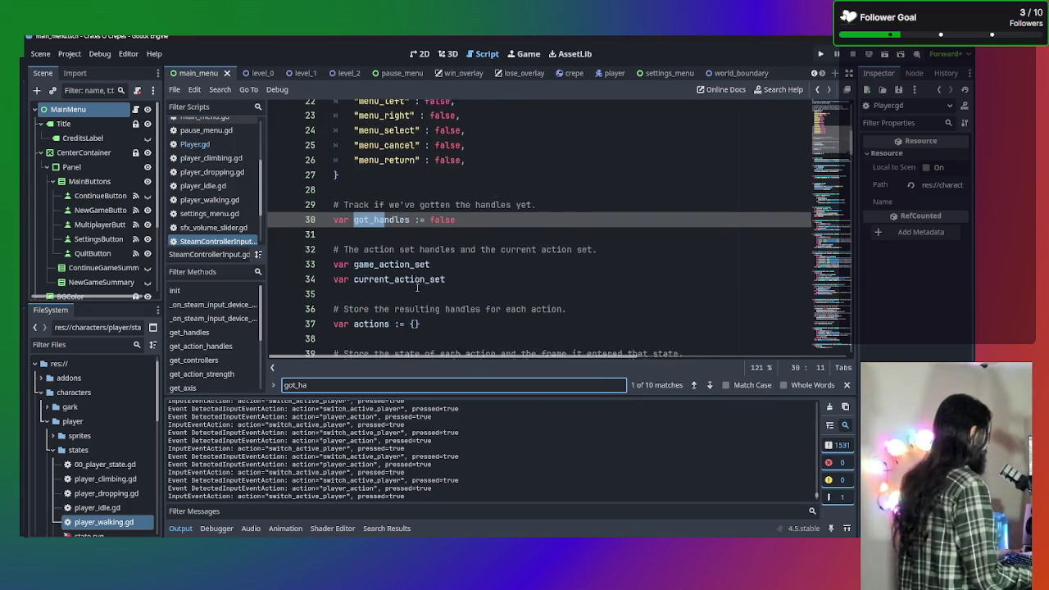
pyautogui.scroll(-9, 417, 288)
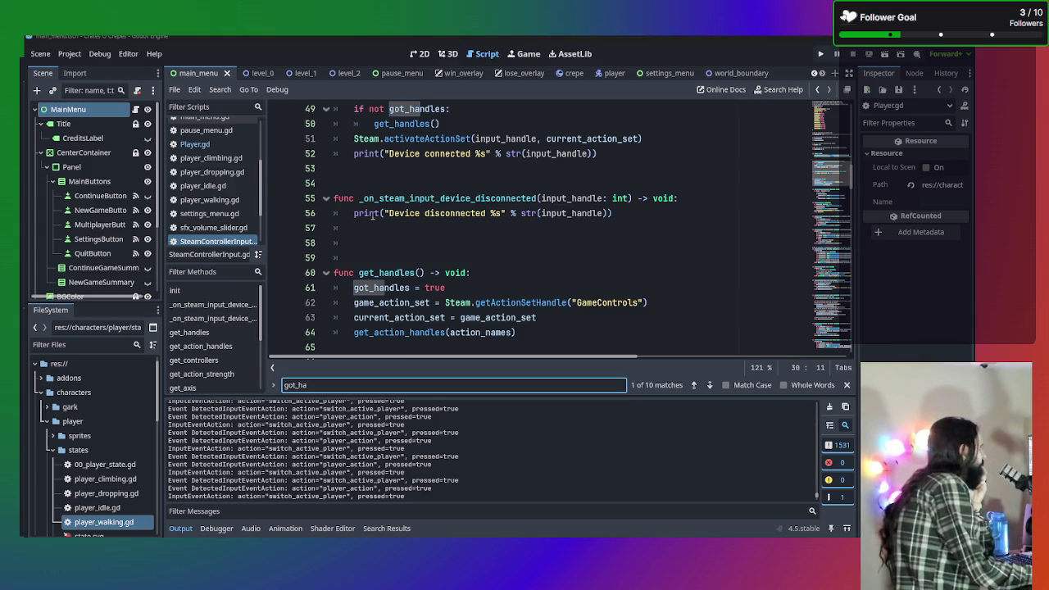
pyautogui.scroll(-5, 434, 223)
pyautogui.scroll(-10, 434, 223)
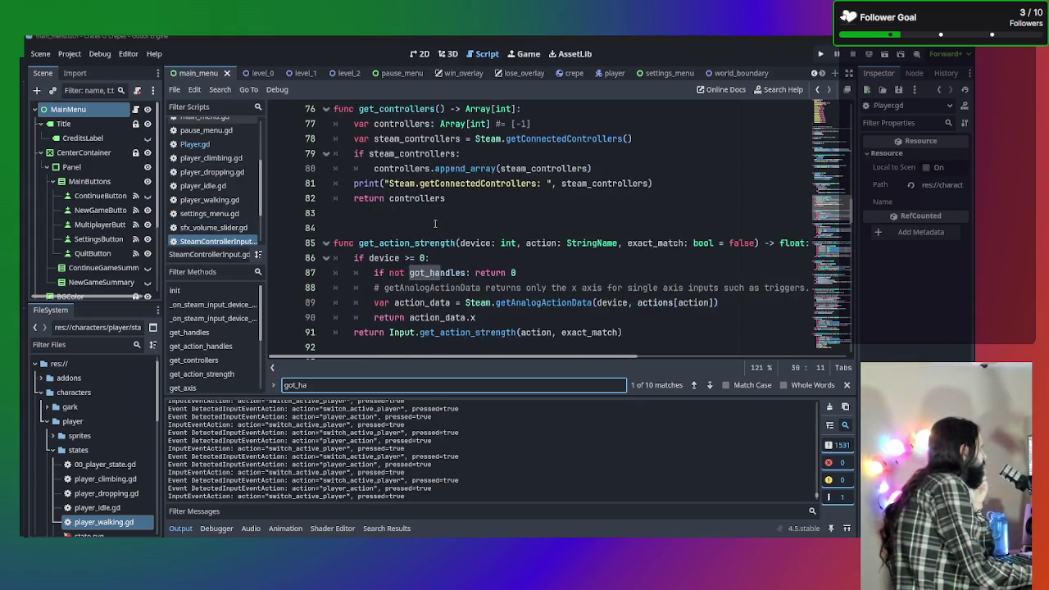
pyautogui.scroll(-15, 448, 232)
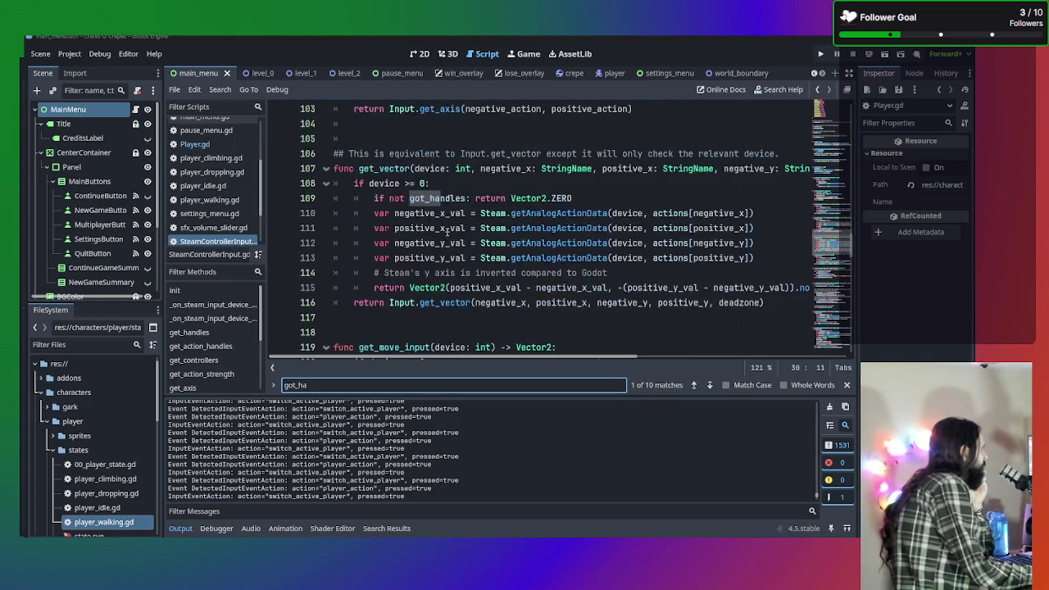
pyautogui.scroll(-5, 448, 232)
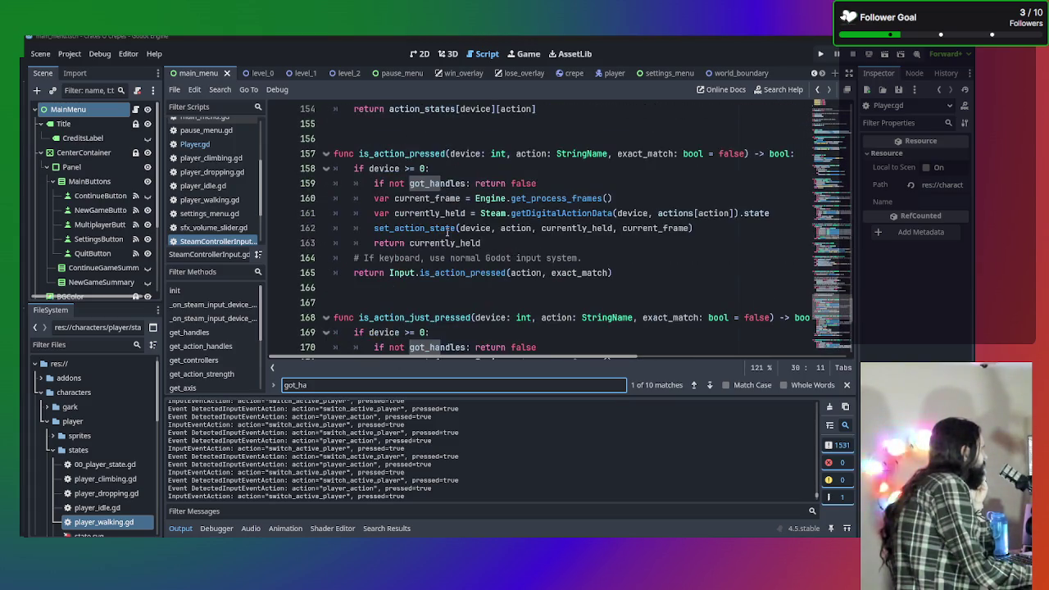
pyautogui.scroll(-3, 448, 232)
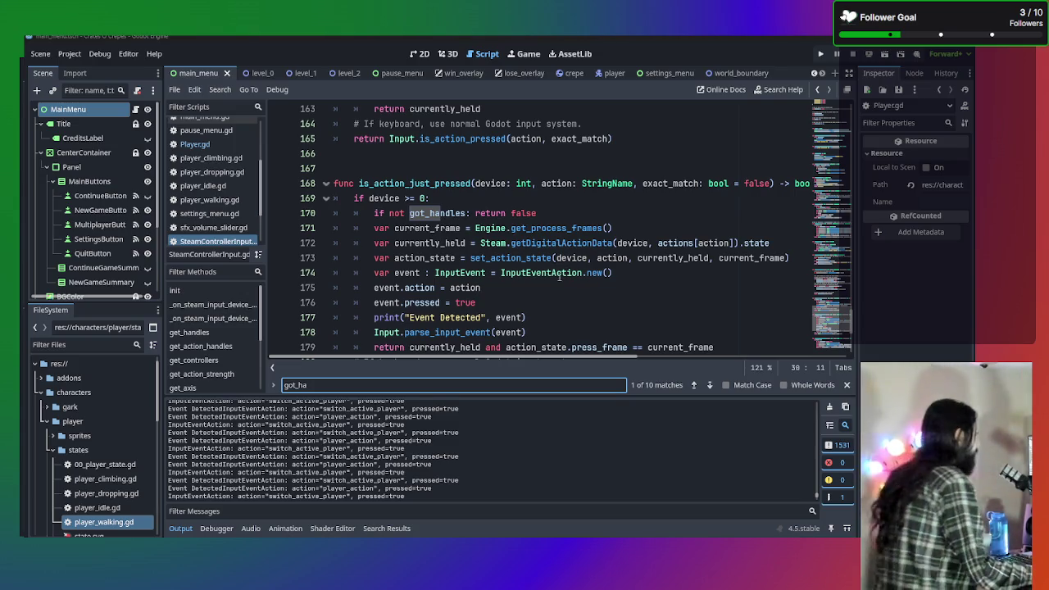
# Indent lines 174–178 under a new 'if currently_held:' condition in is_action_just_pressed
pyautogui.moveTo(370, 274)
pyautogui.mouseDown()
pyautogui.moveTo(574, 305)
pyautogui.moveTo(585, 334)
pyautogui.mouseUp()
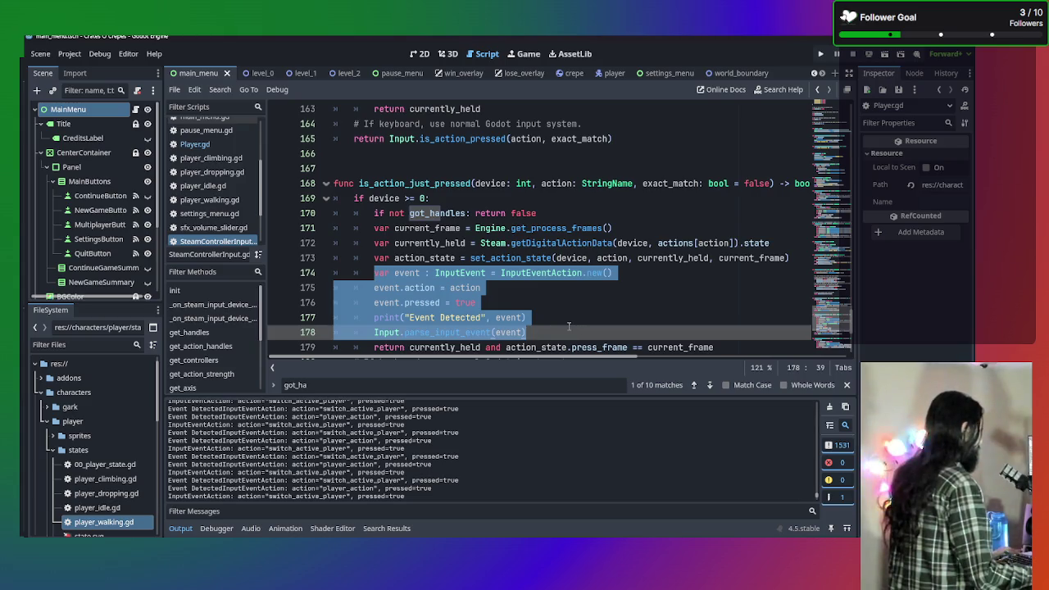
pyautogui.scroll(-1, 569, 327)
pyautogui.press('Tab')
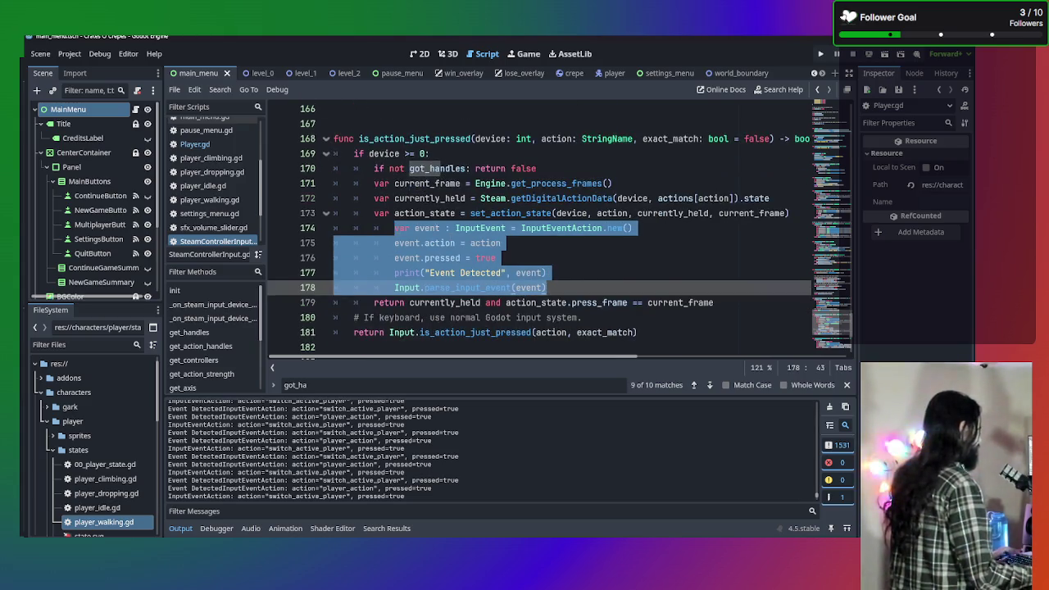
pyautogui.click(796, 212)
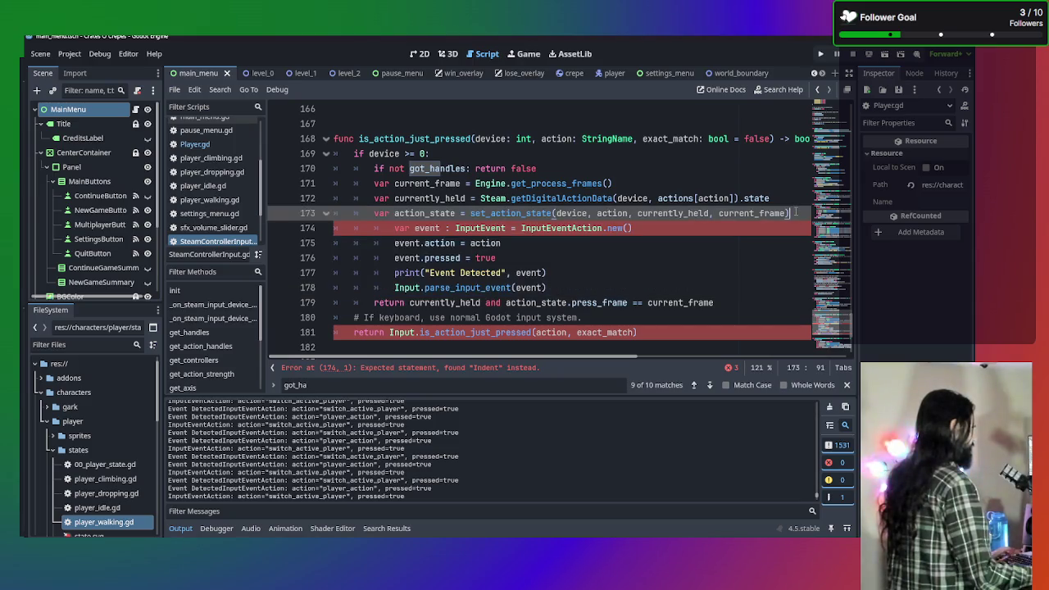
pyautogui.press('Return')
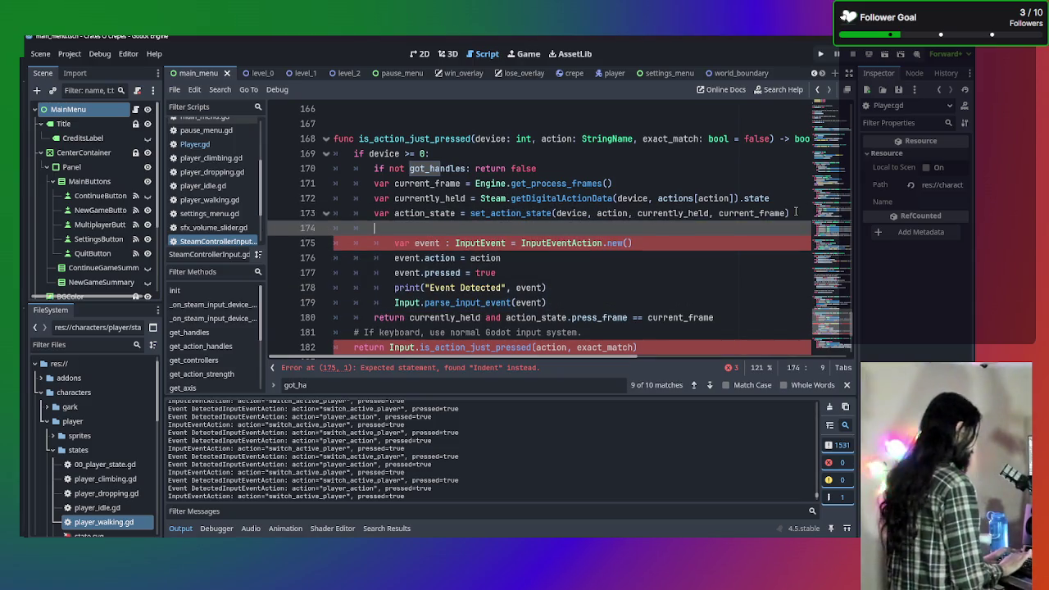
pyautogui.write('if curr')
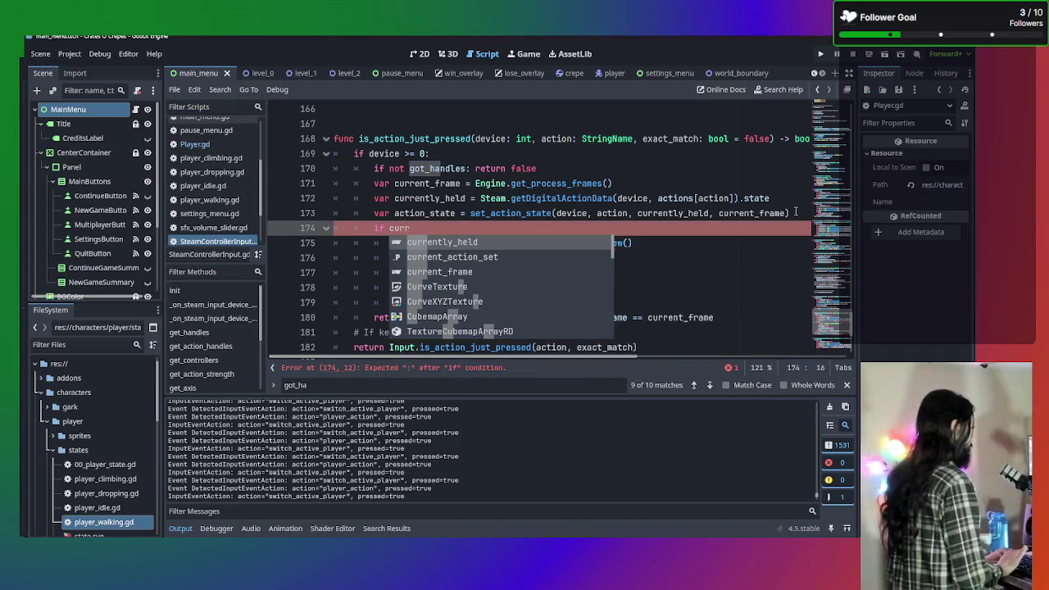
pyautogui.press('Return')
pyautogui.write(':')
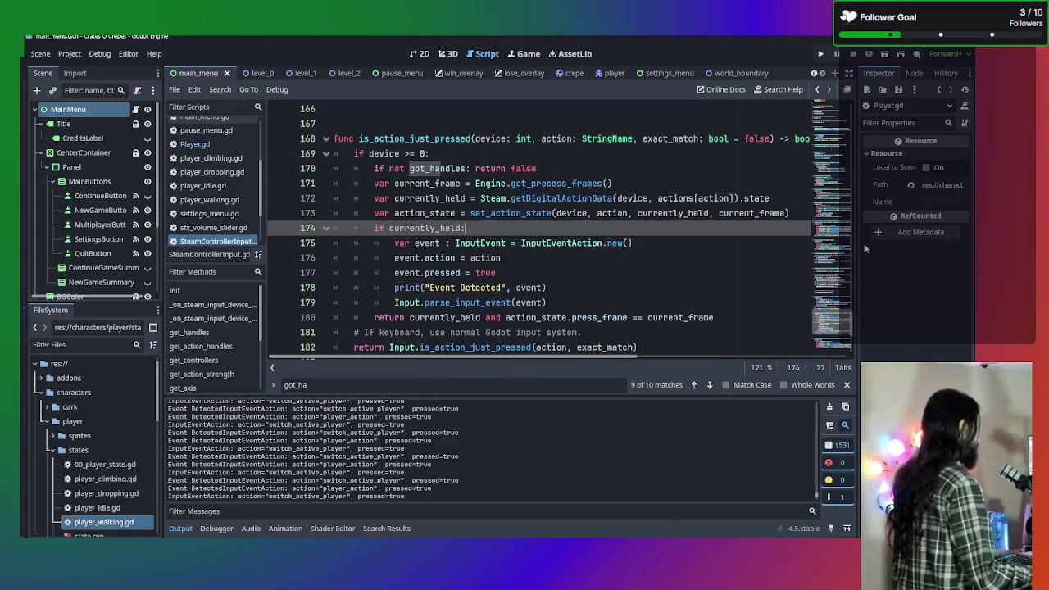
# Uncomment the pause check on line 172 of Player.gd and run the game
pyautogui.click(195, 144)
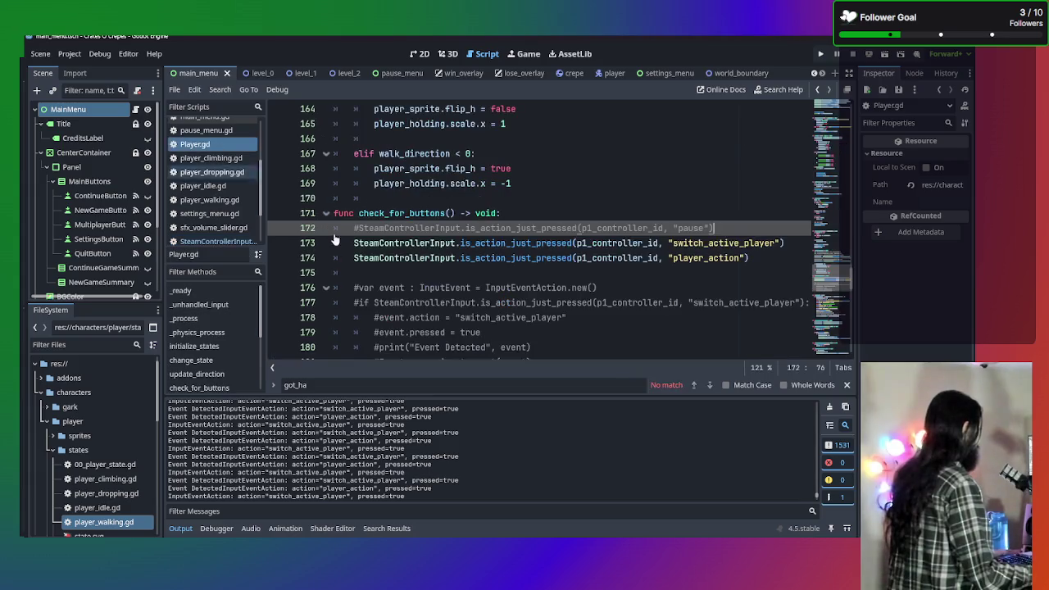
pyautogui.hotkey('ctrl', 'k')
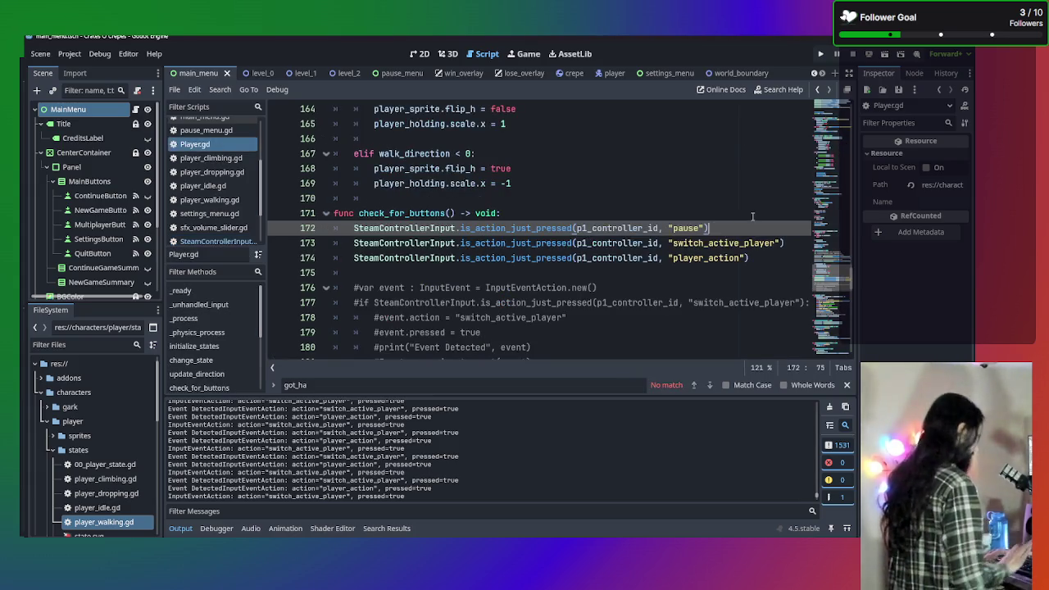
pyautogui.press('F5')
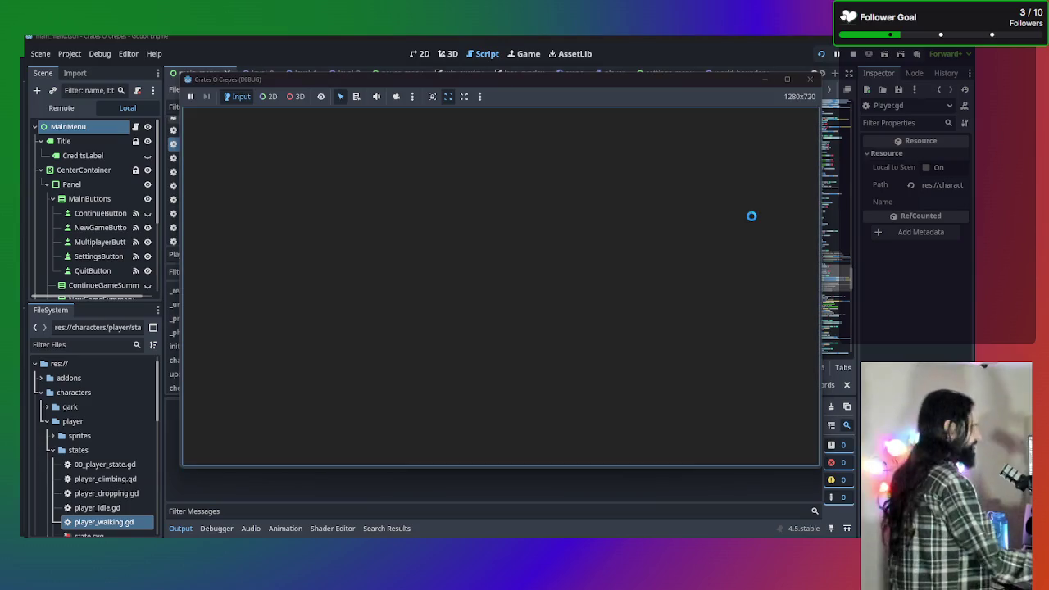
# Start a New Game, walk both characters left and right, switching with Tab, then stop the game
pyautogui.click(538, 255)
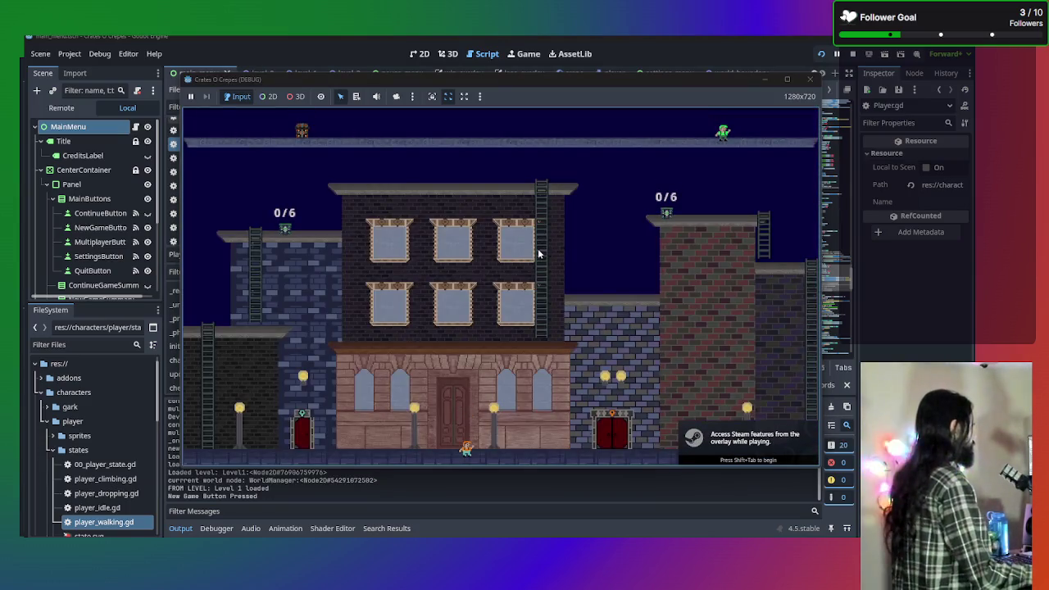
pyautogui.press('Right')
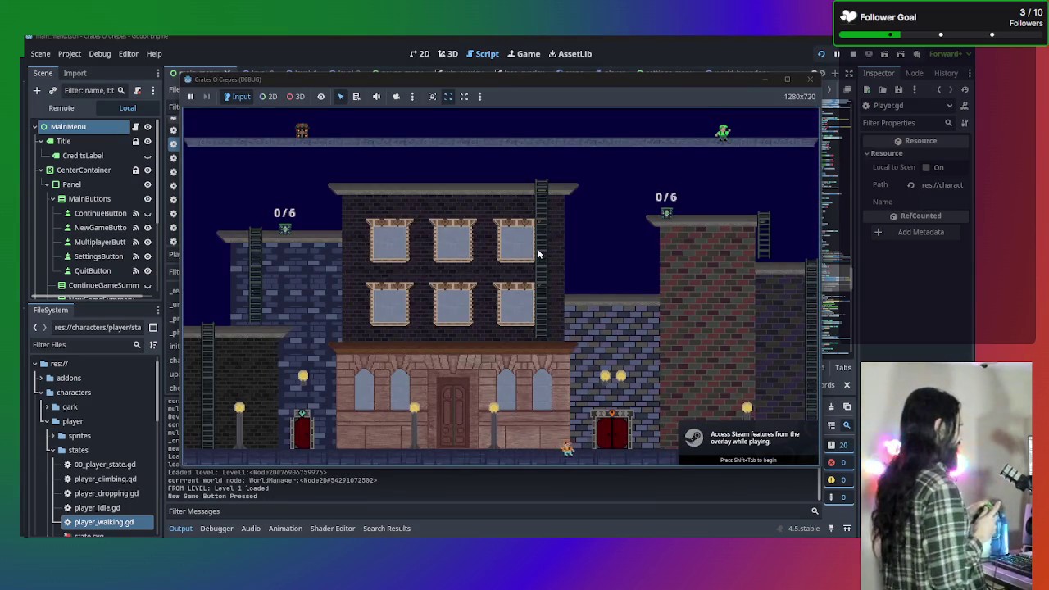
pyautogui.press('Tab')
pyautogui.press('Left')
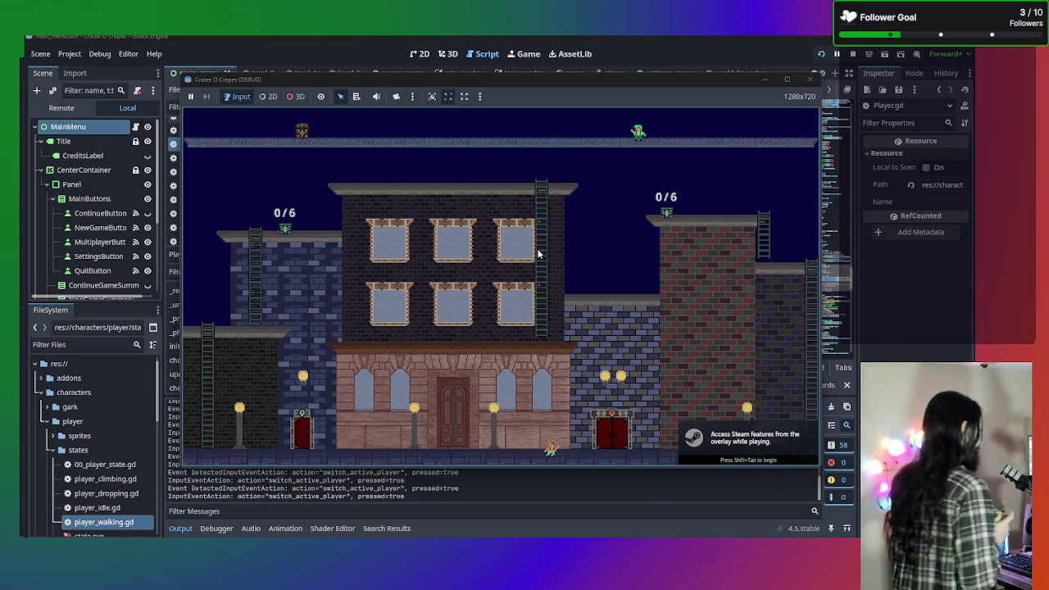
pyautogui.press('Left')
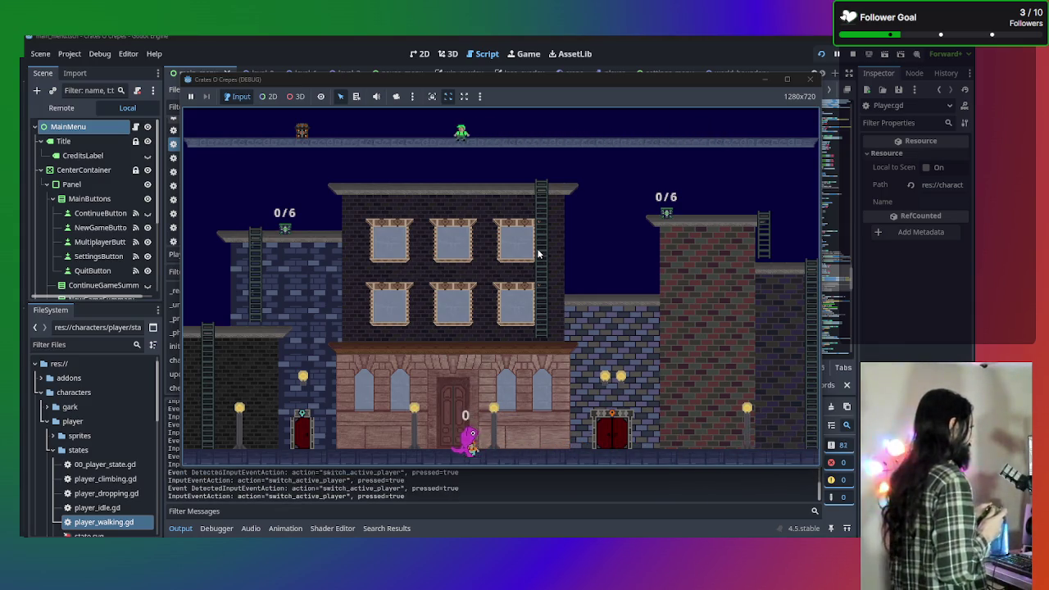
pyautogui.press('Left')
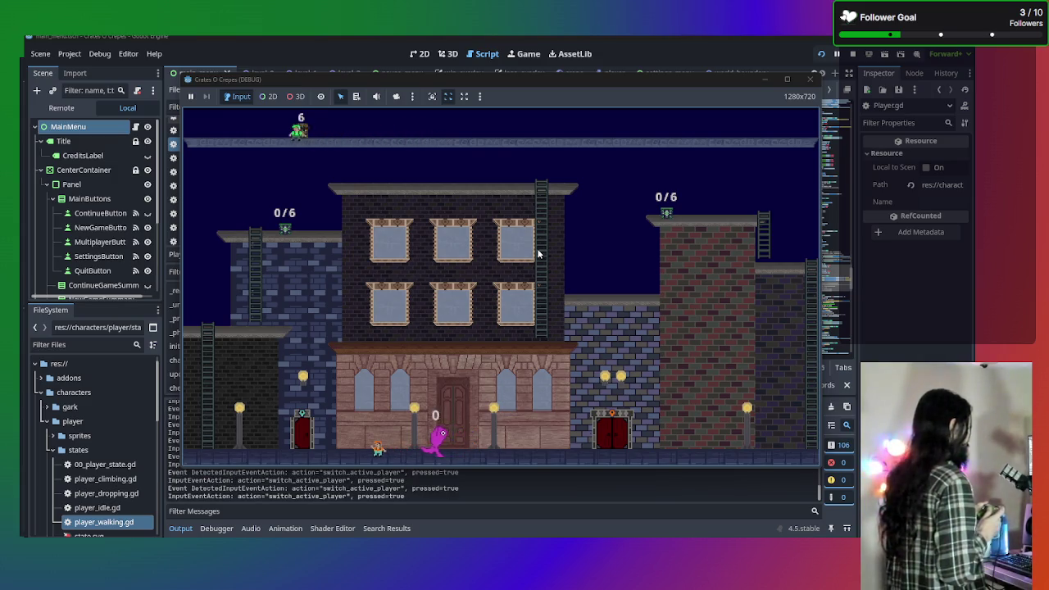
pyautogui.press('Left')
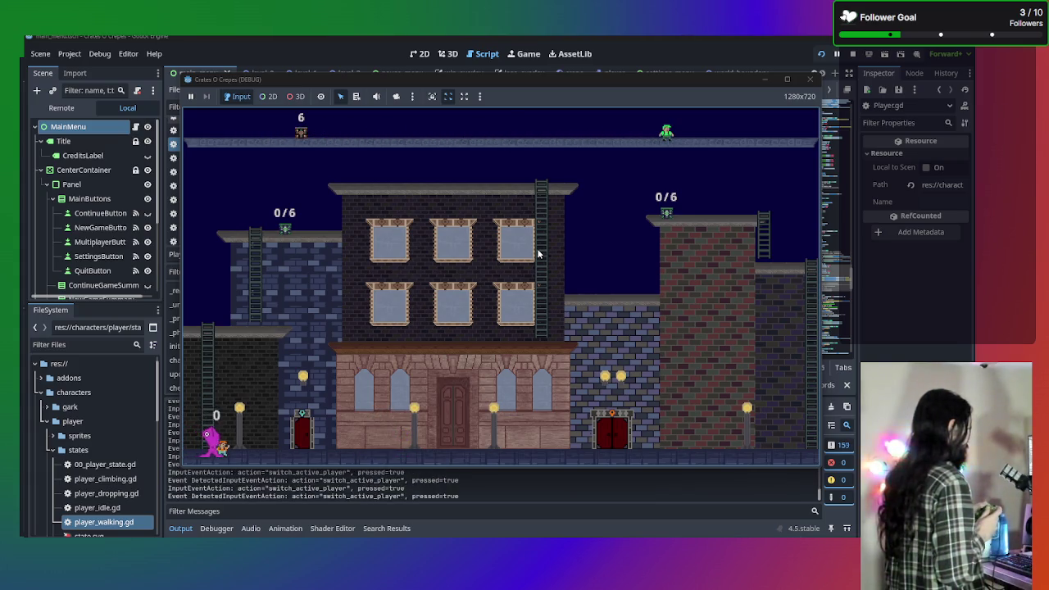
pyautogui.press('Right')
pyautogui.press('Right')
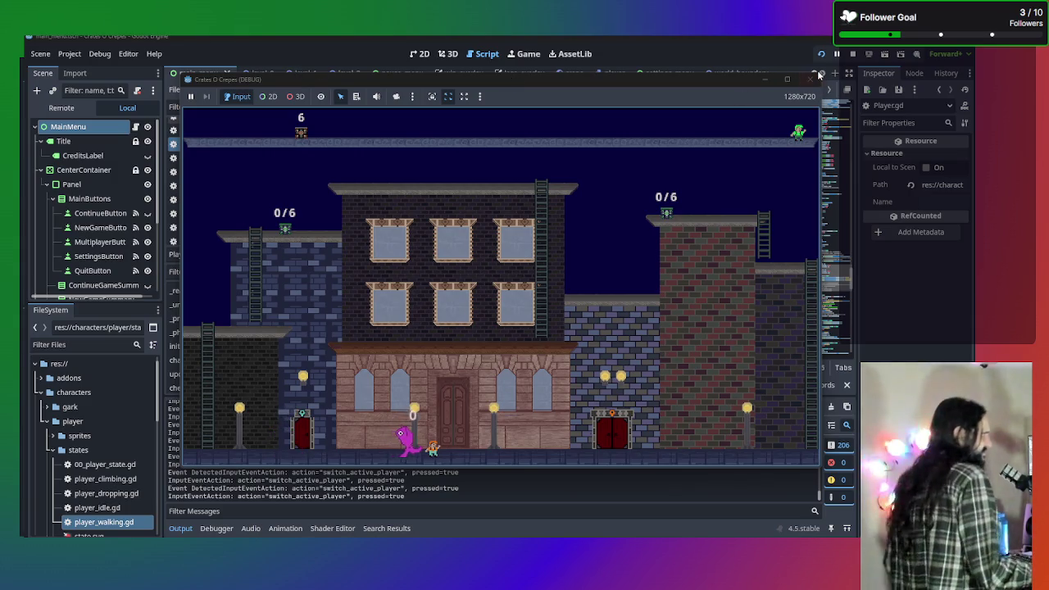
pyautogui.click(810, 79)
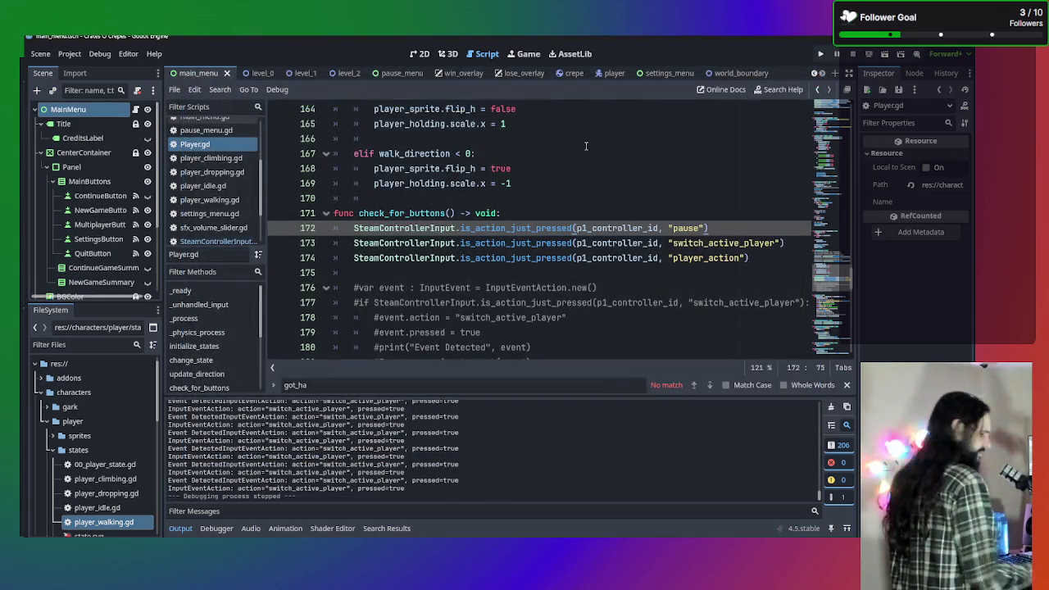
# Rerun the game, start a New Game, pause it, and start a new game again
pyautogui.press('F5')
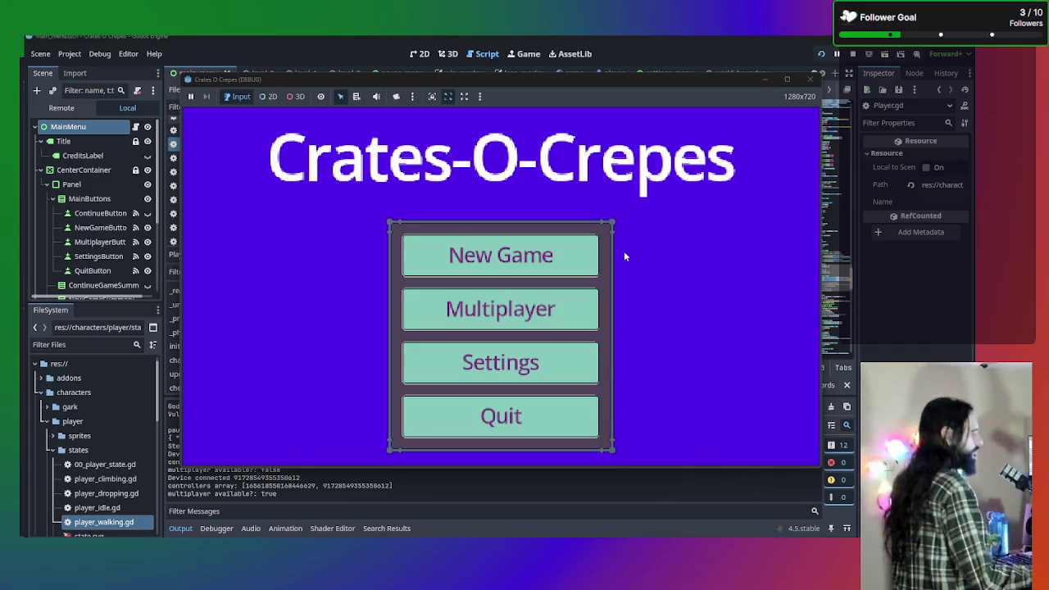
pyautogui.click(461, 267)
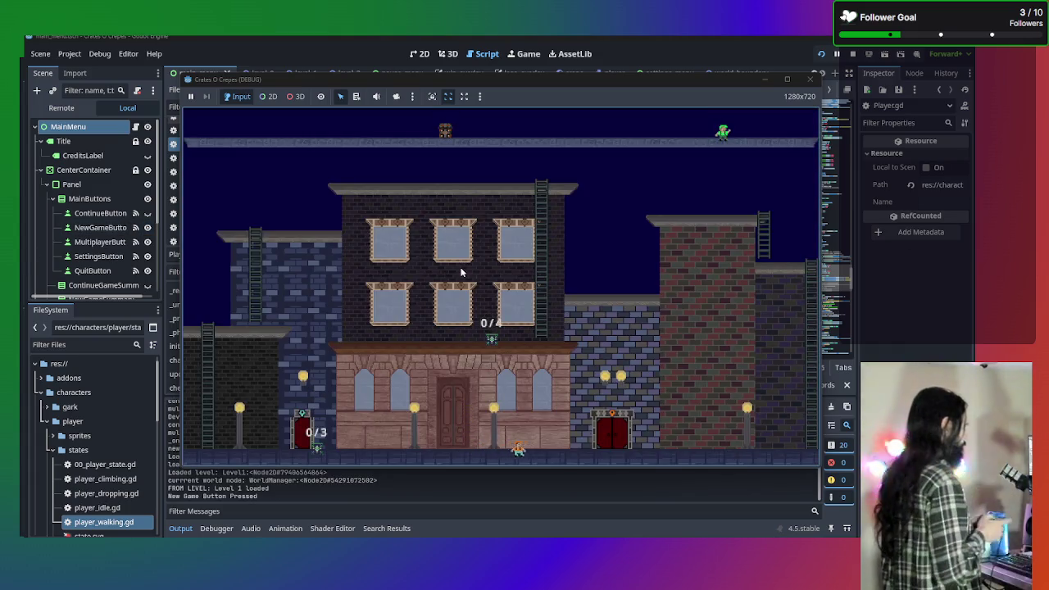
pyautogui.press('Escape')
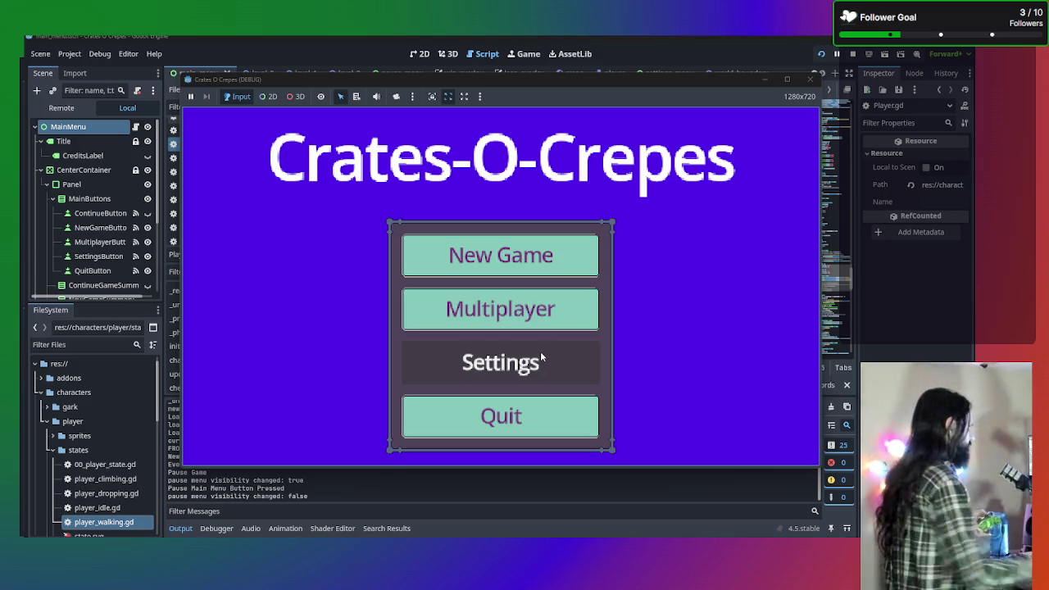
pyautogui.click(521, 266)
# Walk the characters left and right, switching between magenta and orange with Tab
pyautogui.press('Left')
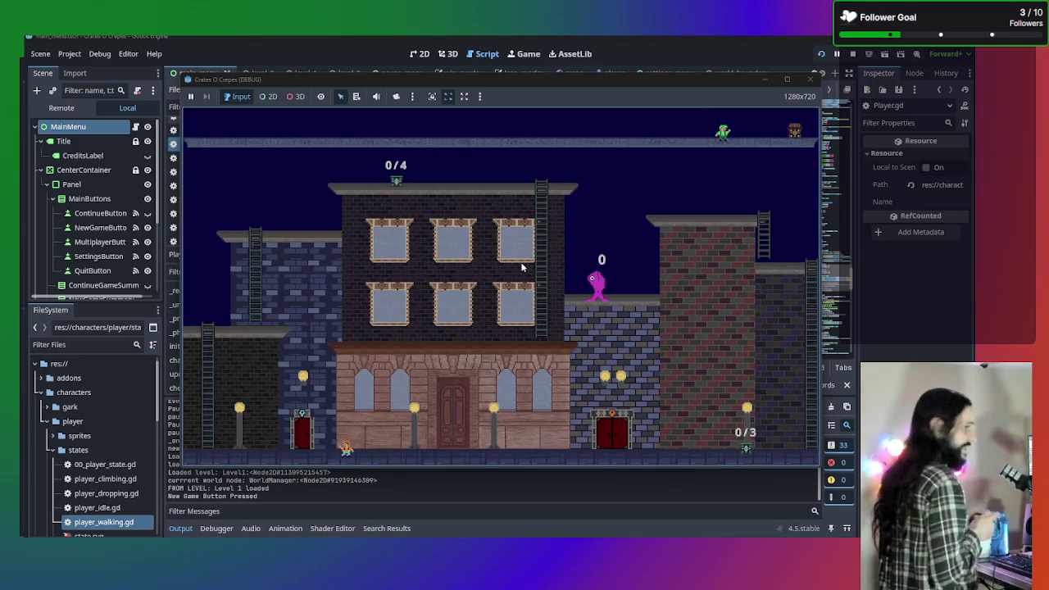
pyautogui.press('Right')
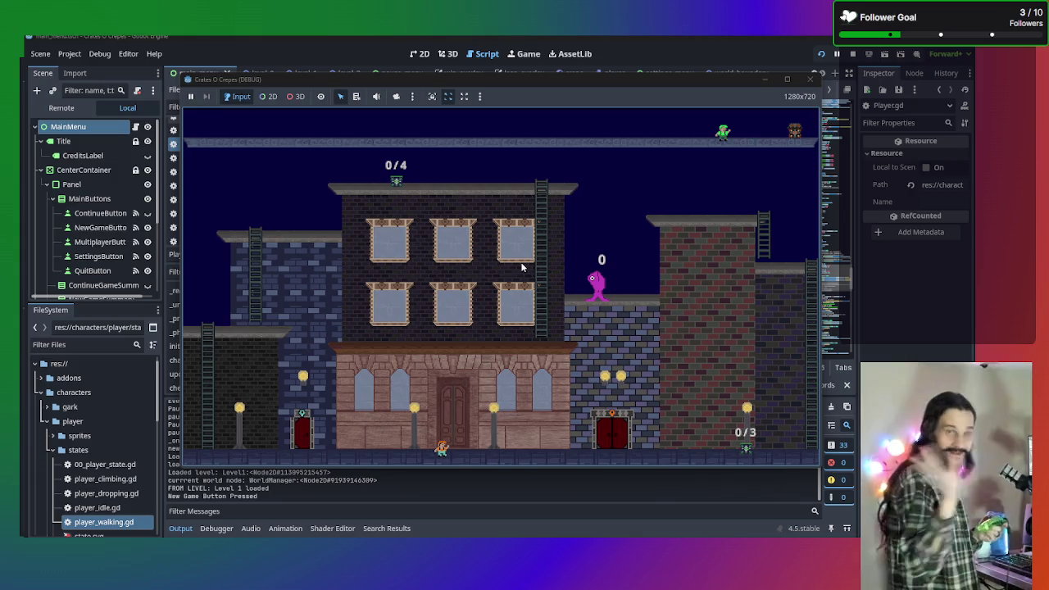
pyautogui.press('Right')
pyautogui.press('Left')
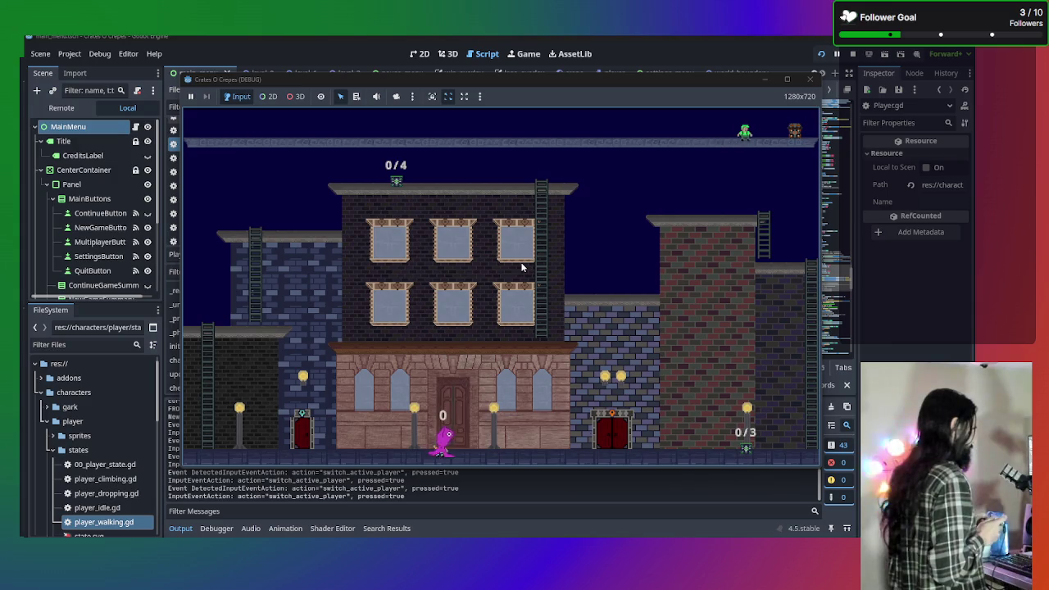
pyautogui.press('Left')
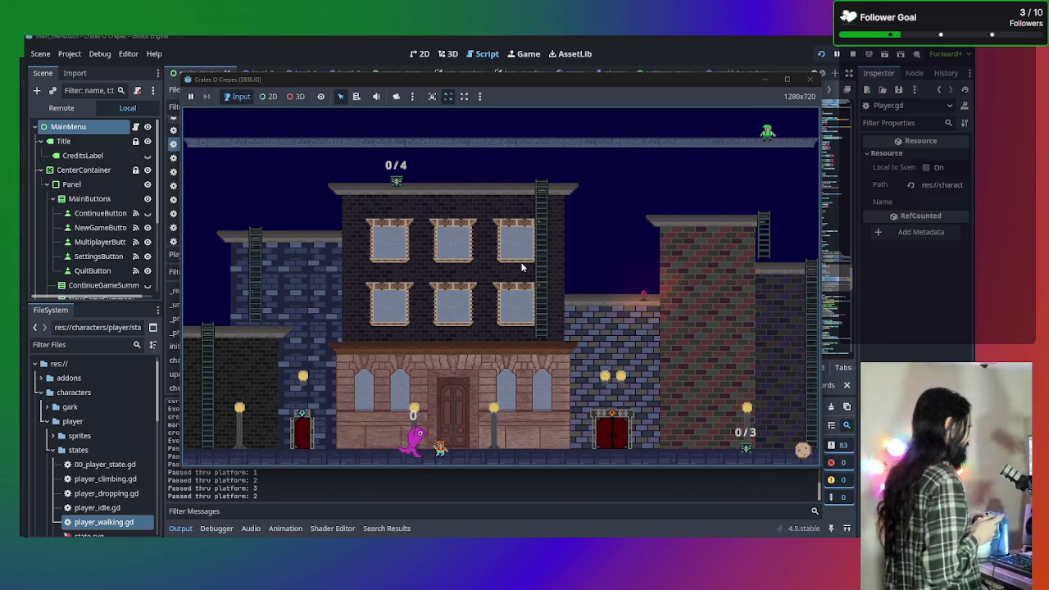
pyautogui.press('Tab')
pyautogui.press('Right')
pyautogui.press('Left')
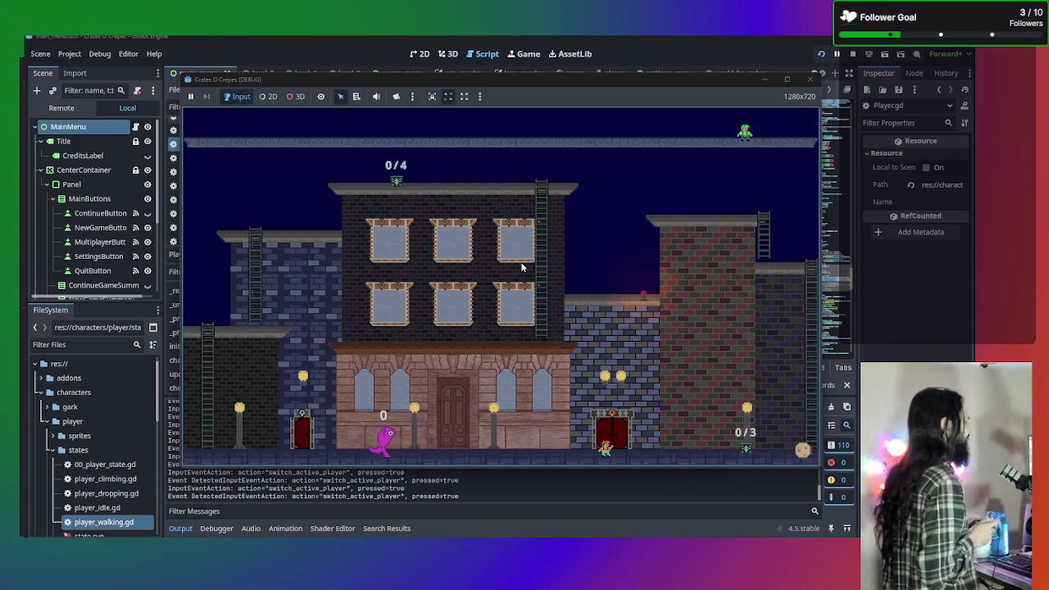
pyautogui.press('Tab')
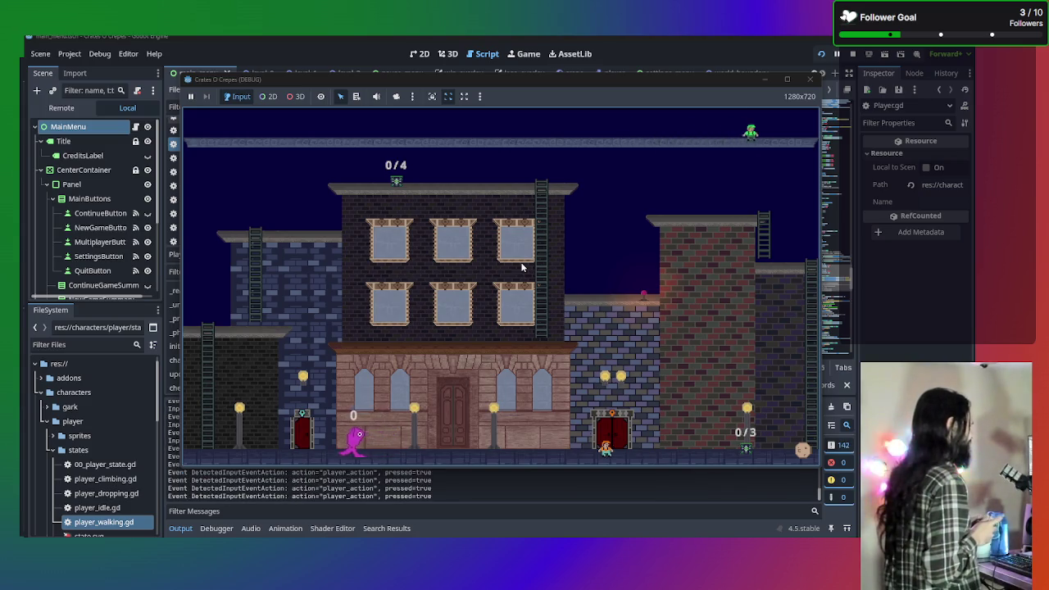
pyautogui.press('Left')
pyautogui.press('Left')
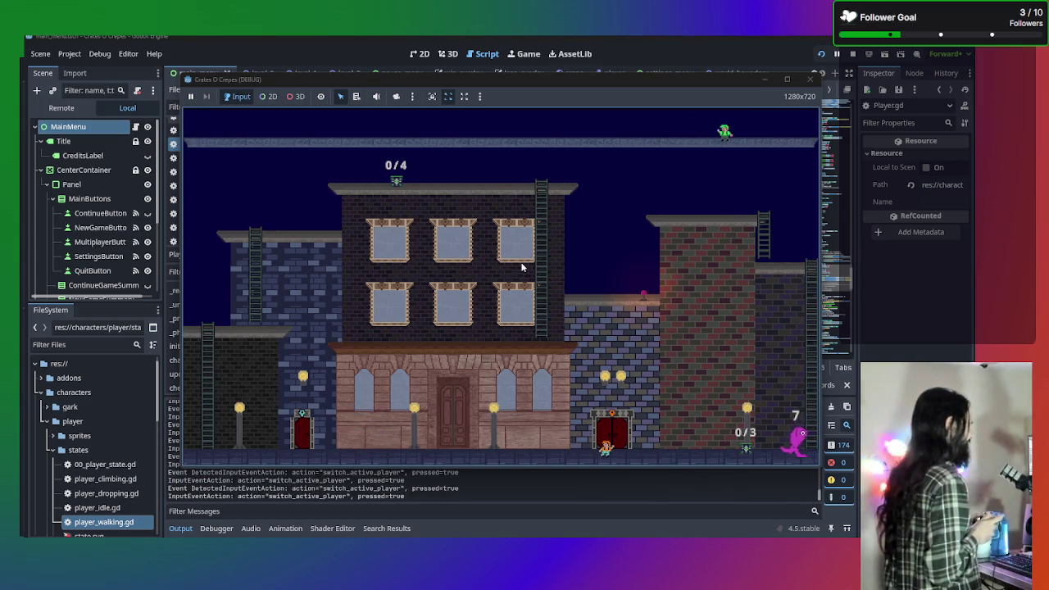
pyautogui.press('Left')
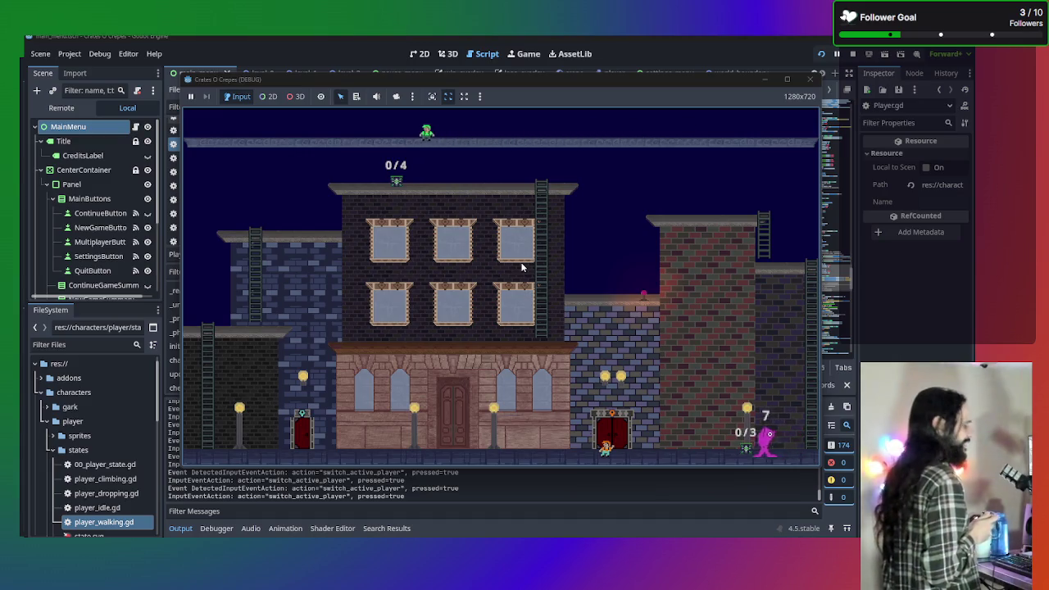
pyautogui.press('Left')
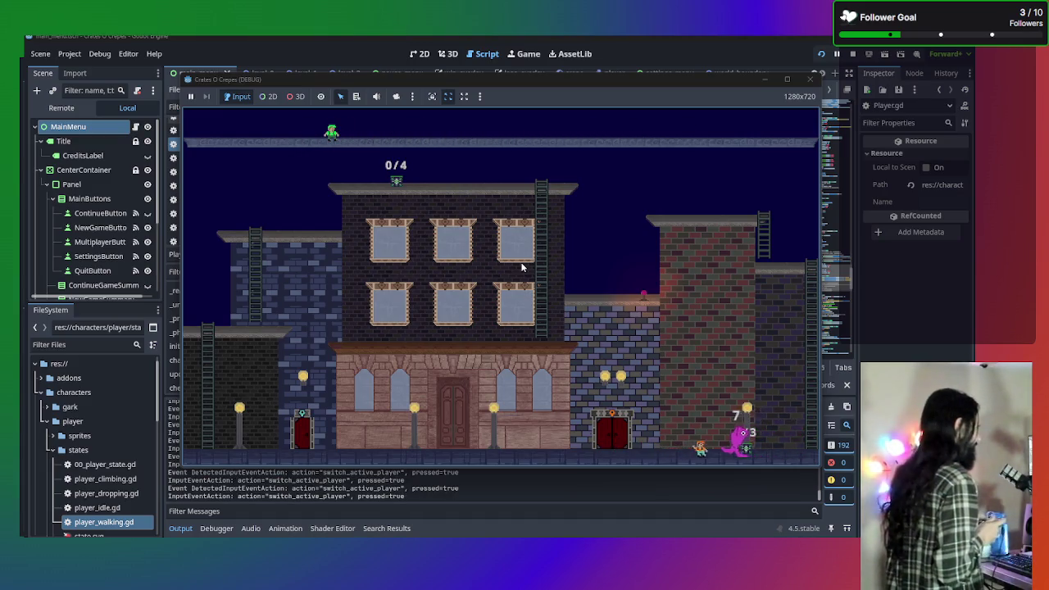
pyautogui.press('Right')
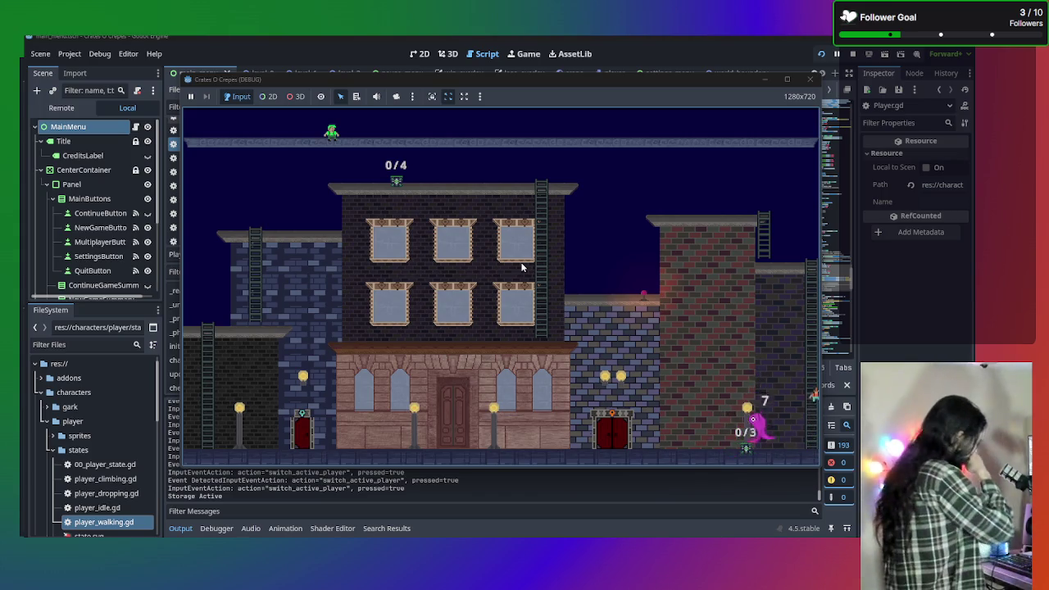
pyautogui.press('Right')
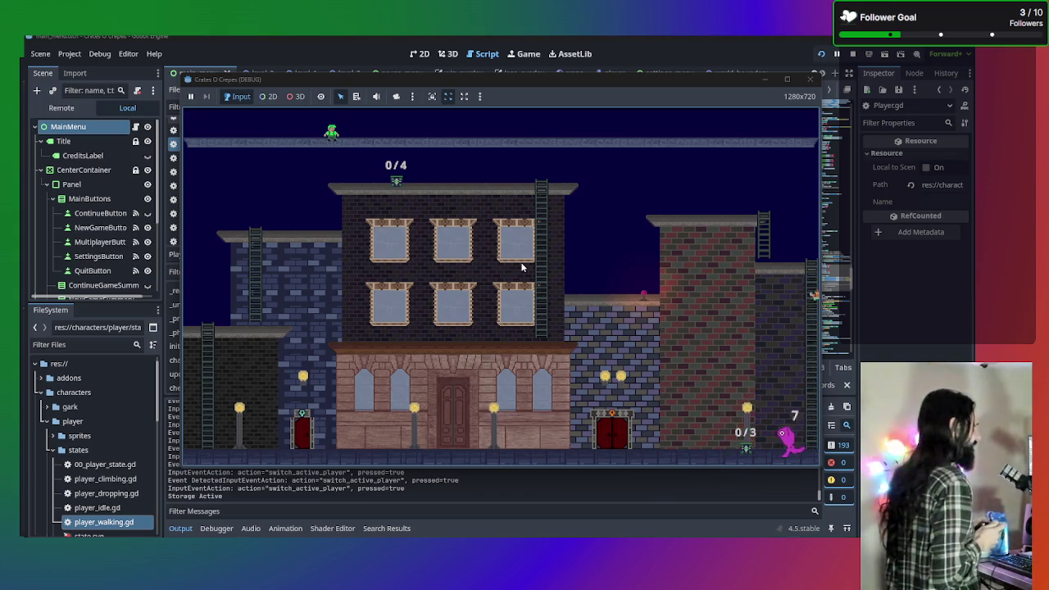
# Move the orange character across the rooftop, make a crate, and climb the ladders
pyautogui.press('Up')
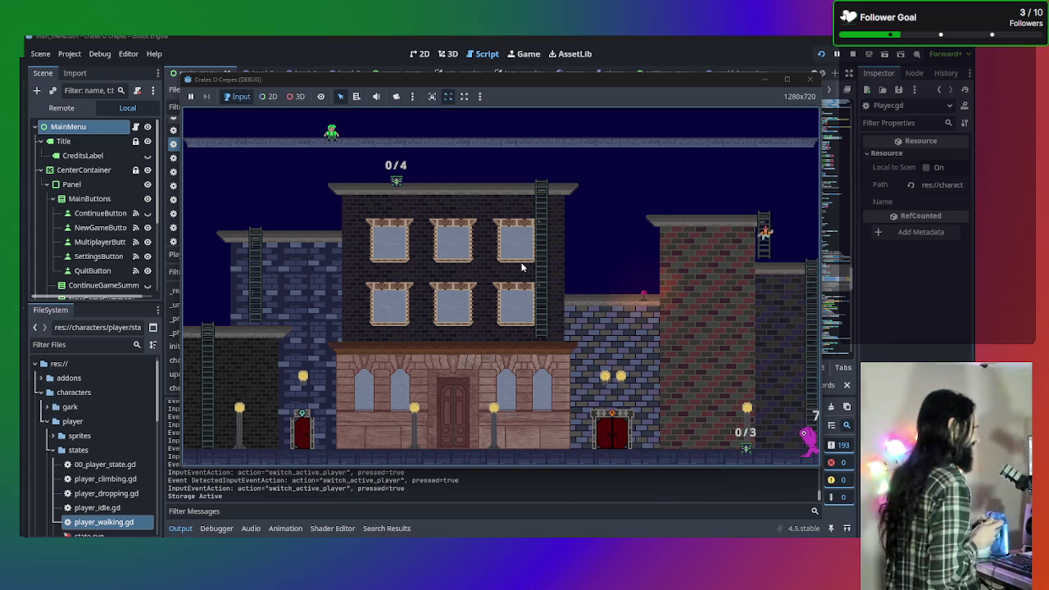
pyautogui.press('Left')
pyautogui.press('Left')
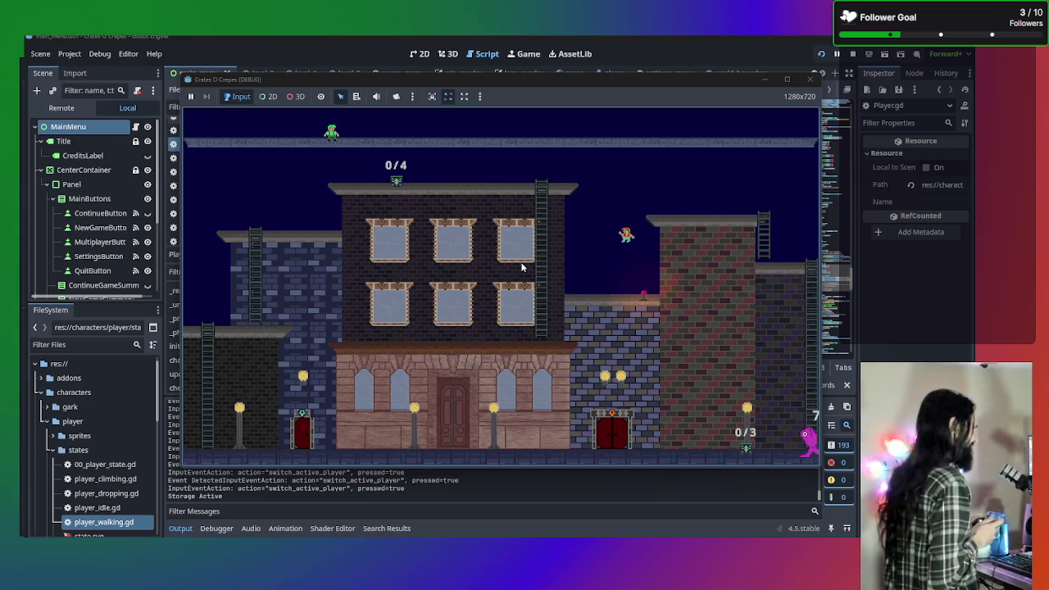
pyautogui.press('space')
pyautogui.press('Up')
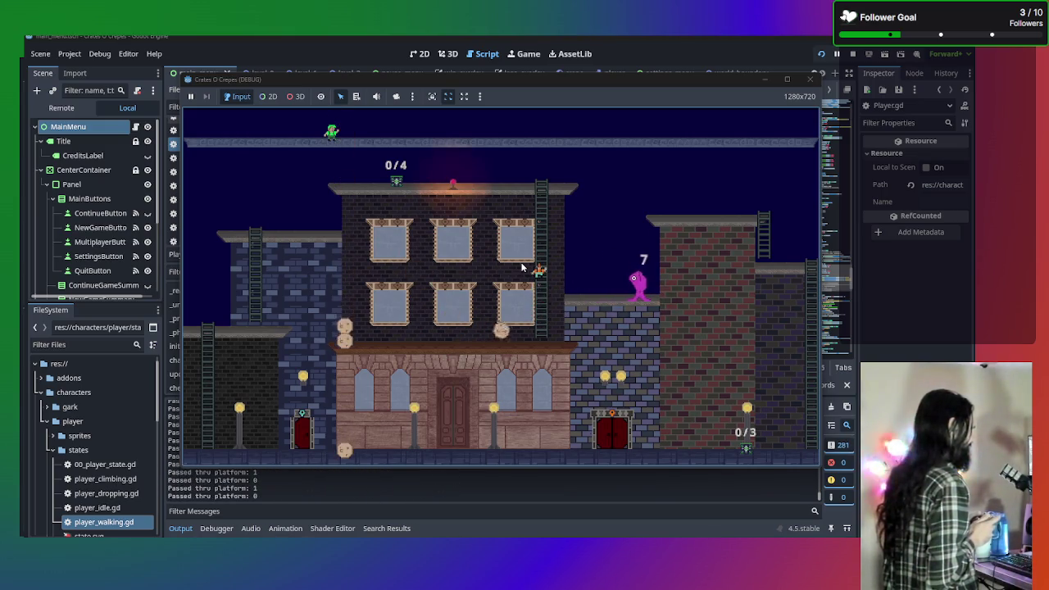
pyautogui.press('Tab')
pyautogui.press('Down')
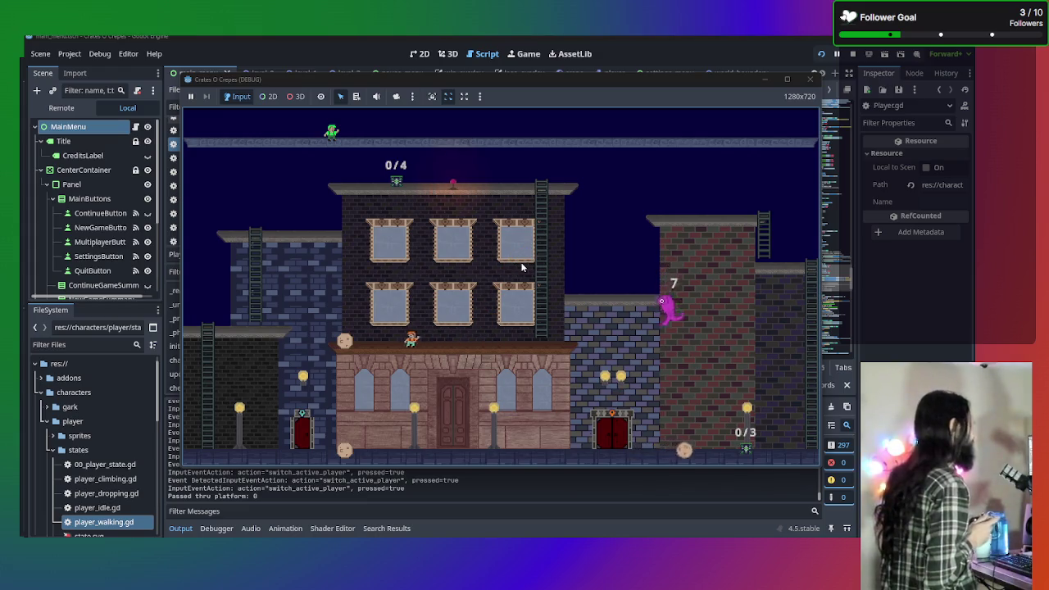
pyautogui.press('Left')
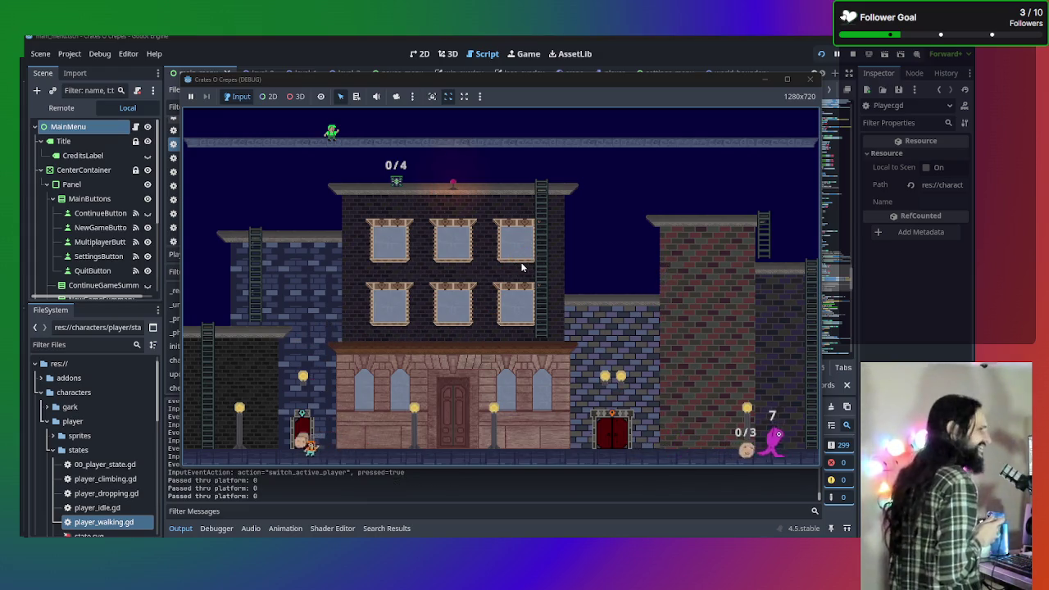
pyautogui.press('Up')
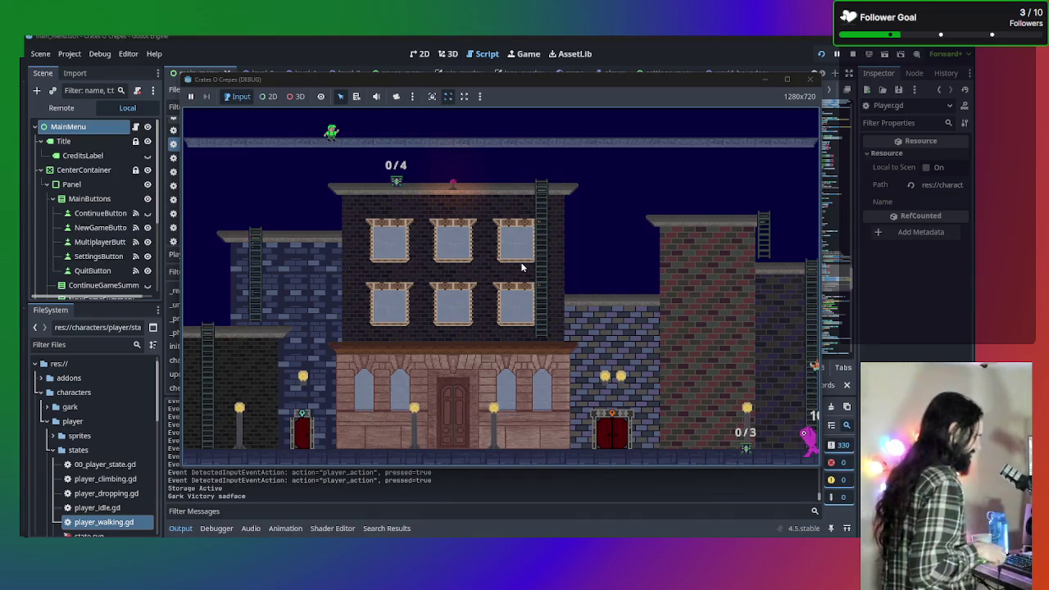
# Pause, return to the Main Menu title screen, and Quit back to the editor
pyautogui.press('Escape')
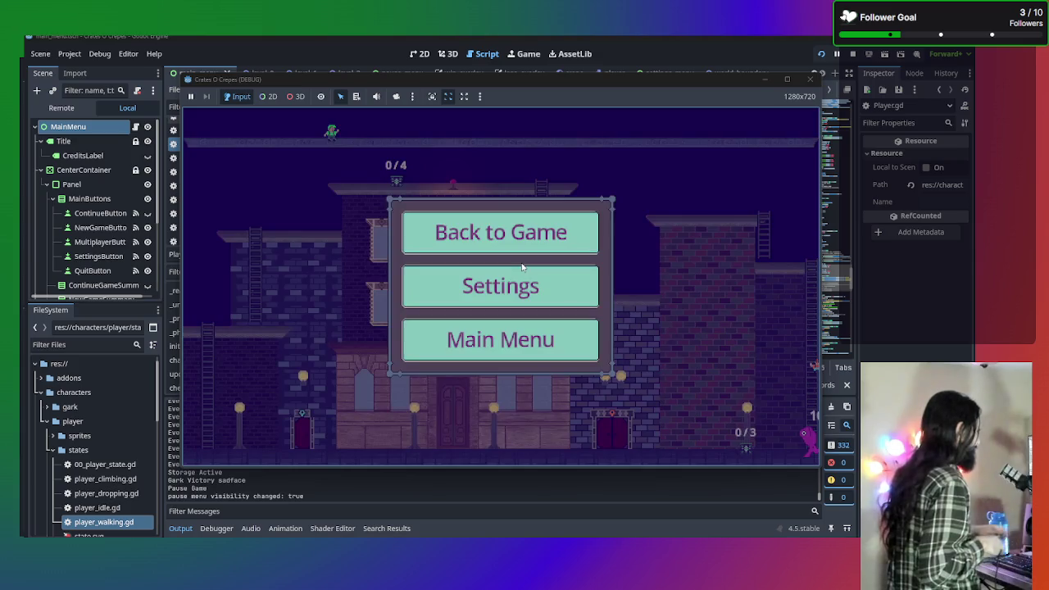
pyautogui.click(500, 340)
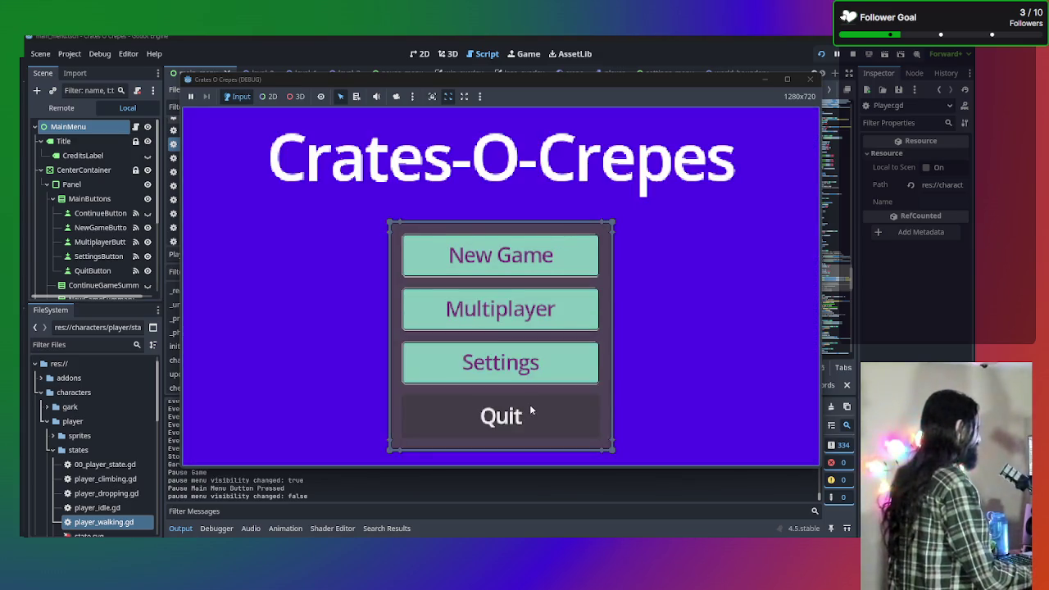
pyautogui.click(529, 417)
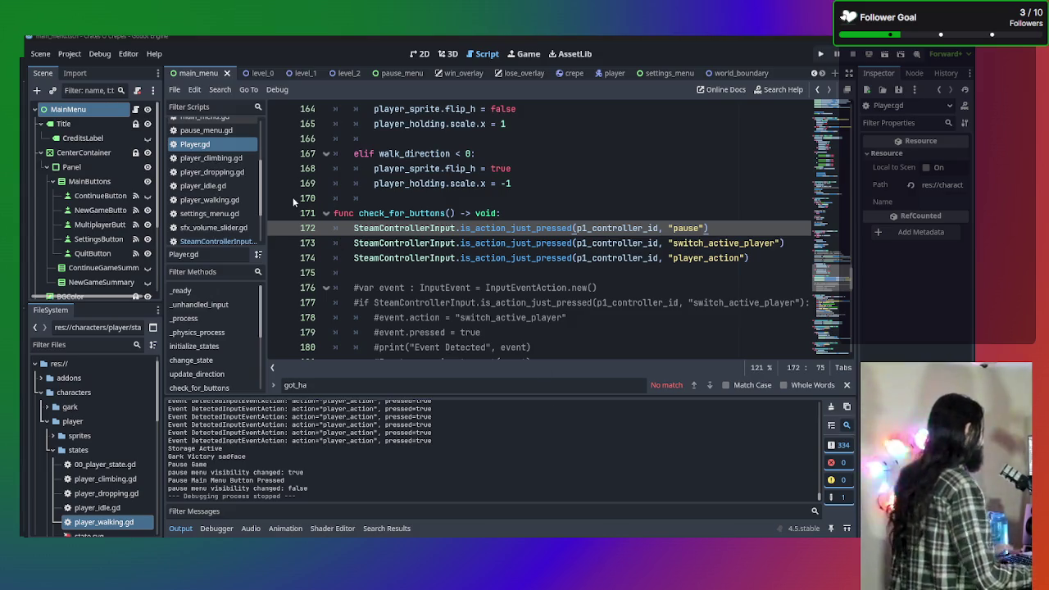
# Review Player.gd's check_for_buttons, placing the caret on the pause check line
pyautogui.scroll(-1, 590, 232)
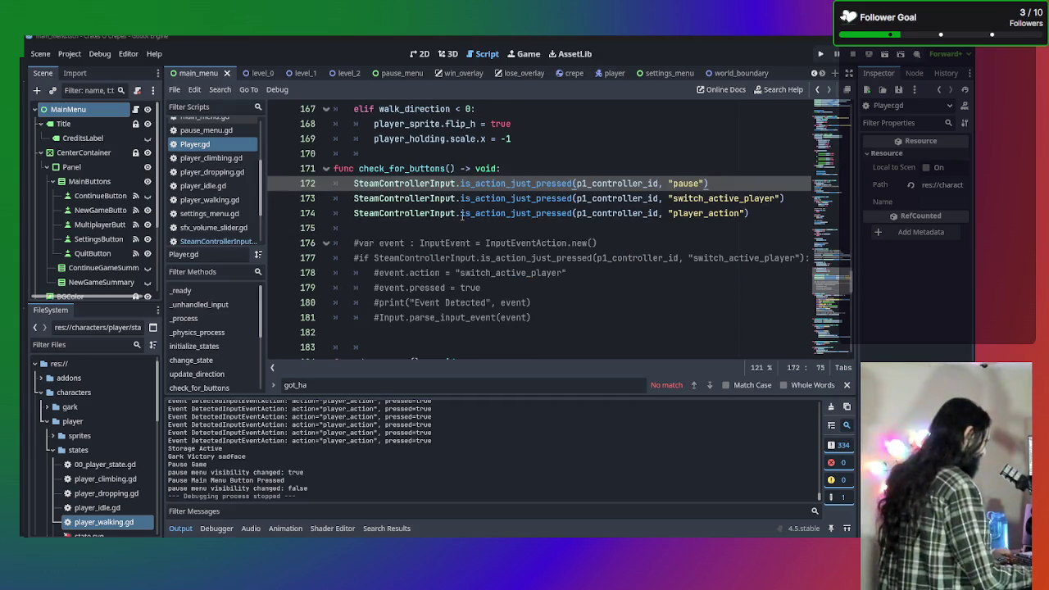
pyautogui.scroll(-2, 227, 237)
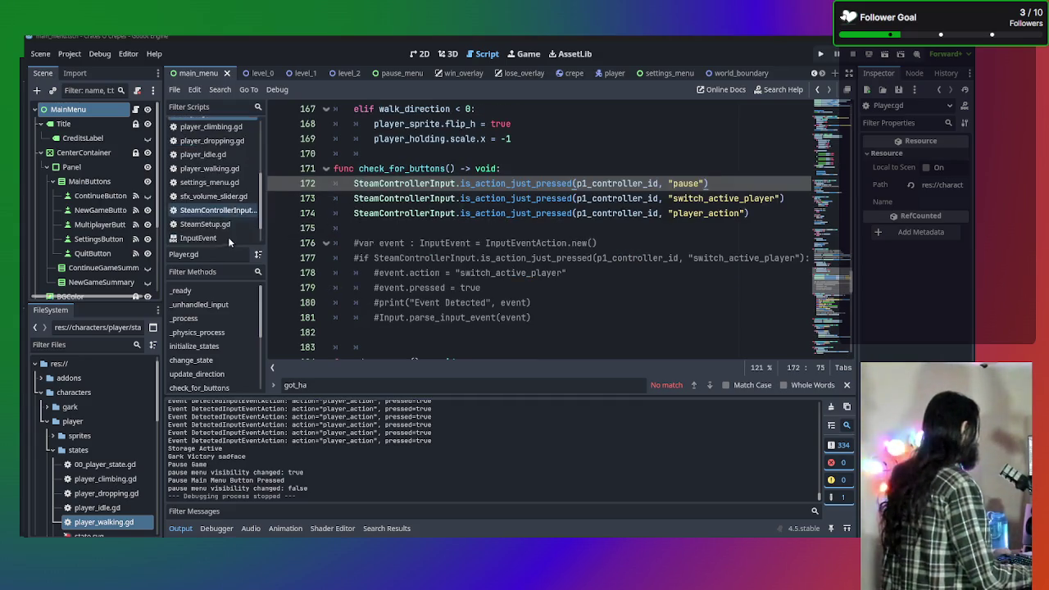
pyautogui.scroll(1, 430, 257)
pyautogui.moveTo(431, 258); pyautogui.dragTo(305, 234)
pyautogui.click(369, 243)
pyautogui.click(376, 215)
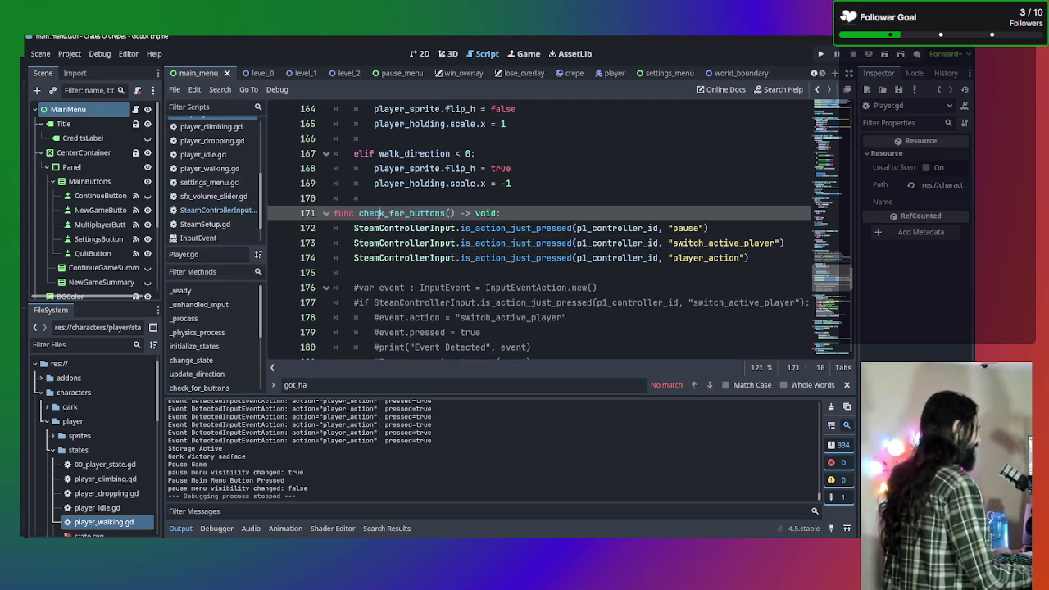
pyautogui.click(379, 228)
pyautogui.moveTo(421, 232)
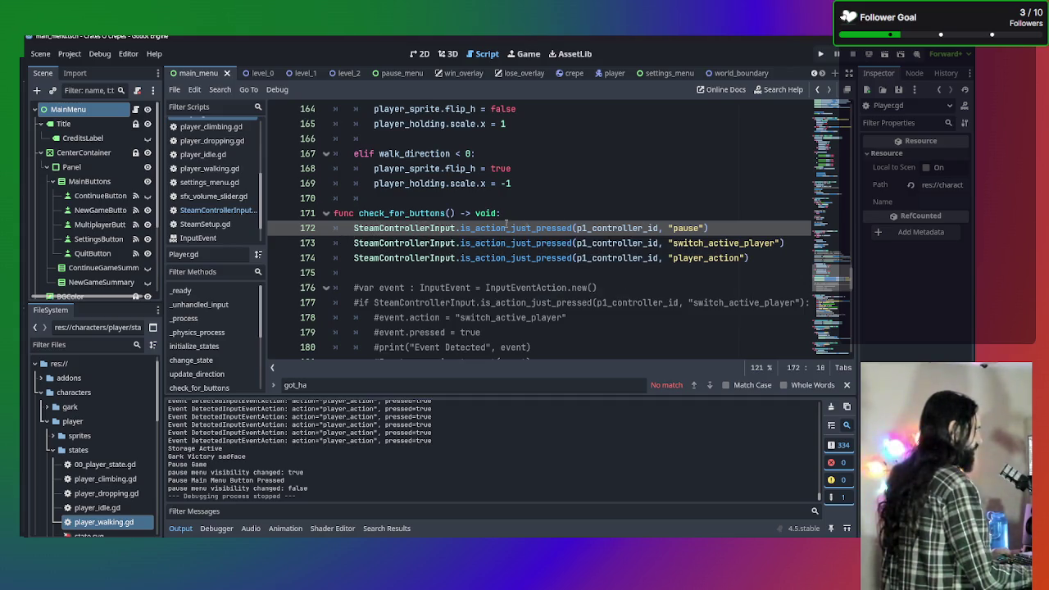
# Move through InputEvent and SteamSetup.gd in the script list to open SteamControllerInput.gd
pyautogui.click(221, 237)
pyautogui.click(215, 224)
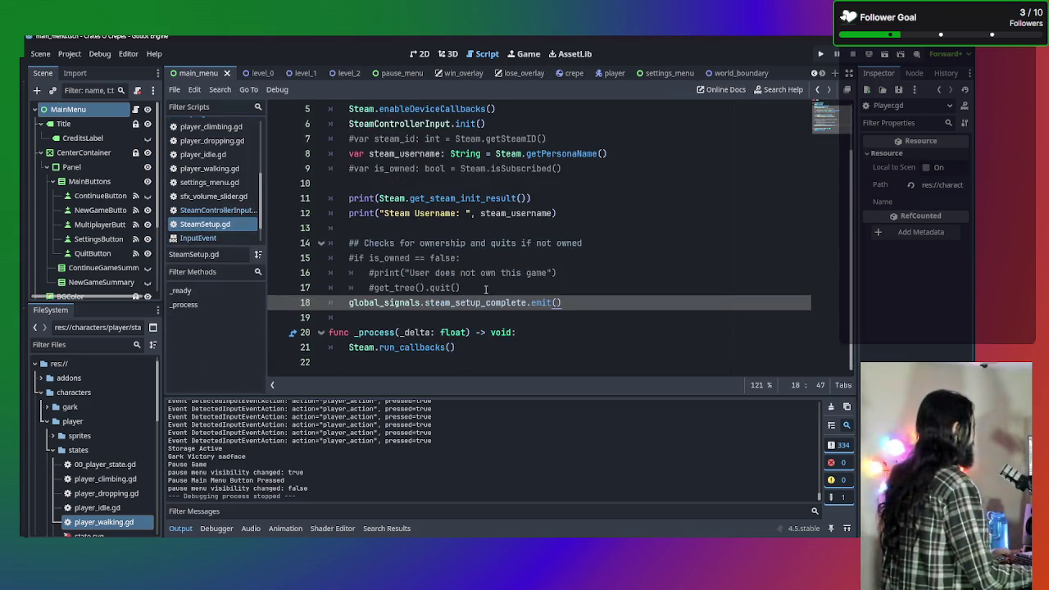
pyautogui.scroll(2, 486, 290)
pyautogui.click(215, 210)
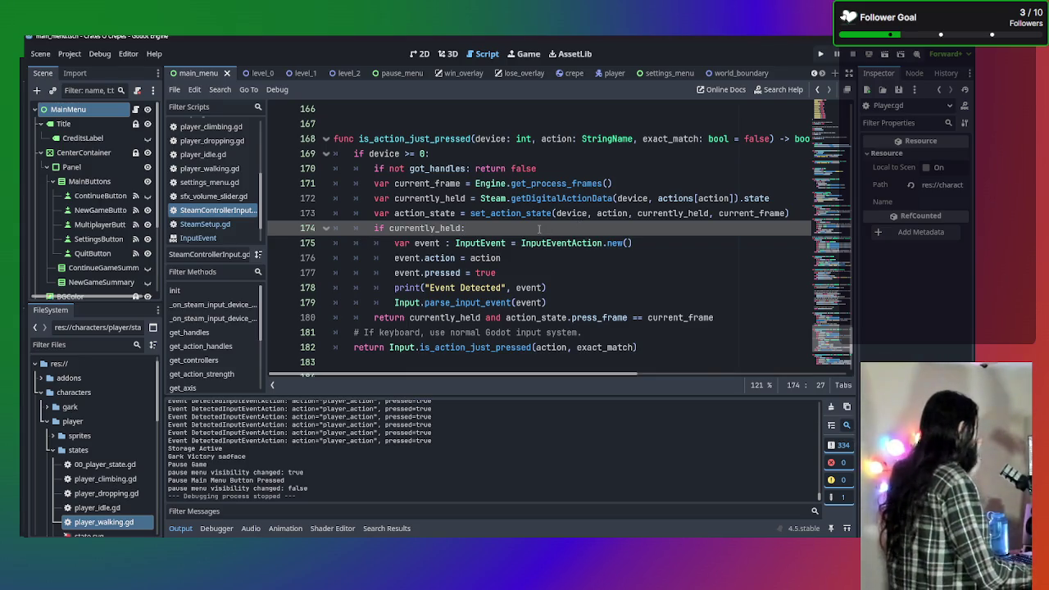
pyautogui.moveTo(509, 219)
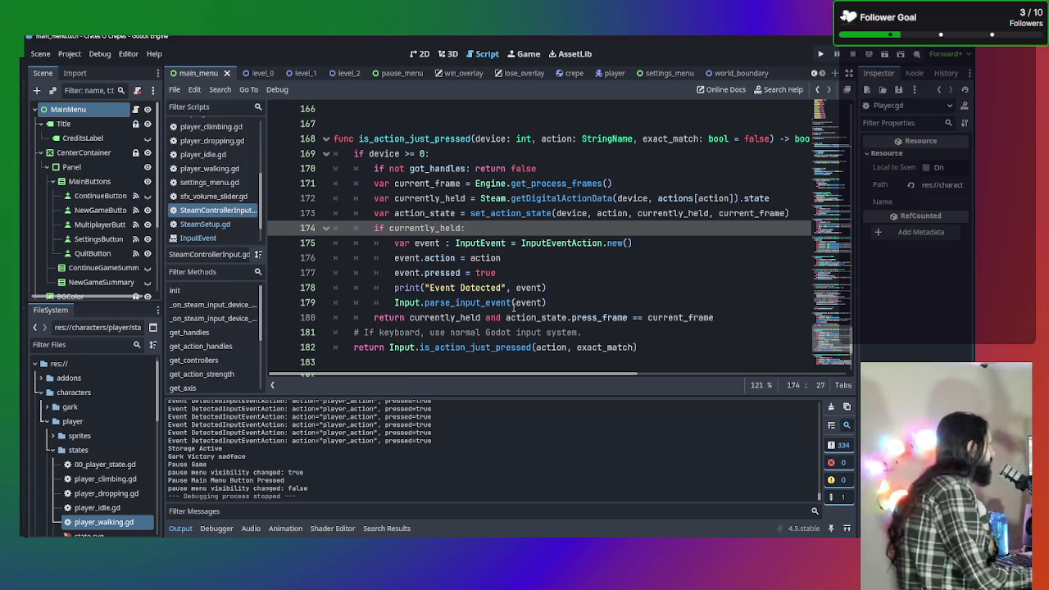
pyautogui.moveTo(514, 306)
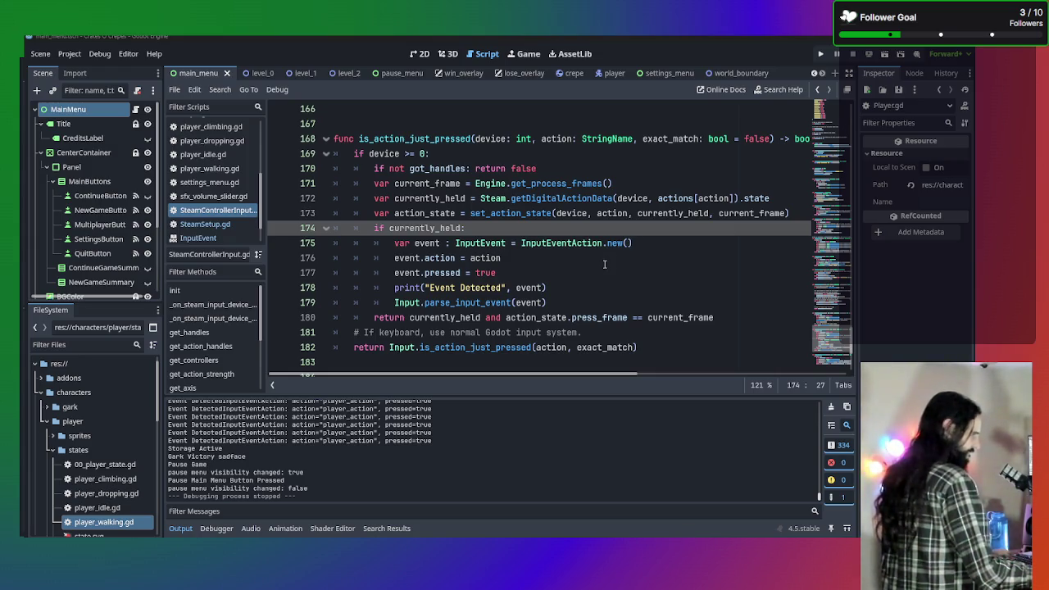
# Change line 174 to 'if currently_held and action_state:' and select line 173's set_action_state call
pyautogui.press('Left')
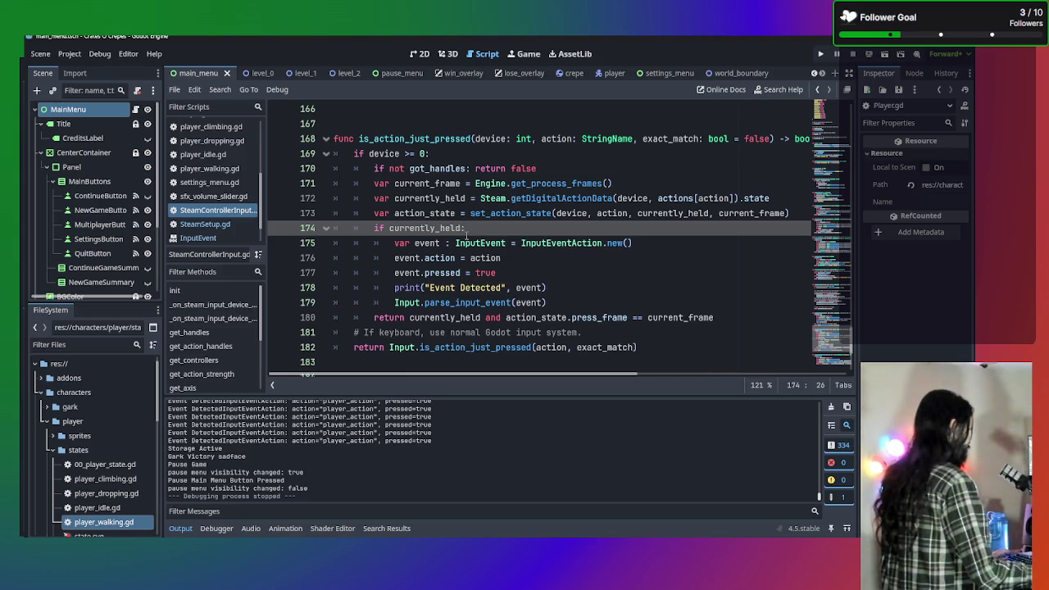
pyautogui.write('and')
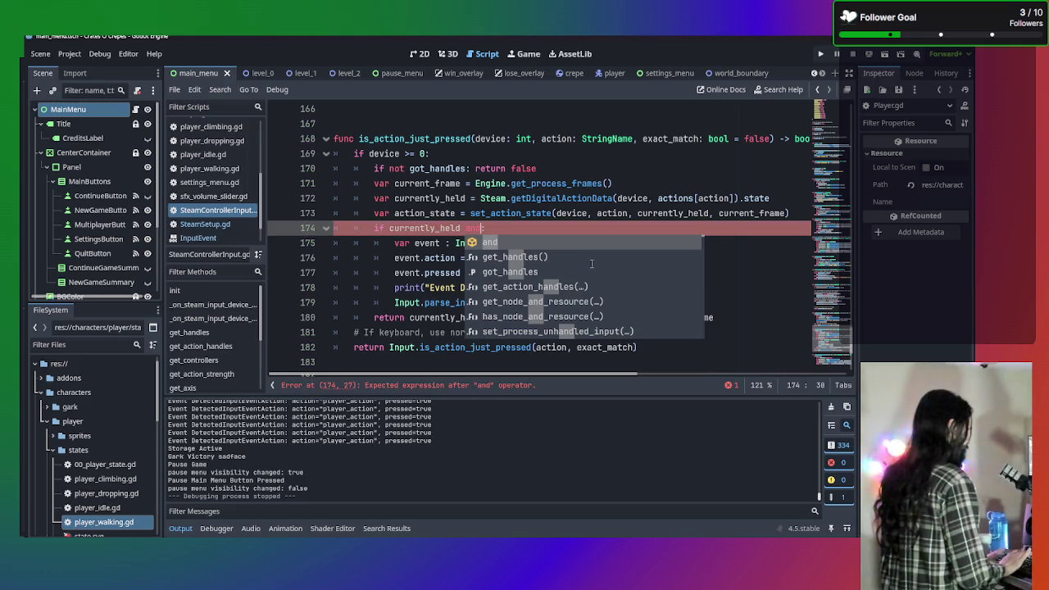
pyautogui.write(' actions')
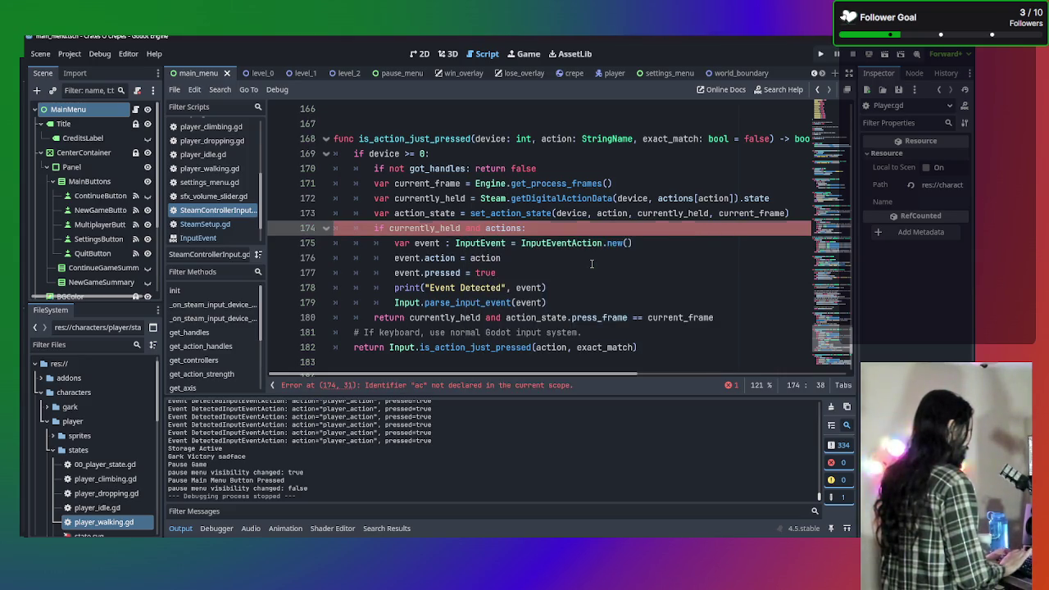
pyautogui.press('BackSpace')
pyautogui.write('_')
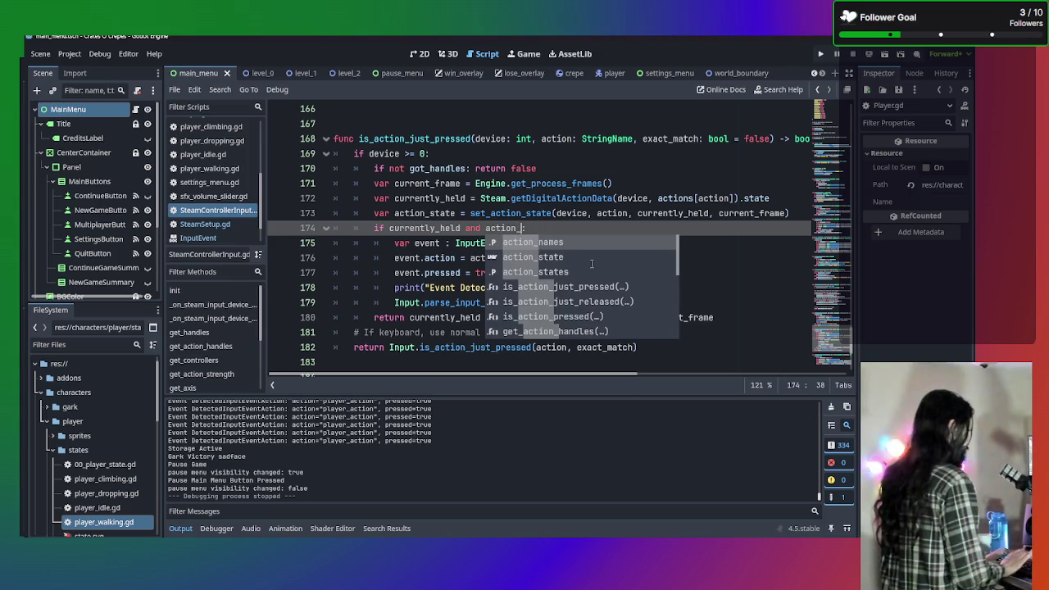
pyautogui.press('Down')
pyautogui.press('Return')
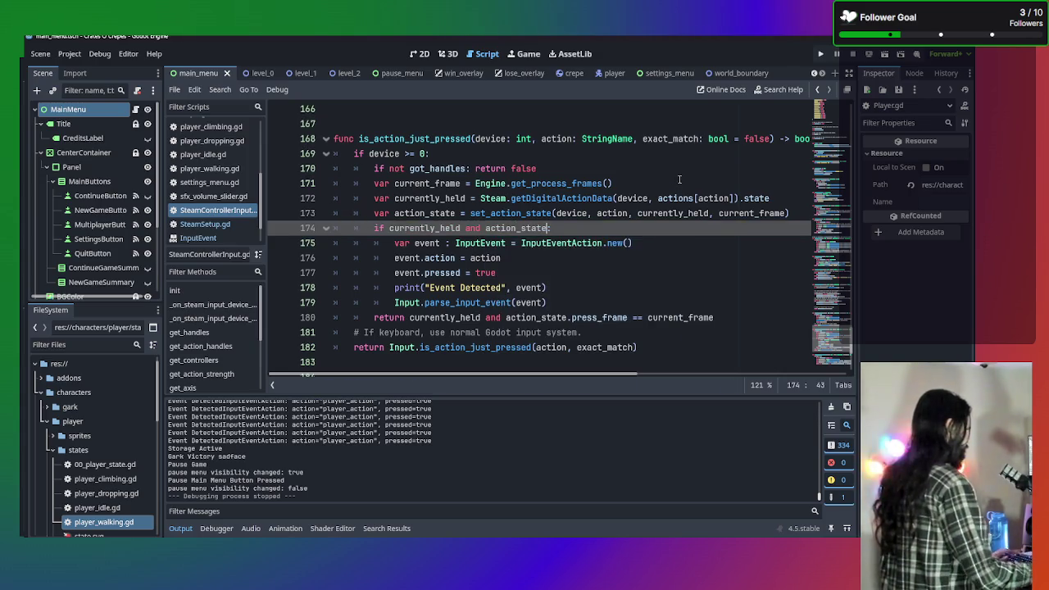
pyautogui.write(':')
pyautogui.moveTo(794, 213)
pyautogui.mouseDown()
pyautogui.moveTo(464, 199)
pyautogui.moveTo(405, 213)
pyautogui.moveTo(470, 213)
pyautogui.mouseUp()
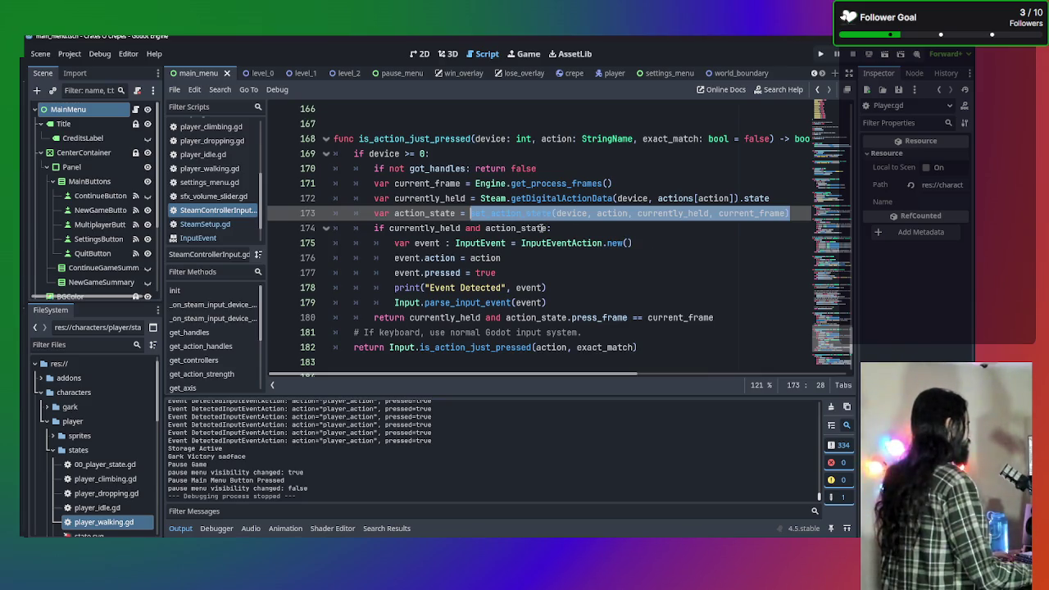
# Try comparing line 174's condition against the pasted set_action_state call, then undo it
pyautogui.moveTo(544, 229)
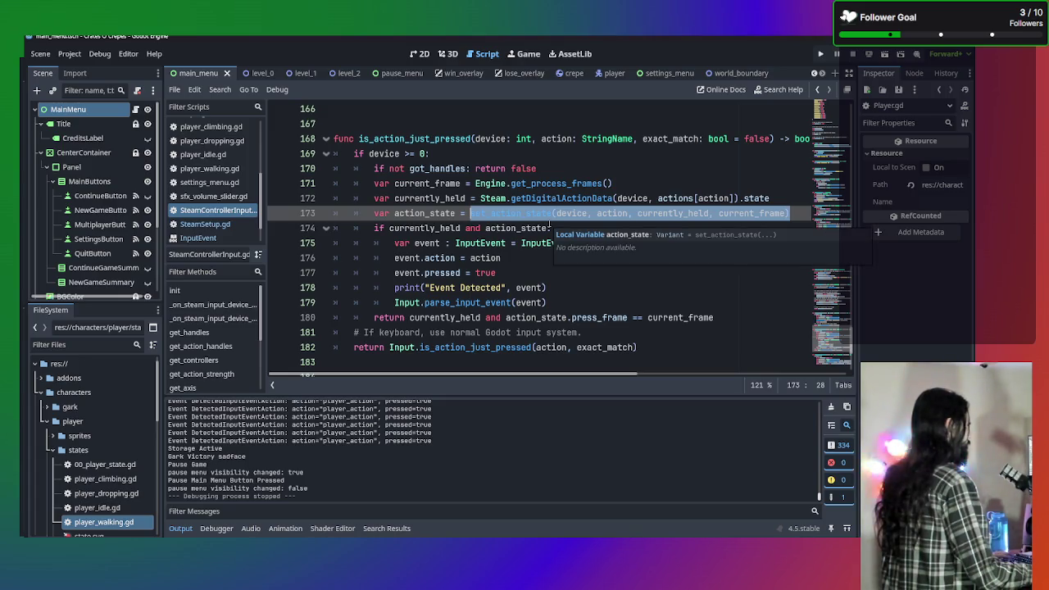
pyautogui.click(543, 228)
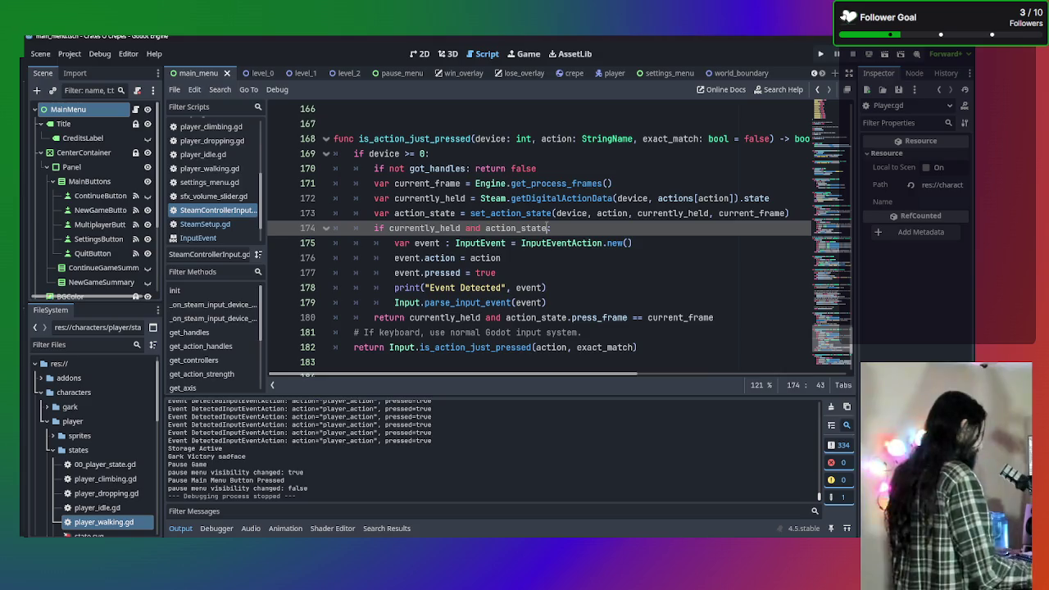
pyautogui.write('==')
pyautogui.write('set_action_state(device, action, currently_held, current_frame)')
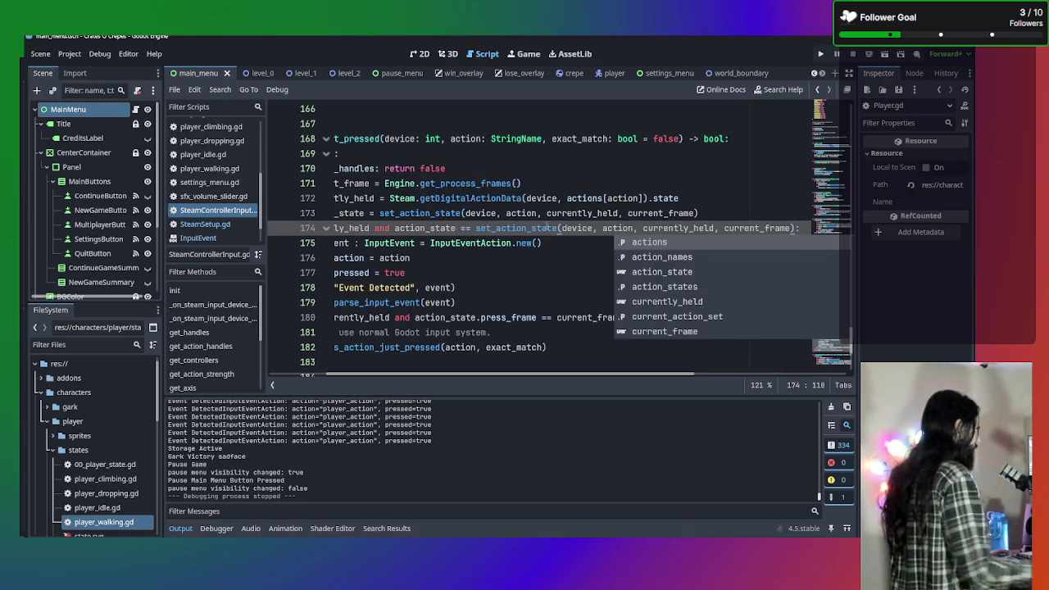
pyautogui.click(540, 279)
pyautogui.moveTo(540, 279); pyautogui.dragTo(293, 257)
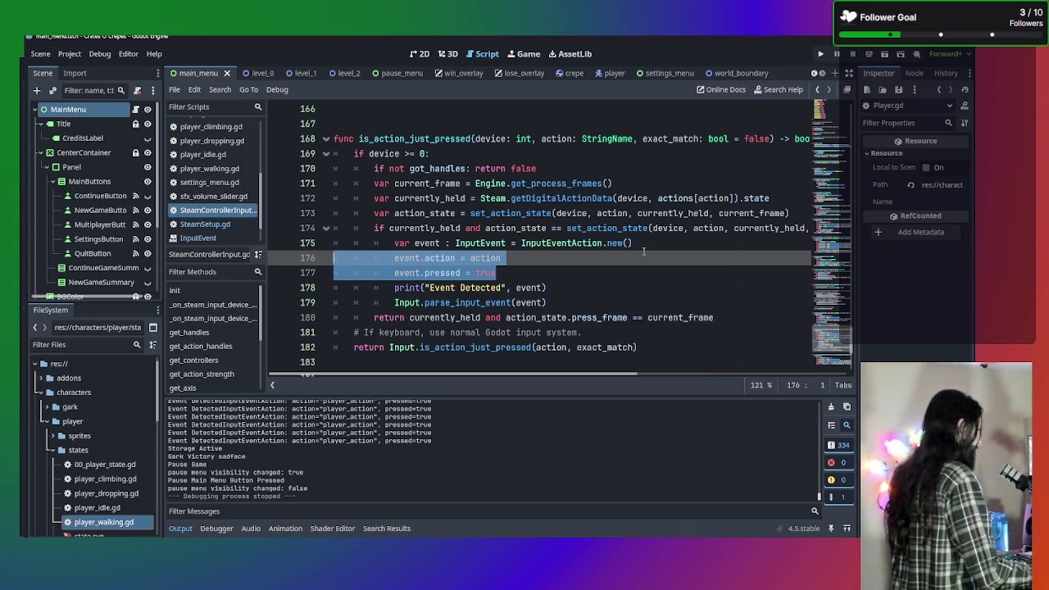
pyautogui.hotkey('ctrl', 'z')
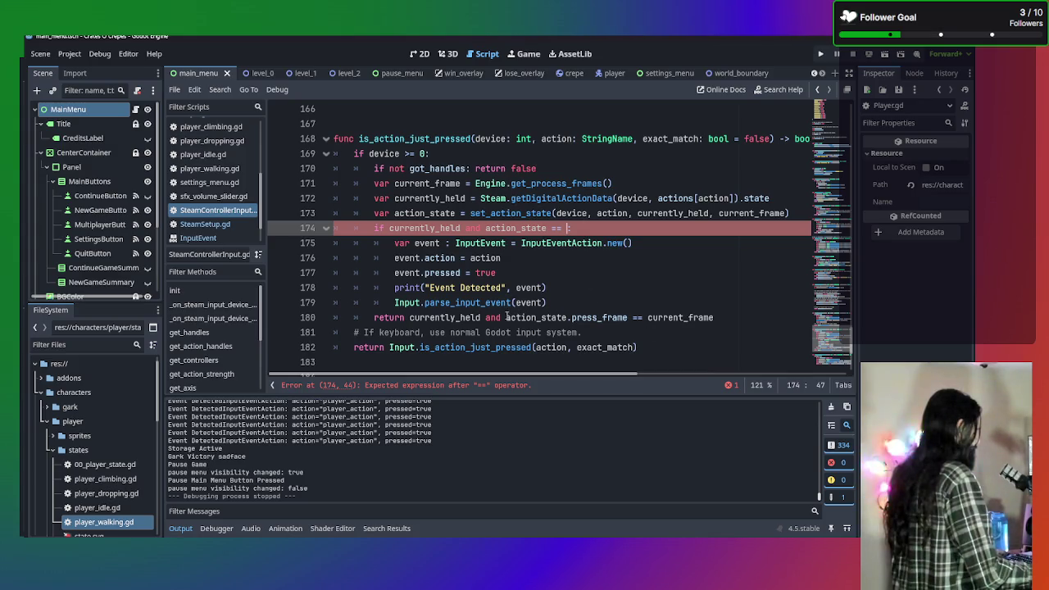
# Copy 'action_state.press_frame == current_frame' into line 174, remove the stray space, and run the game
pyautogui.moveTo(506, 317)
pyautogui.mouseDown()
pyautogui.moveTo(542, 303)
pyautogui.moveTo(755, 320)
pyautogui.mouseUp()
pyautogui.hotkey('ctrl', 'c')
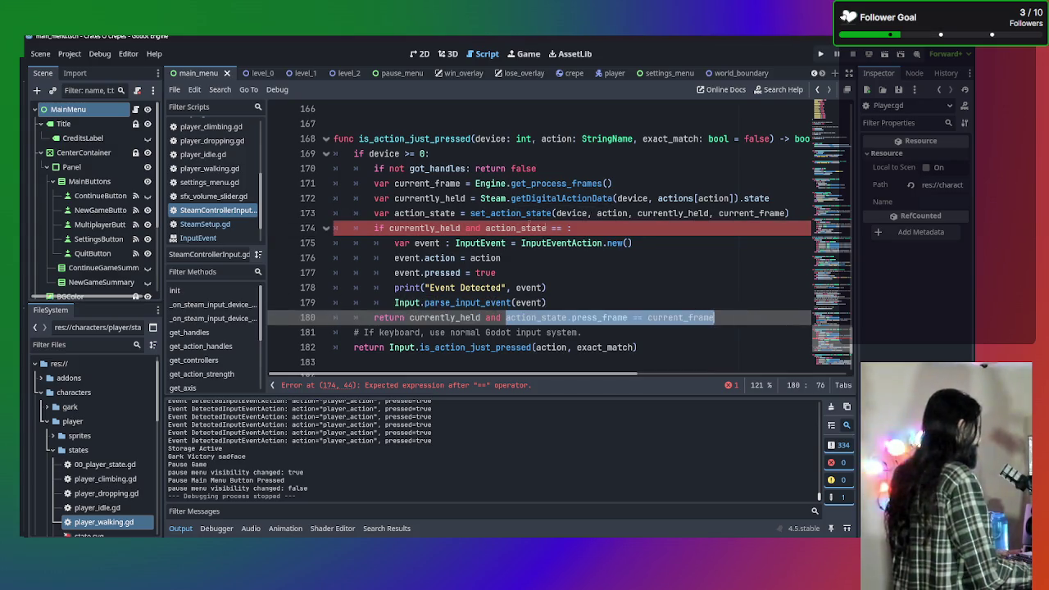
pyautogui.moveTo(484, 229); pyautogui.dragTo(561, 229)
pyautogui.hotkey('ctrl', 'v')
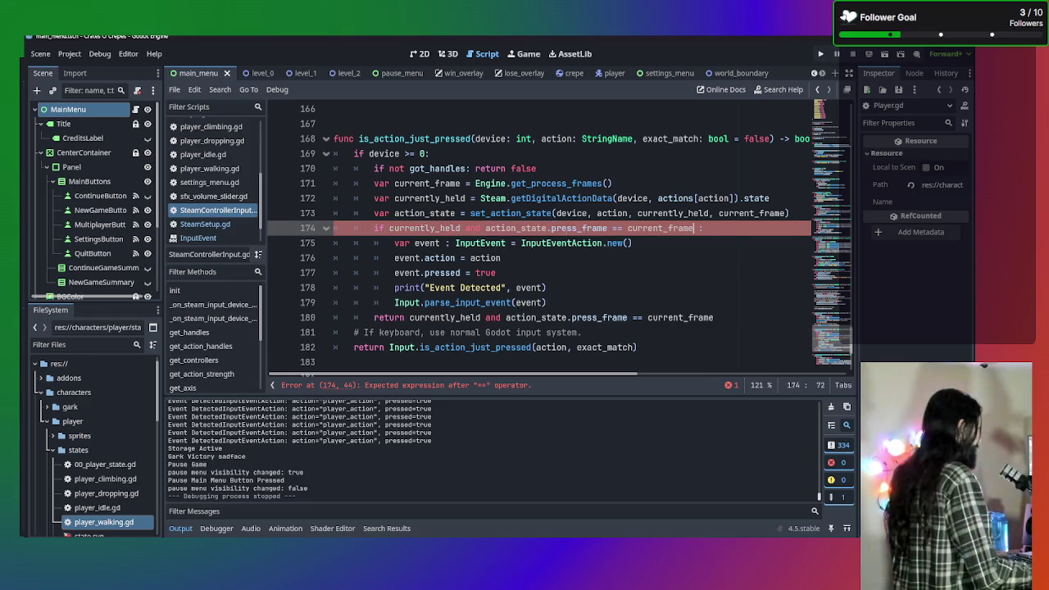
pyautogui.click(730, 262)
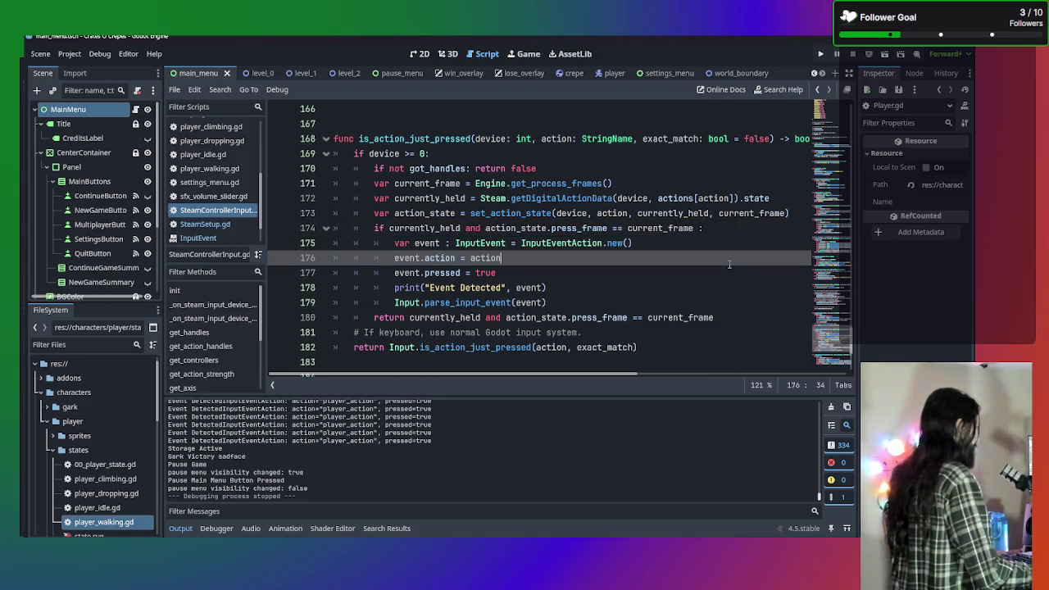
pyautogui.click(703, 227)
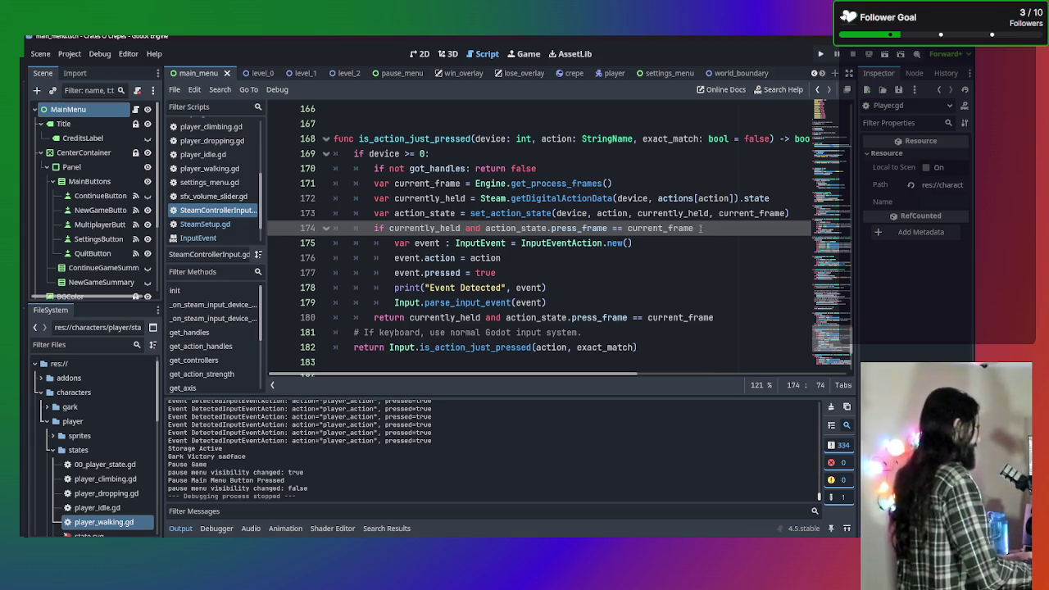
pyautogui.press('Left')
pyautogui.press('BackSpace')
pyautogui.click(709, 262)
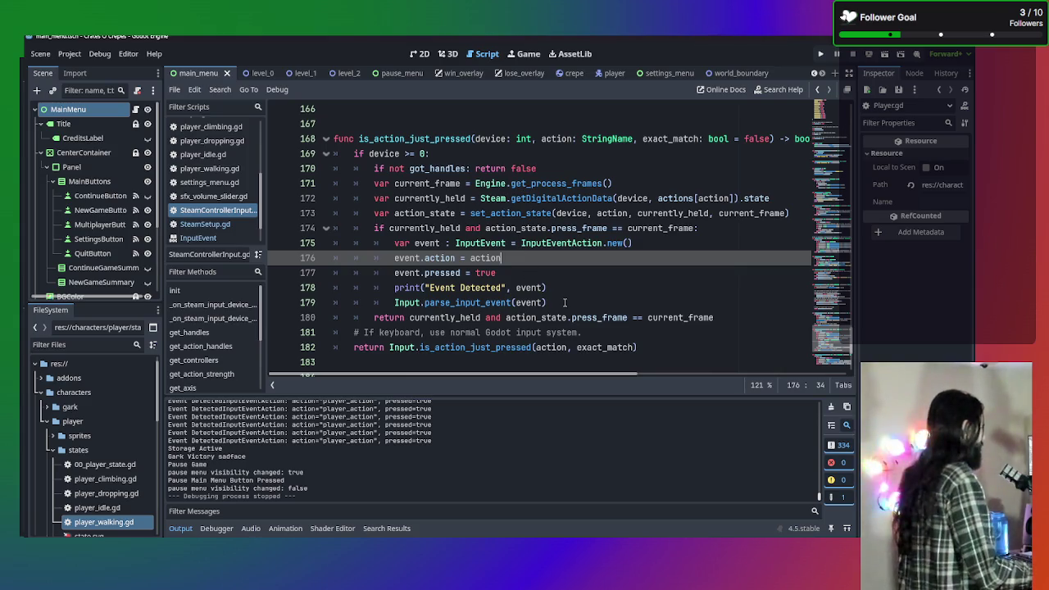
pyautogui.press('F5')
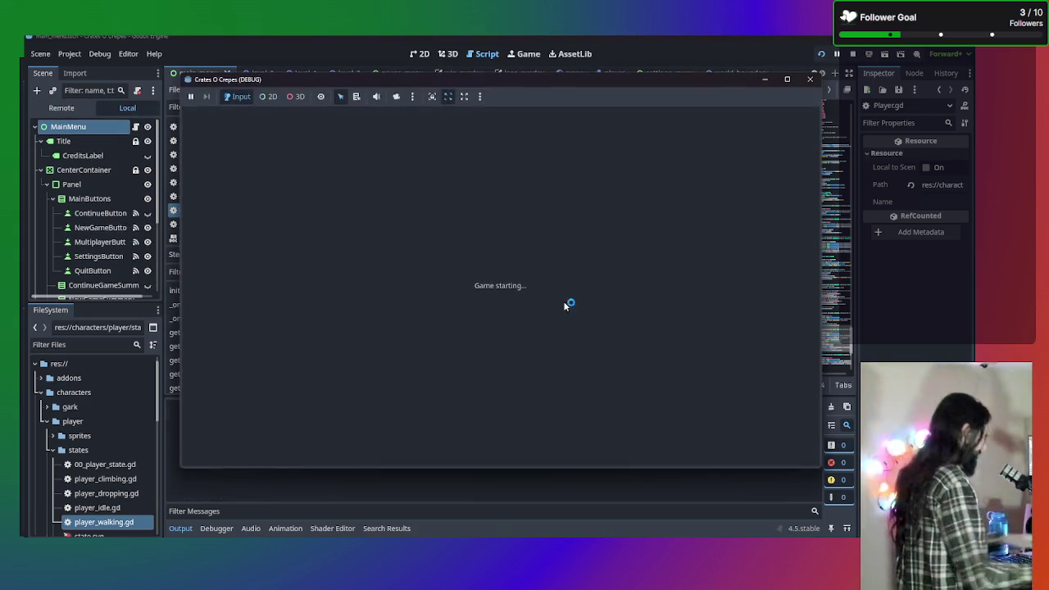
# Start a new game and walk both characters left and right, switching the active player with Tab
pyautogui.click(490, 267)
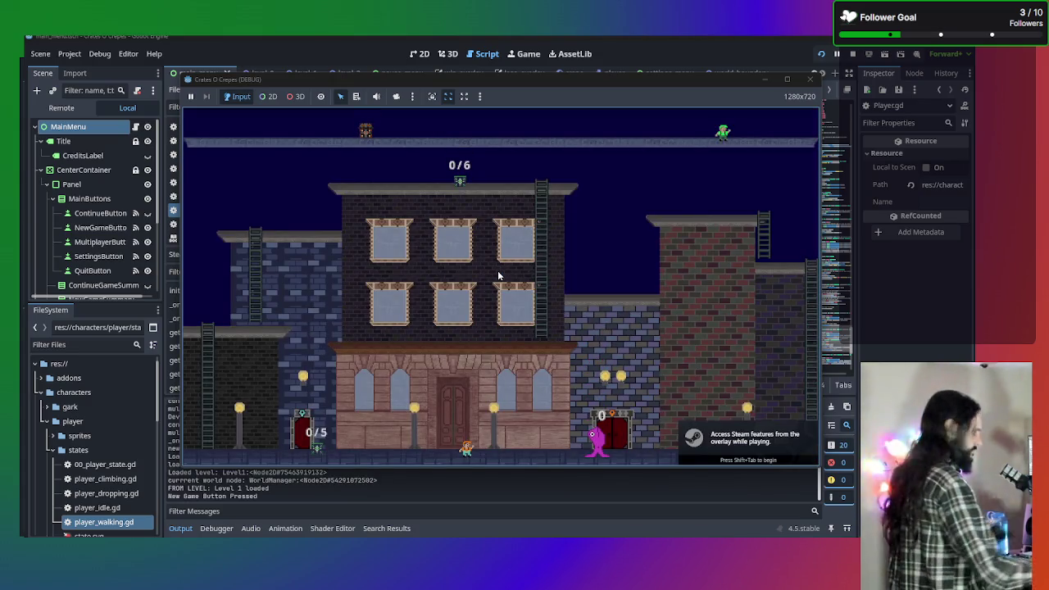
pyautogui.press('Left')
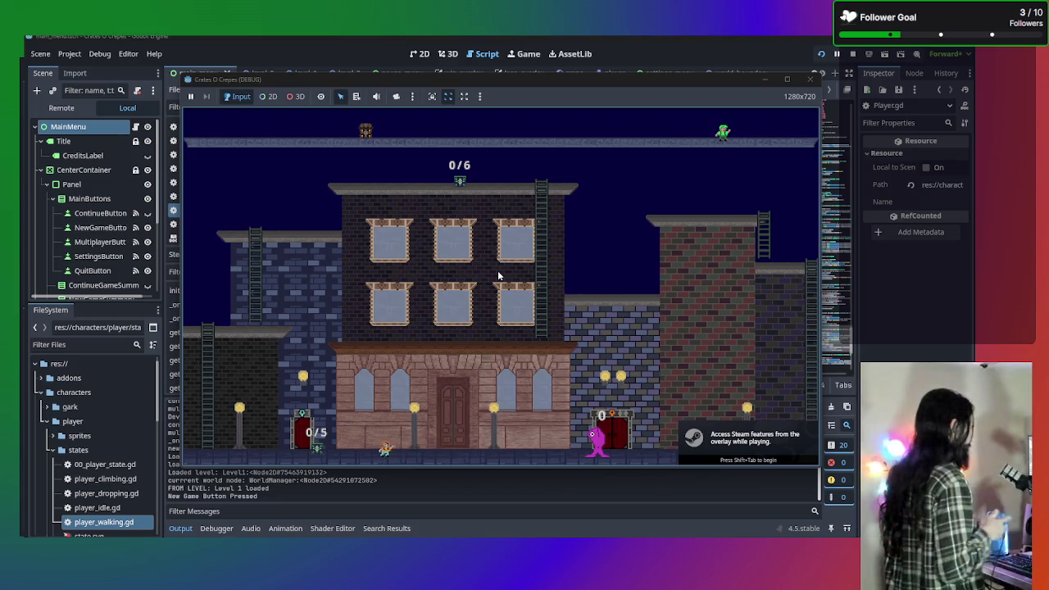
pyautogui.press('Tab')
pyautogui.press('Tab')
pyautogui.press('Tab')
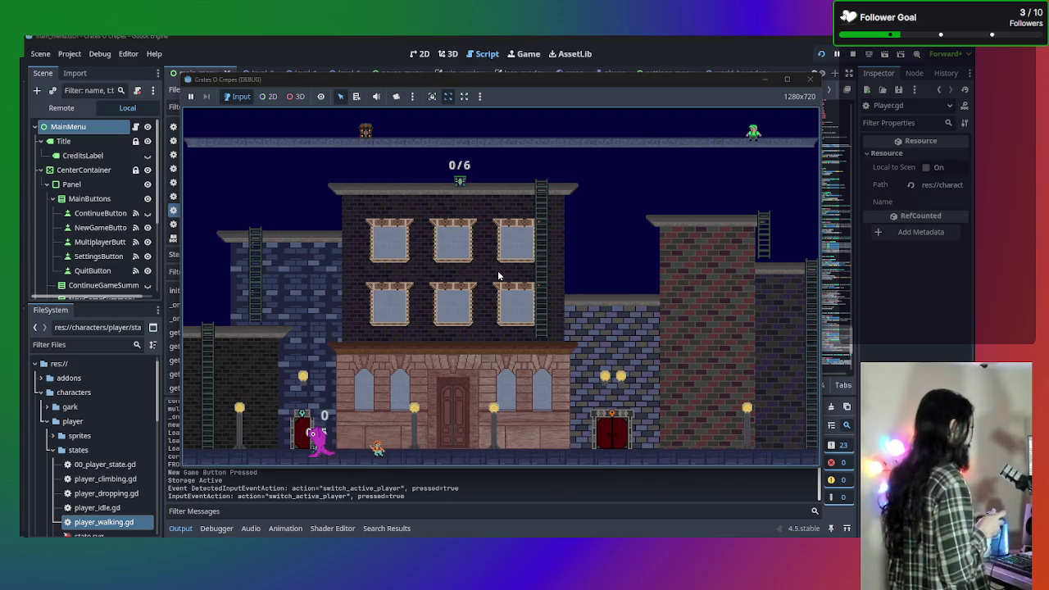
pyautogui.press('Tab')
pyautogui.press('Right')
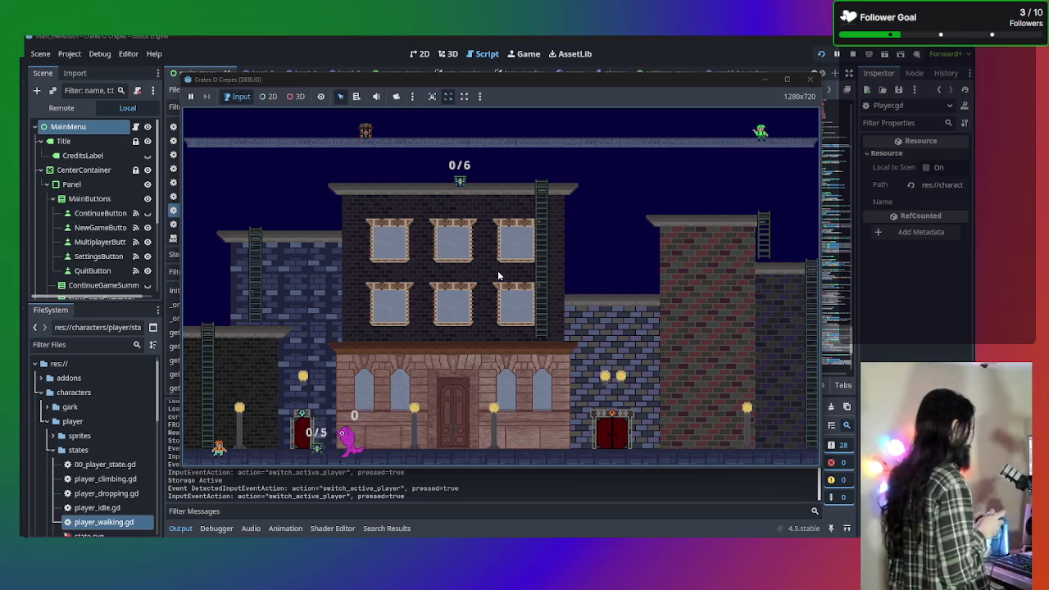
pyautogui.press('Right')
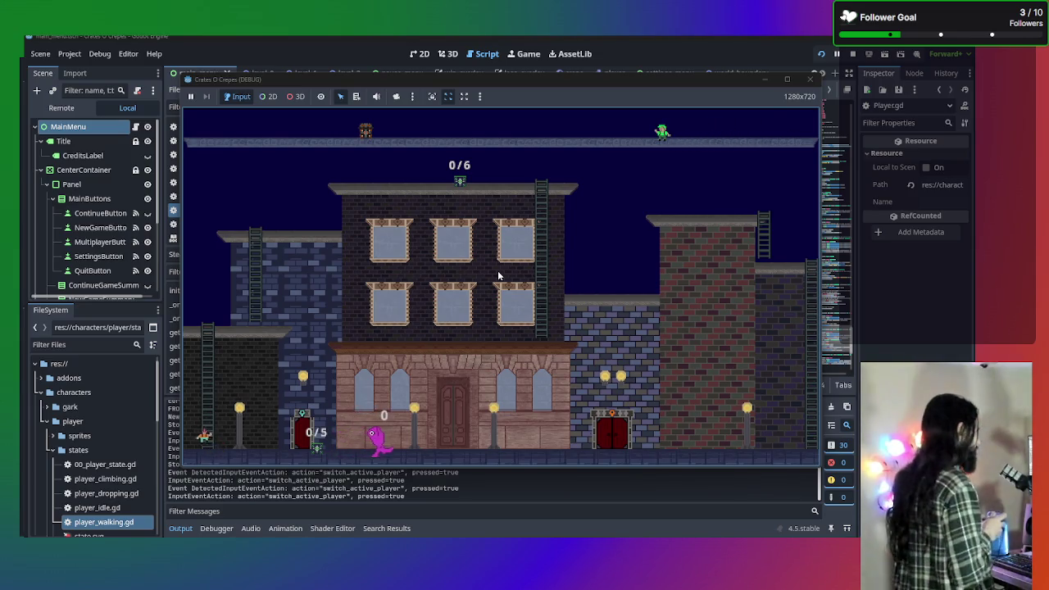
pyautogui.press('Right')
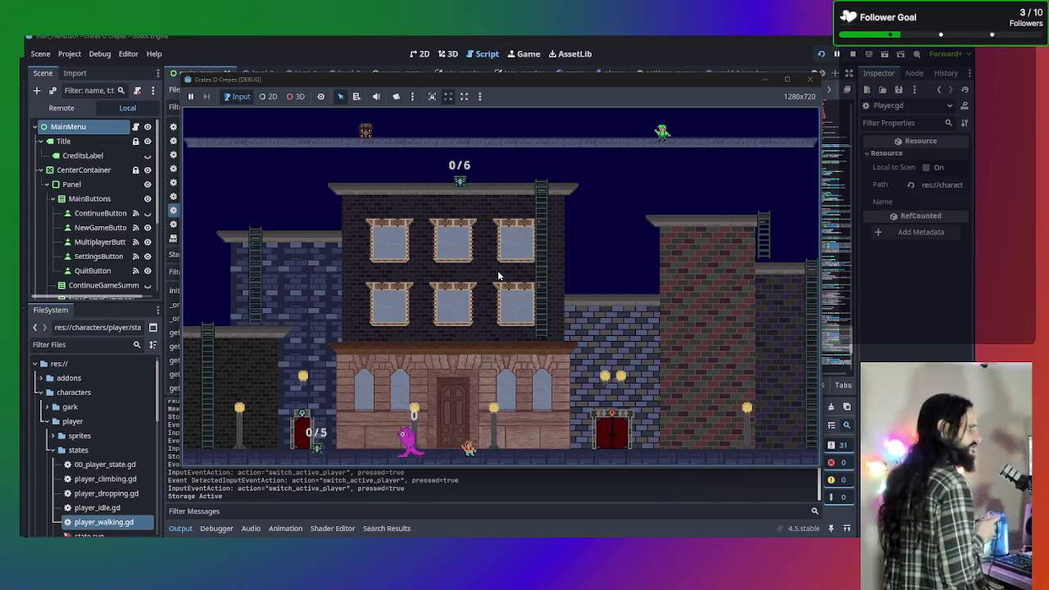
pyautogui.press('Tab')
pyautogui.press('Left')
pyautogui.press('Tab')
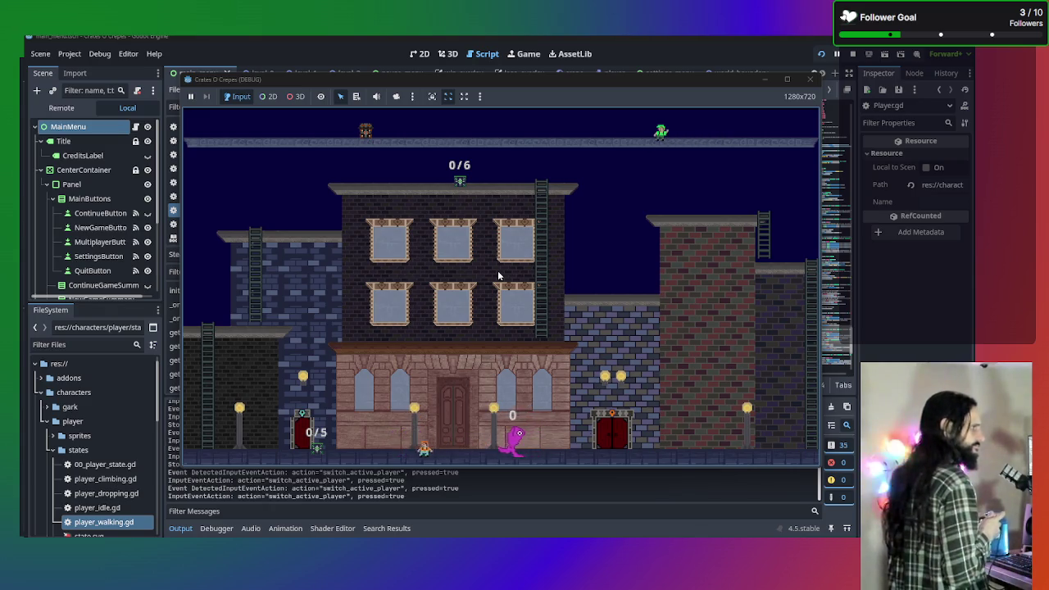
pyautogui.press('Left')
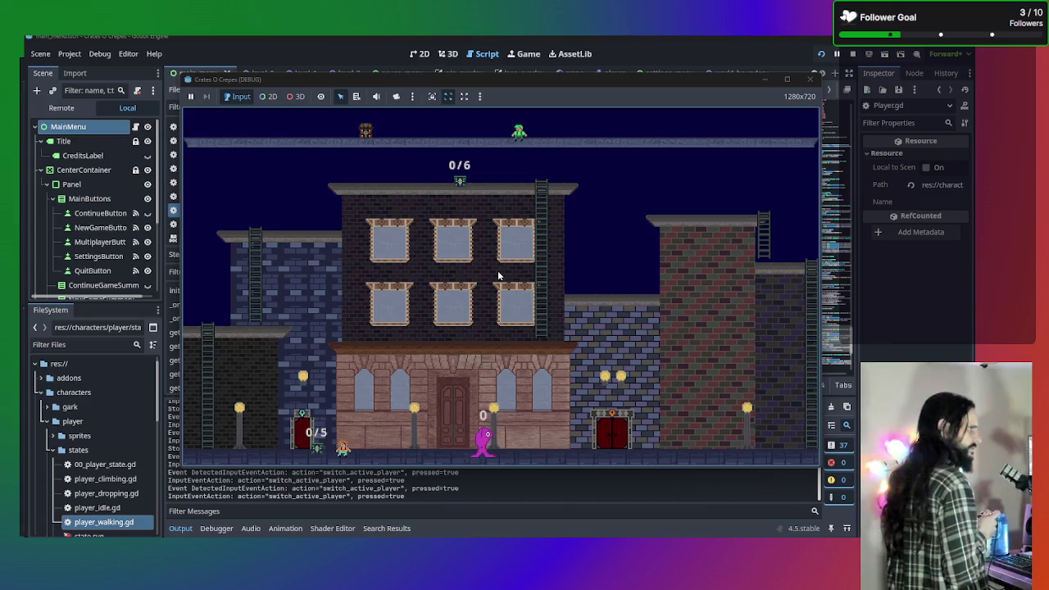
pyautogui.press('Left')
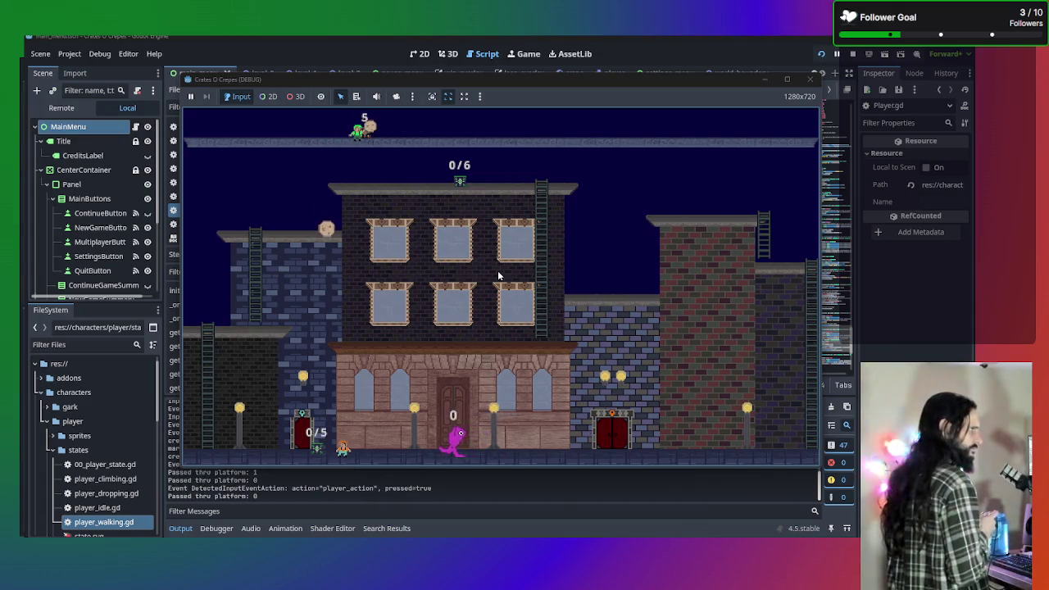
# Jump the pink character onto the ledge, enter the door upstairs, and drop back to the street
pyautogui.press('Left')
pyautogui.press('space')
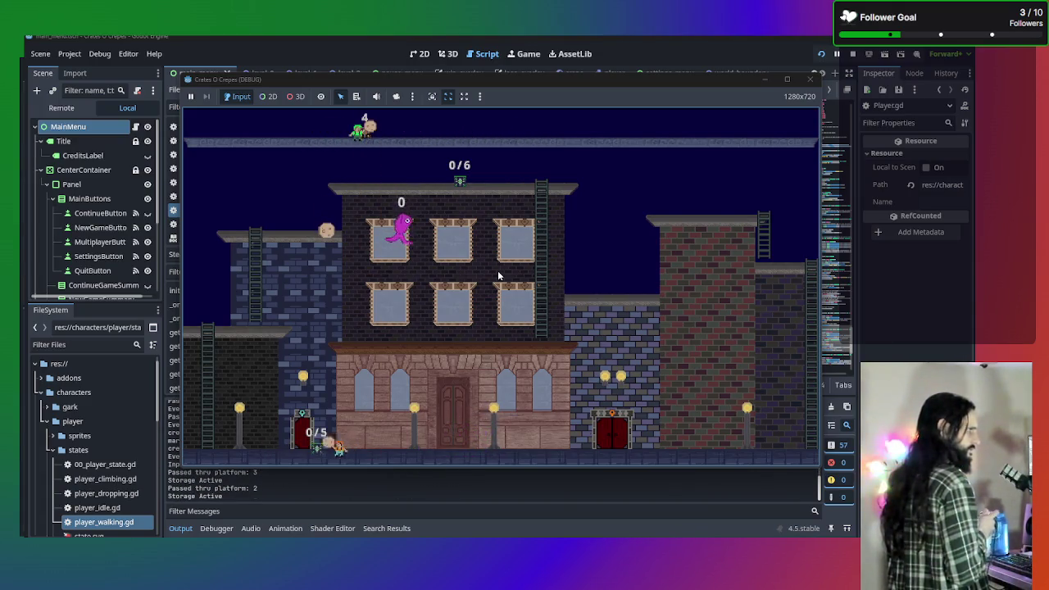
pyautogui.press('Left')
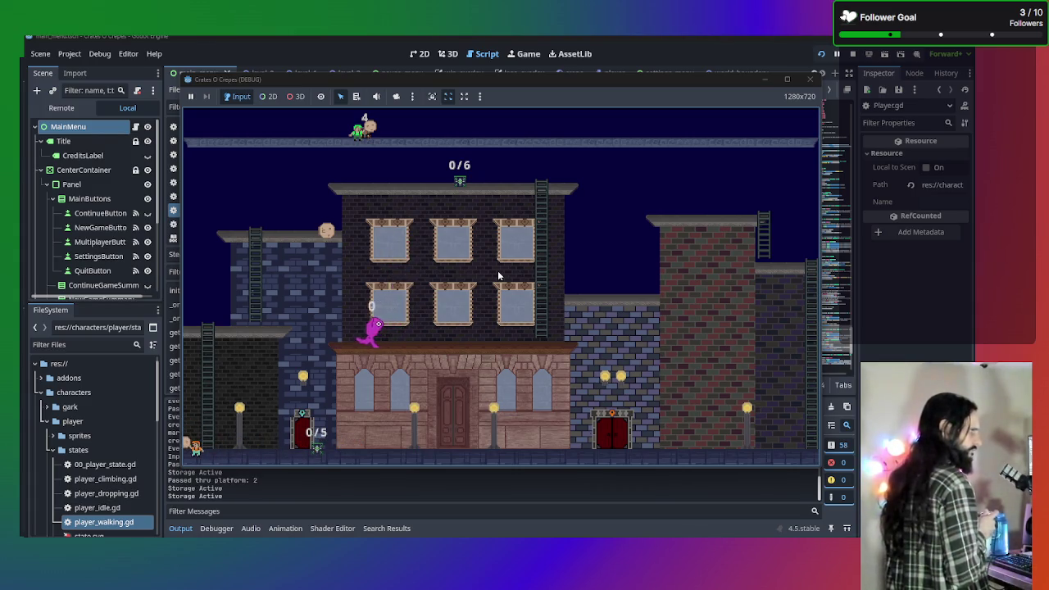
pyautogui.press('Left')
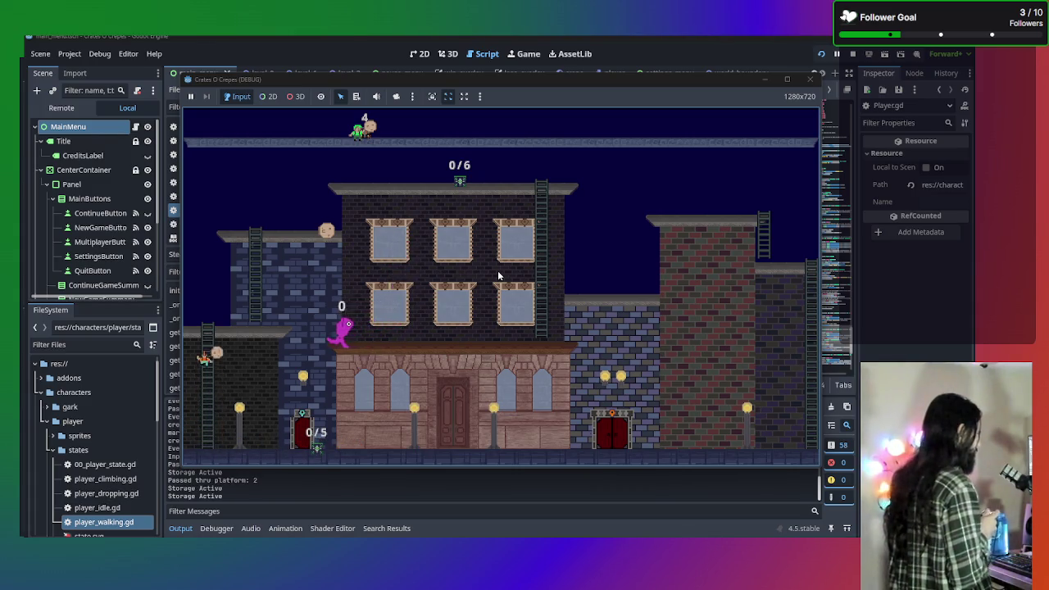
pyautogui.press('Left')
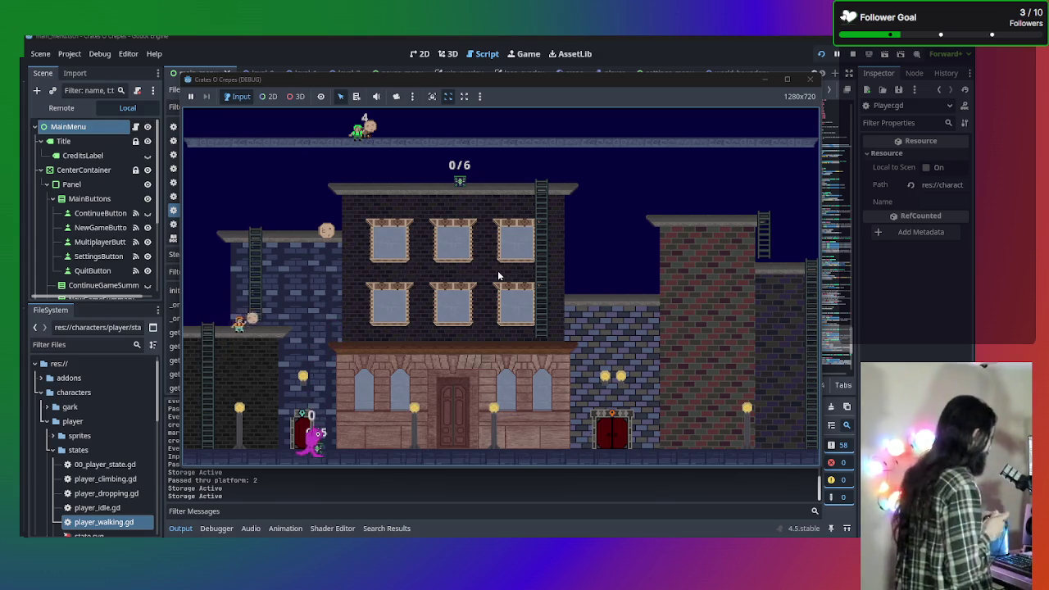
pyautogui.press('Up')
pyautogui.press('Down')
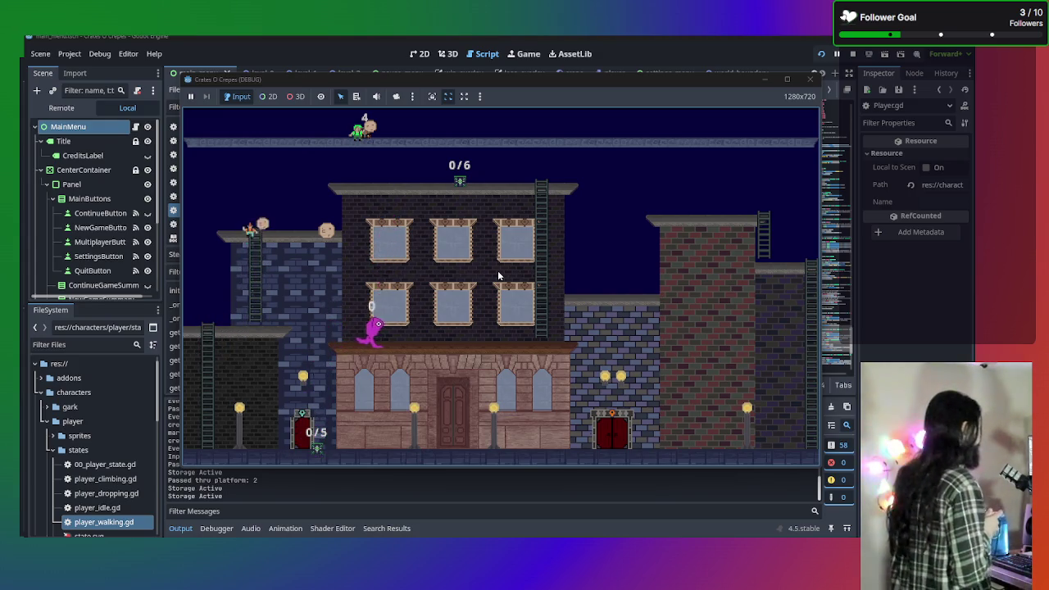
pyautogui.press('Left')
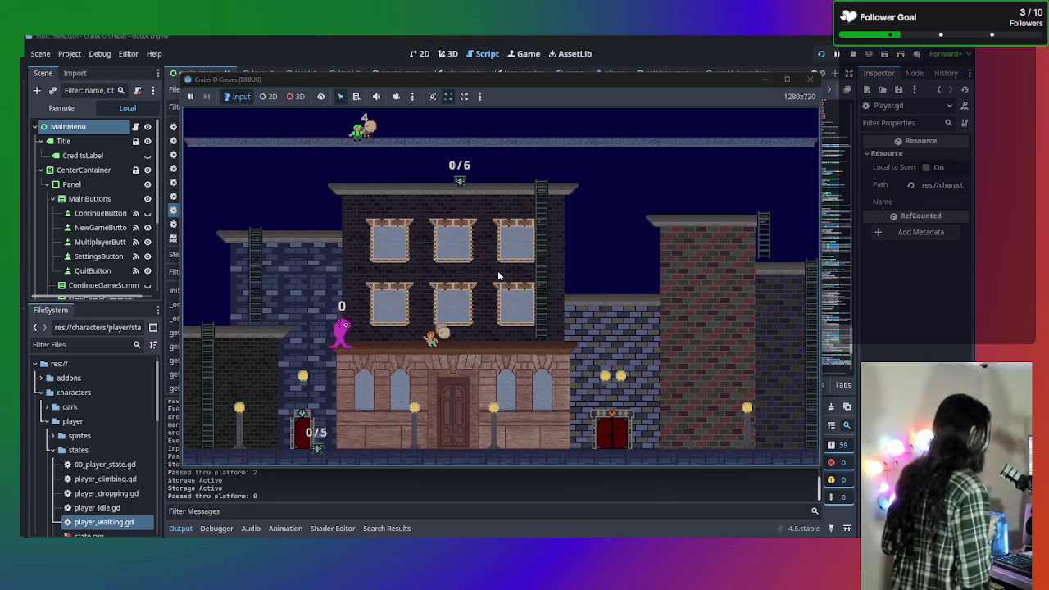
pyautogui.press('Left')
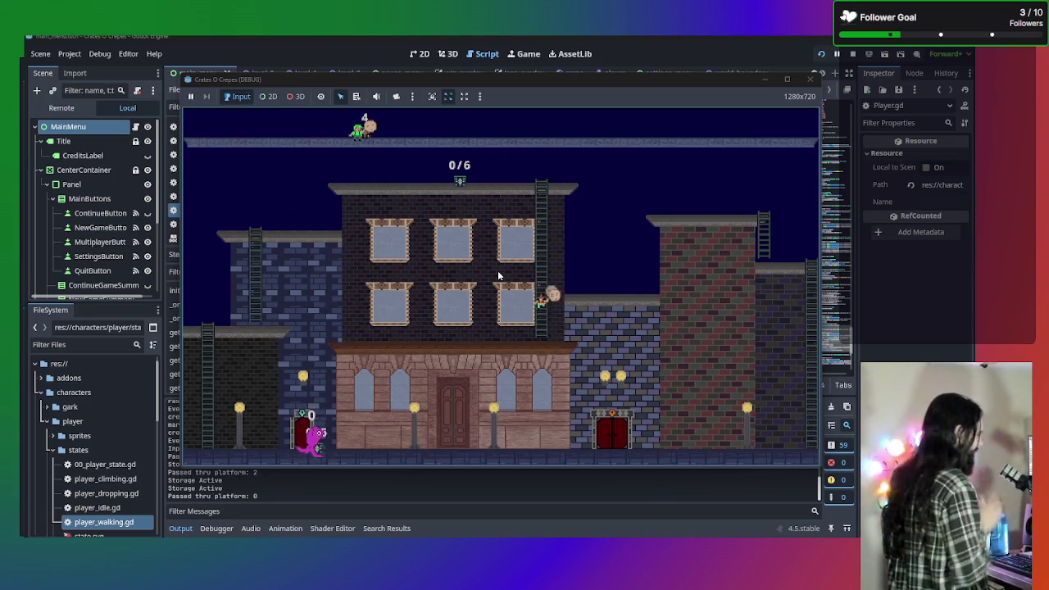
pyautogui.press('Up')
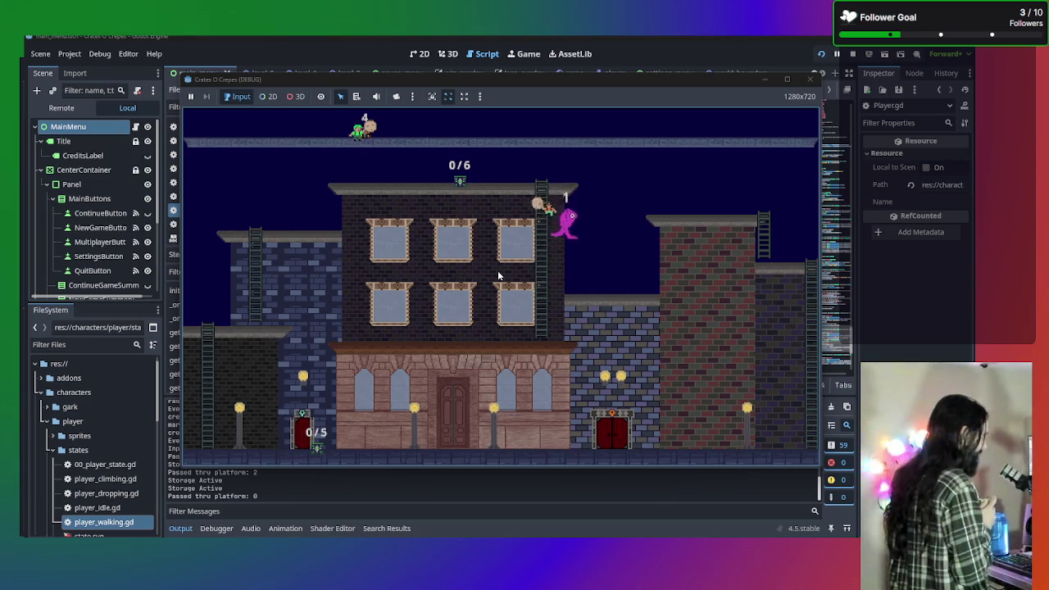
# Switch to the orange player, drop to street level, and store the carried crepe
pyautogui.press('Left')
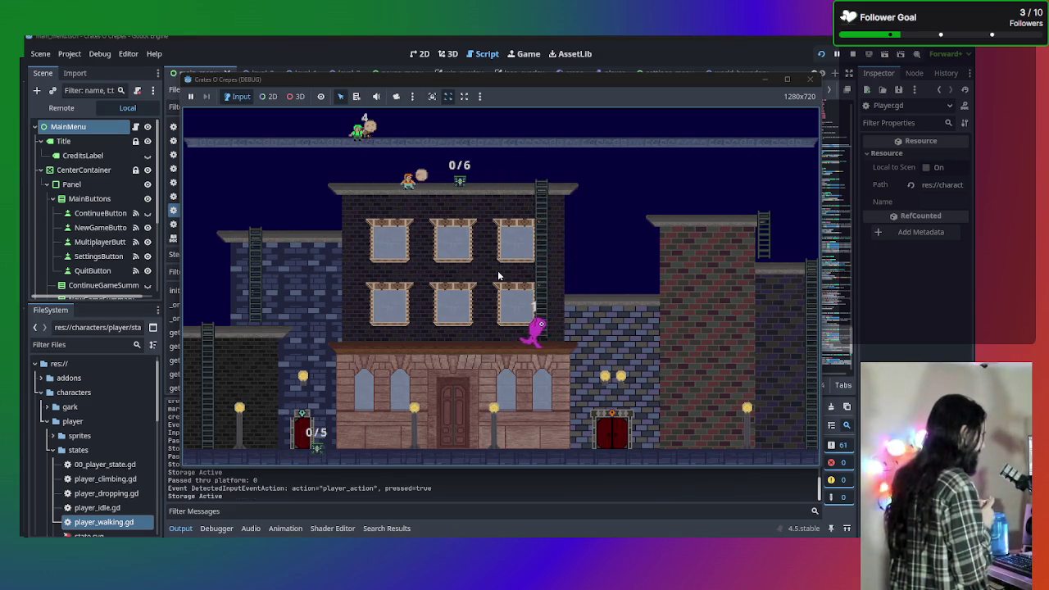
pyautogui.press('Left')
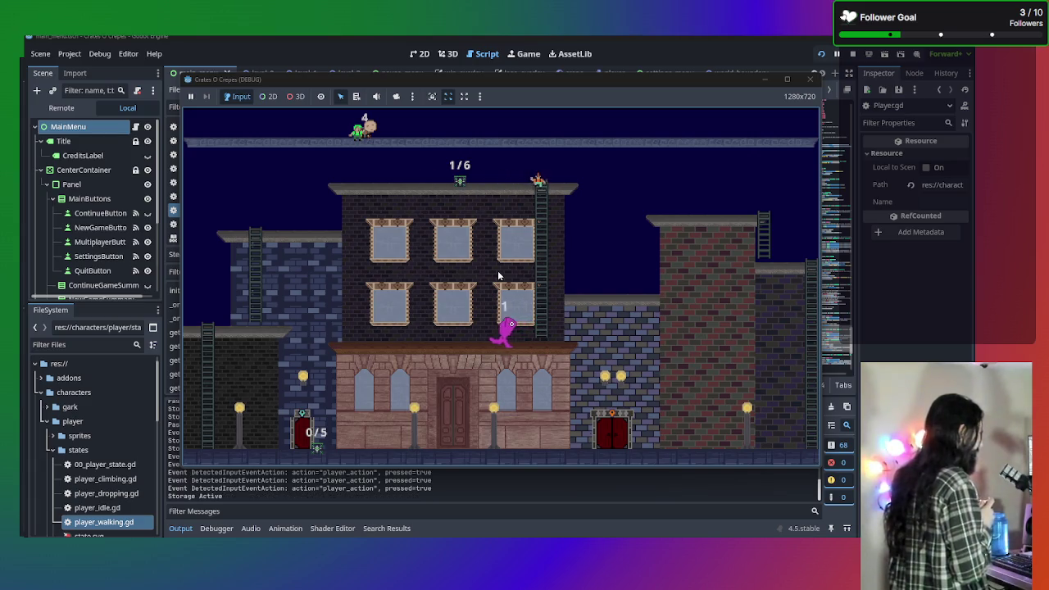
pyautogui.press('Tab')
pyautogui.press('Left')
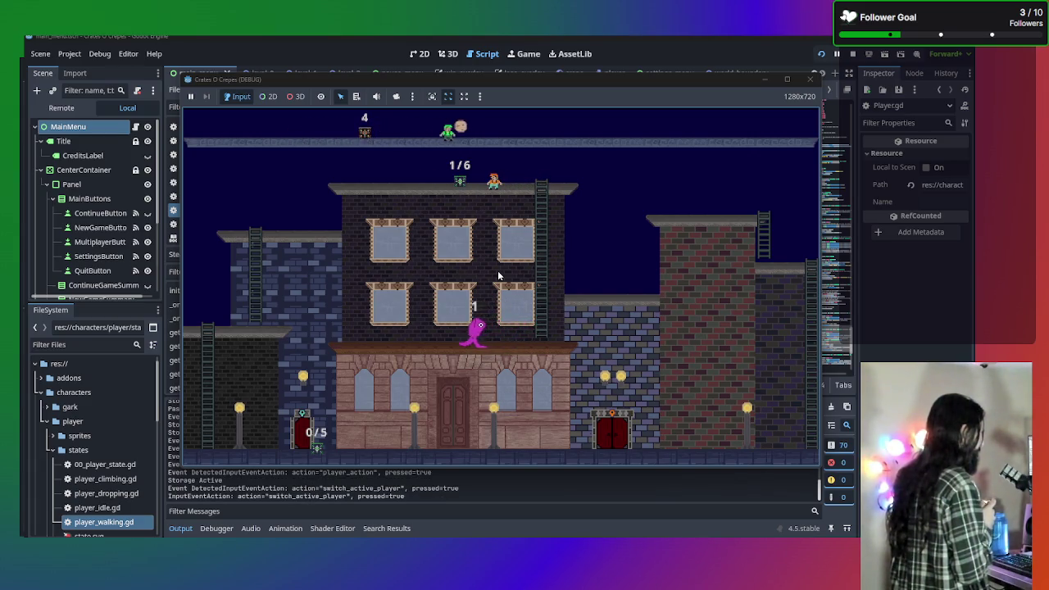
pyautogui.press('Up')
pyautogui.press('Right')
pyautogui.press('Tab')
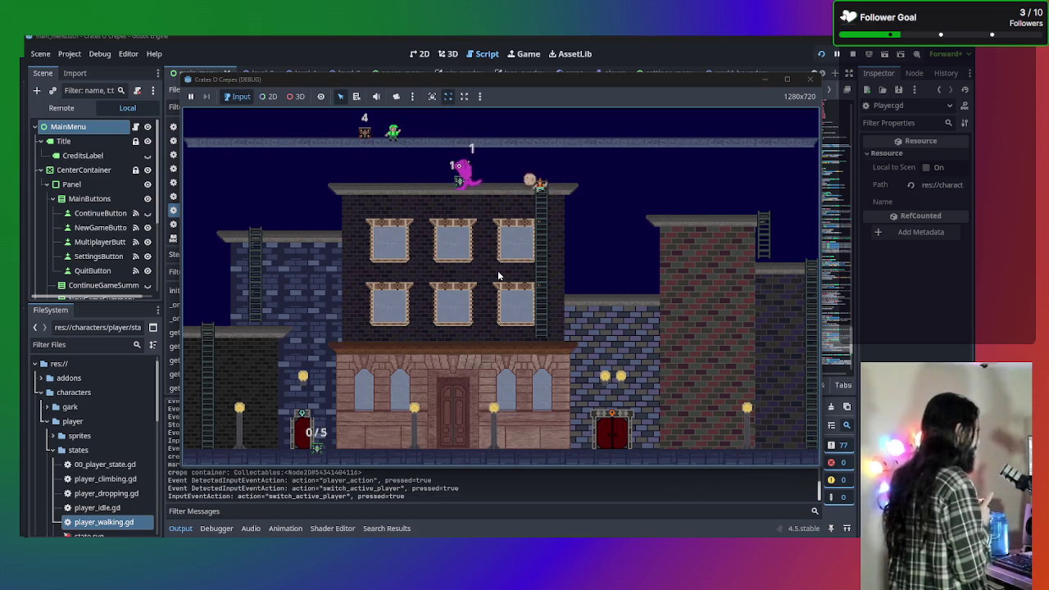
pyautogui.press('Left')
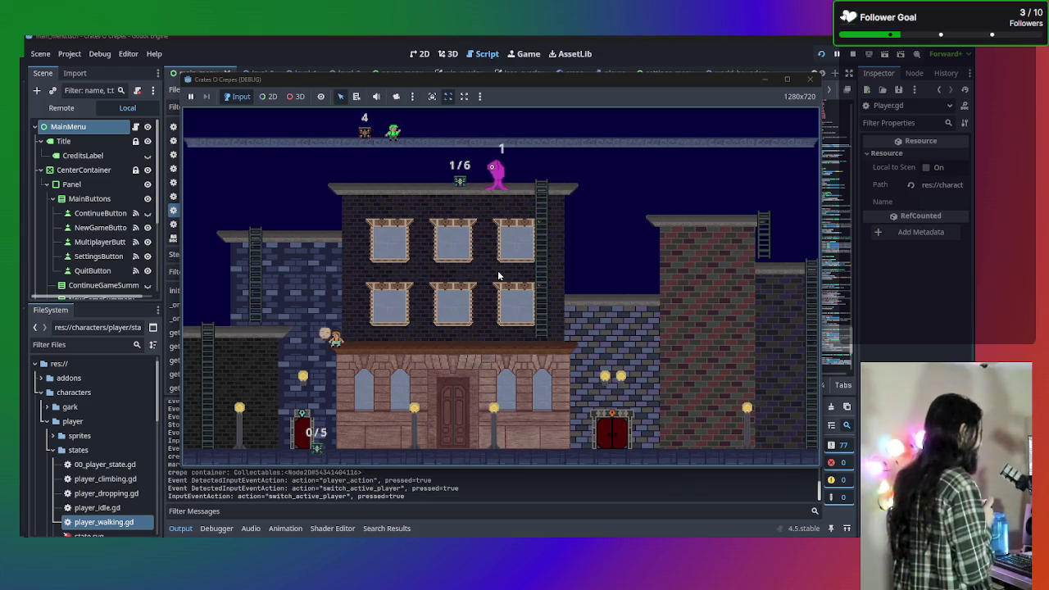
pyautogui.press('Down')
pyautogui.press('space')
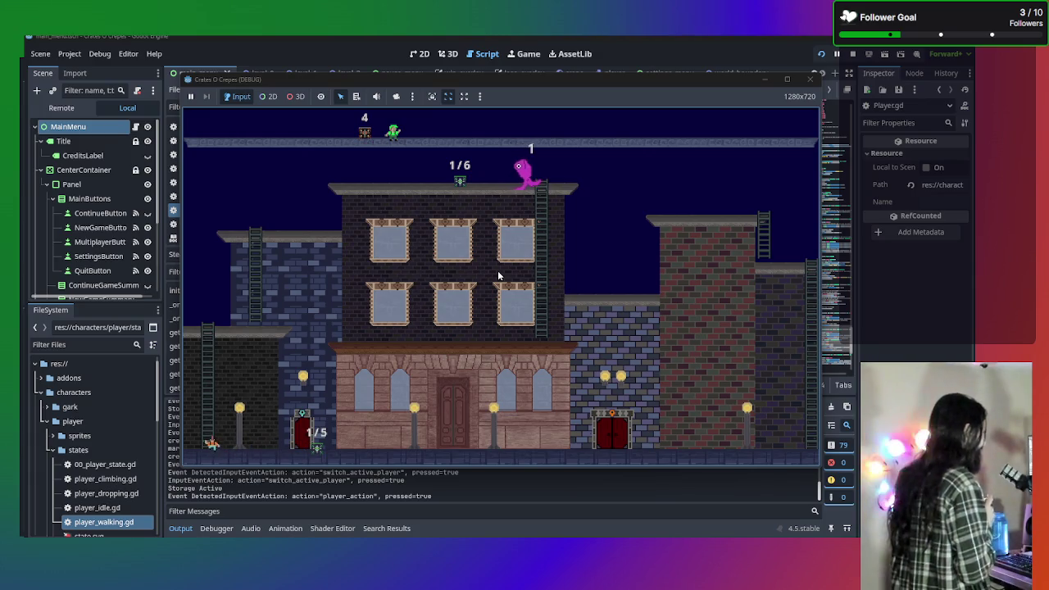
# Walk the pink player along the ledge and street past the red door, then stop the game
pyautogui.press('Up')
pyautogui.press('Tab')
pyautogui.press('space')
pyautogui.press('Left')
pyautogui.press('Down')
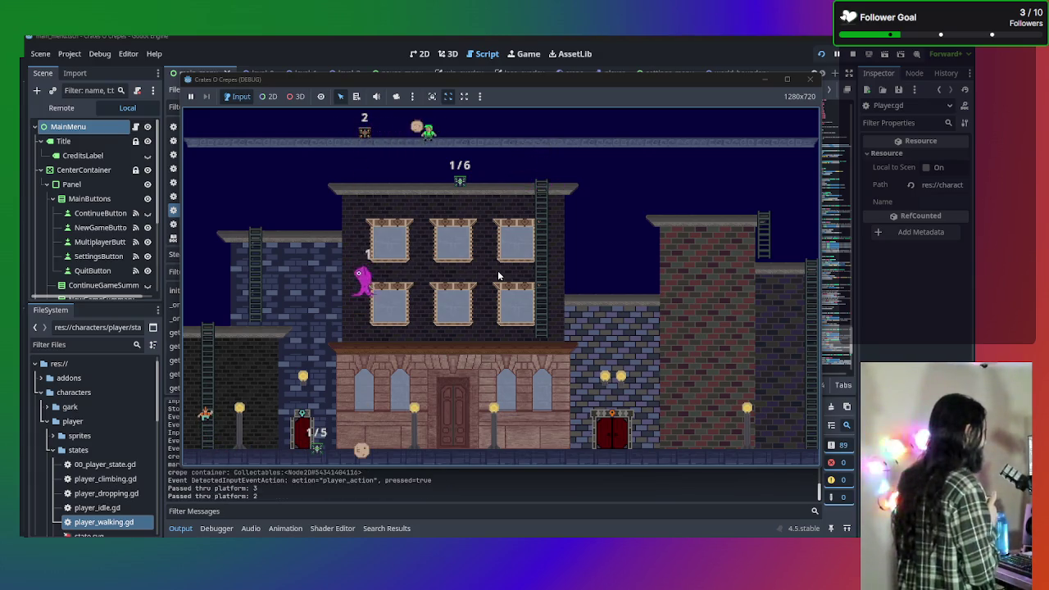
pyautogui.press('Right')
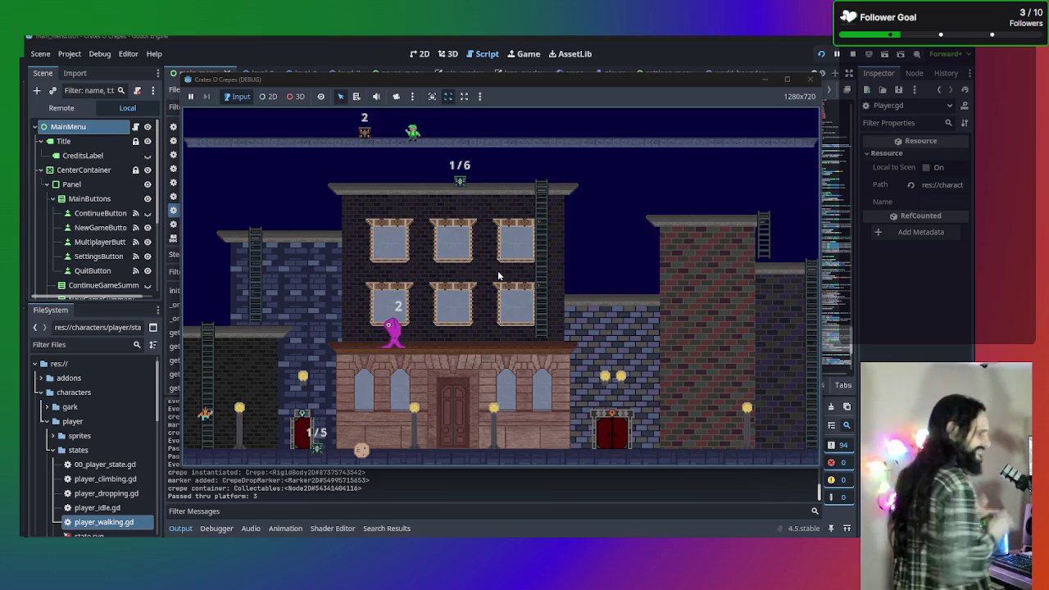
pyautogui.press('Right')
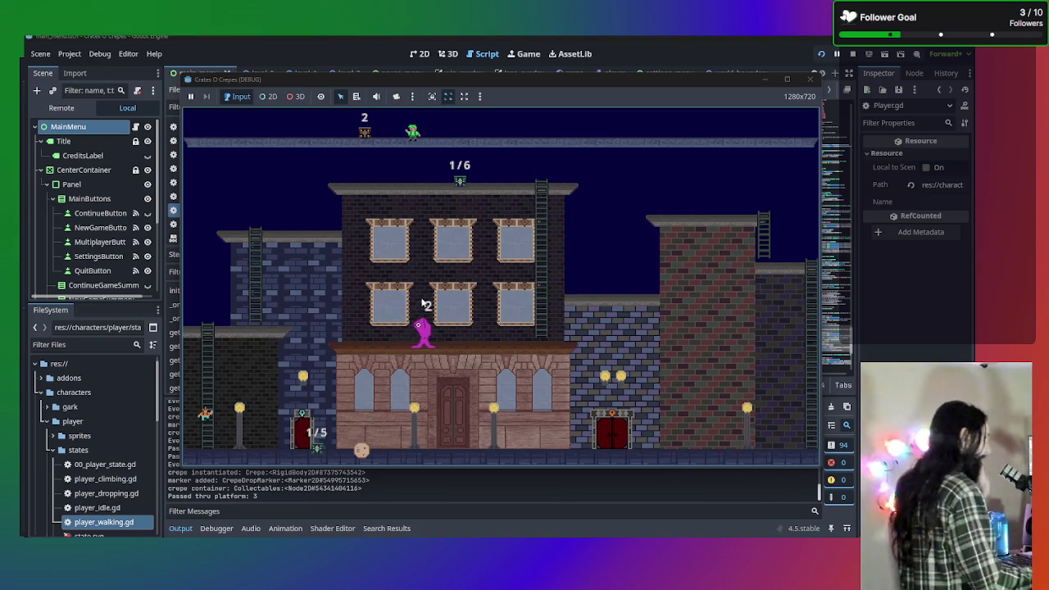
pyautogui.press('Right')
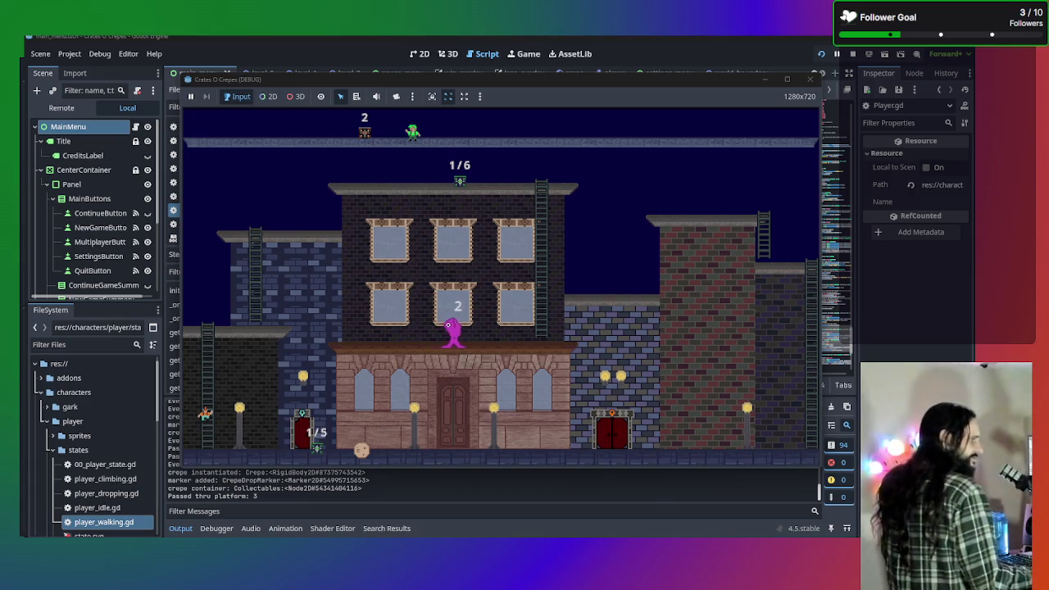
pyautogui.press('Down')
pyautogui.press('Left')
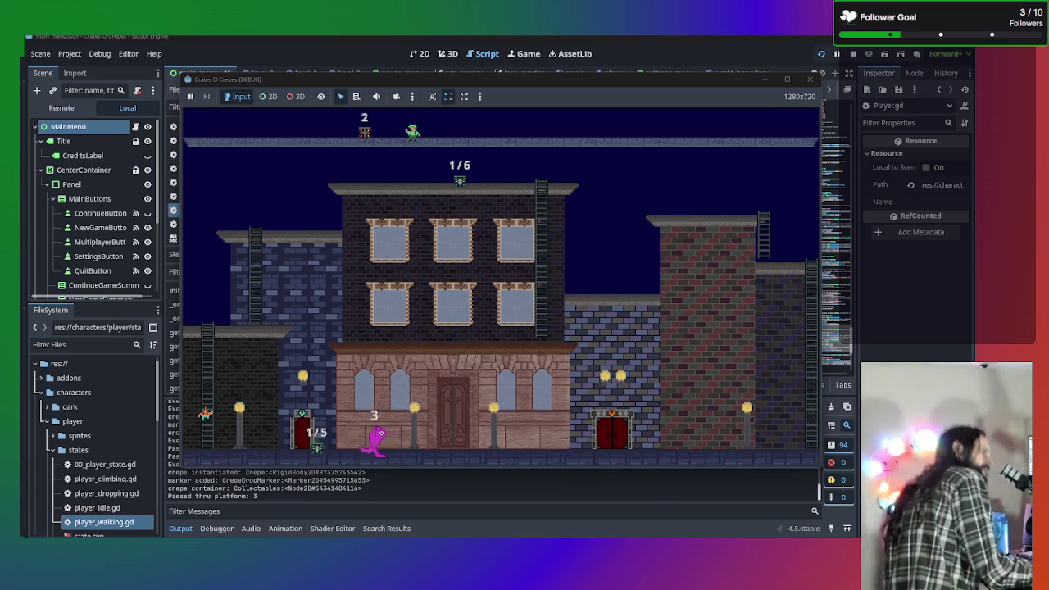
pyautogui.press('Left')
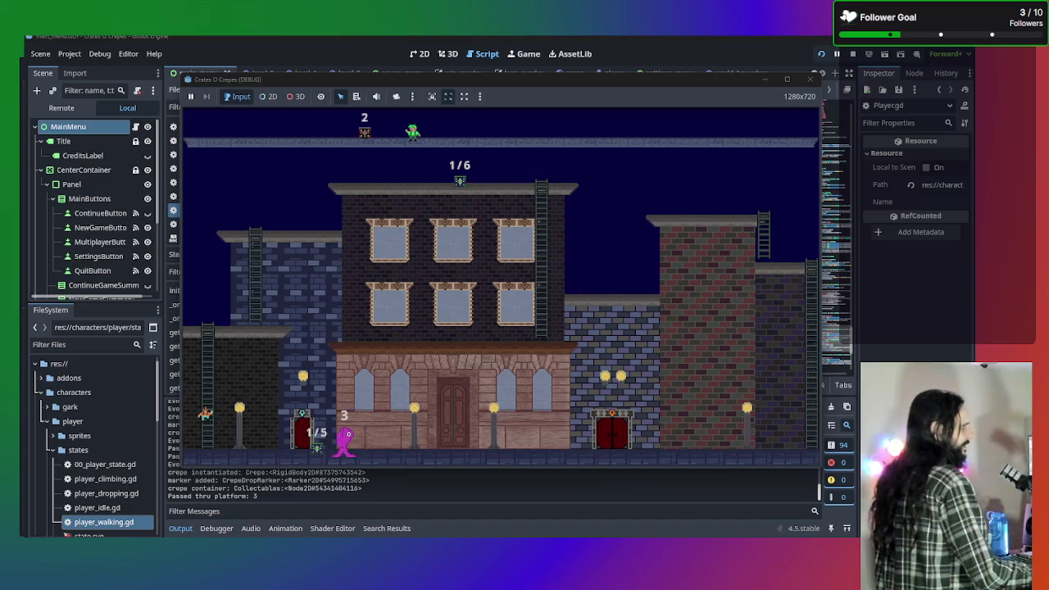
pyautogui.press('Left')
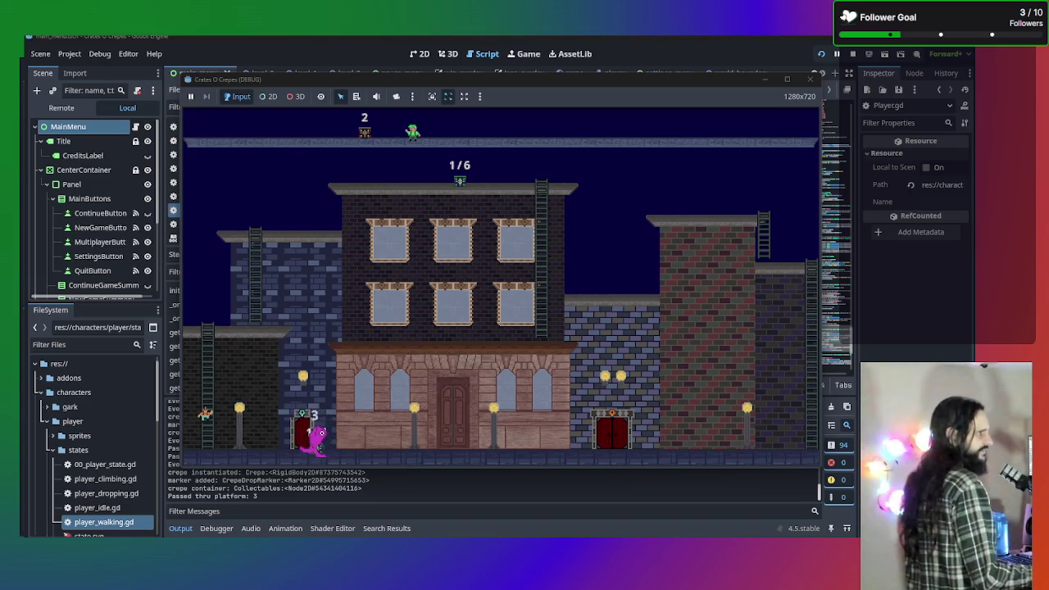
pyautogui.press('Left')
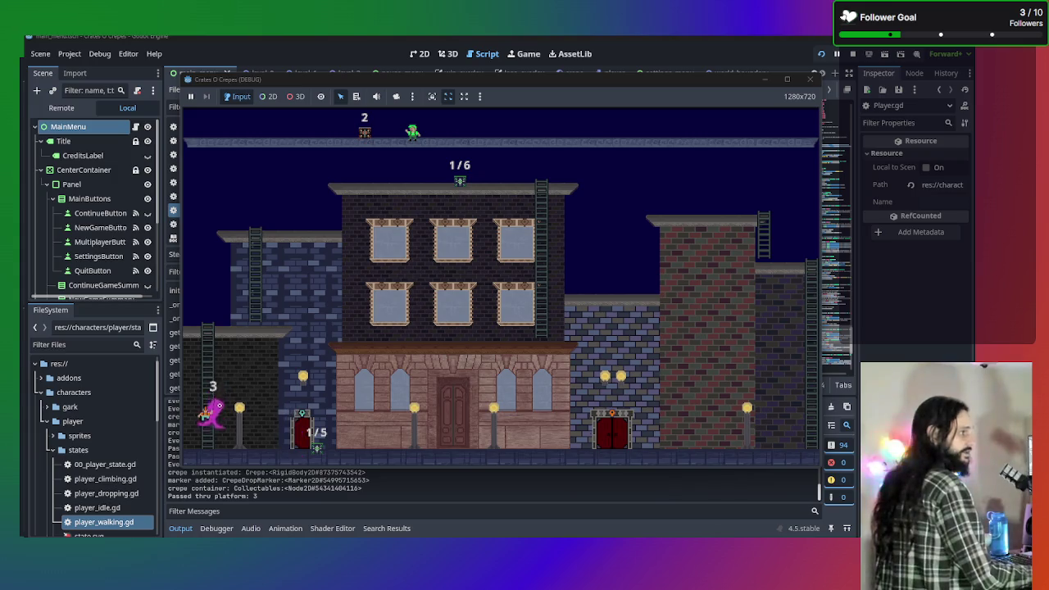
pyautogui.click(810, 79)
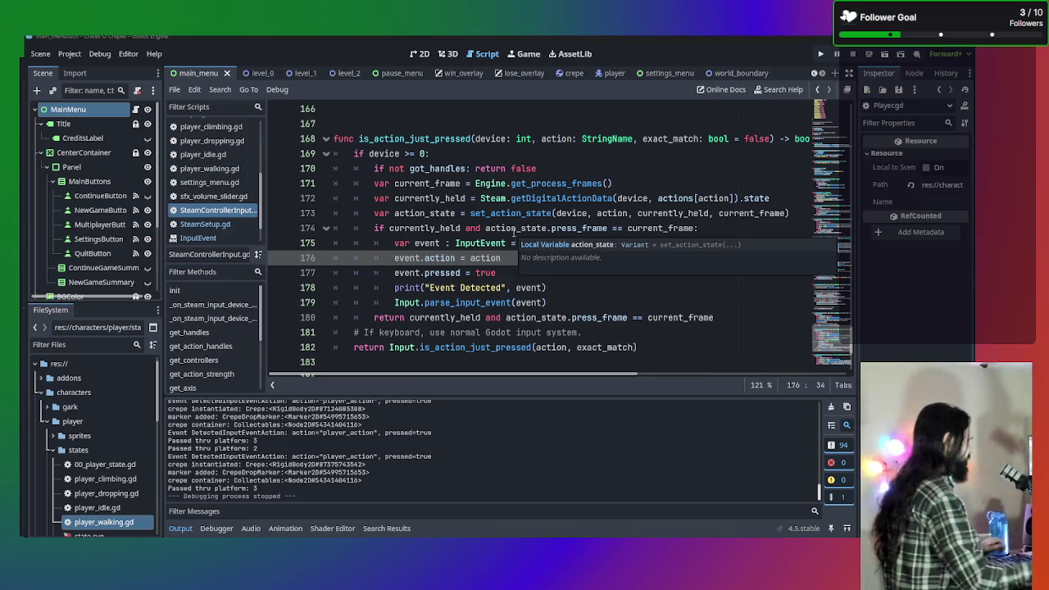
# Scroll through SteamControllerInput.gd's input functions, then switch to Player.gd in the script list
pyautogui.scroll(12, 486, 319)
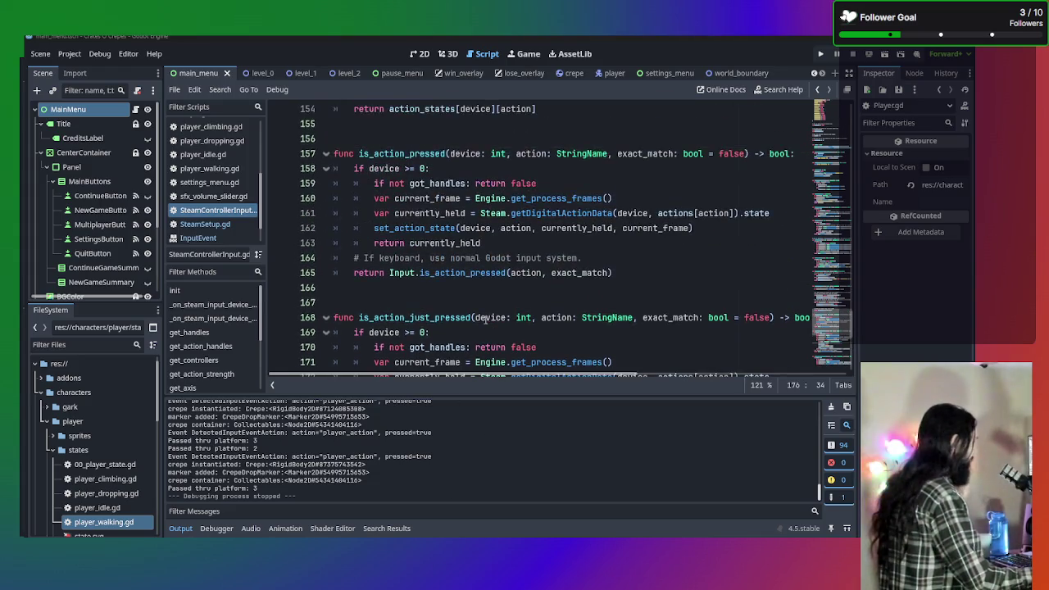
pyautogui.scroll(4, 485, 319)
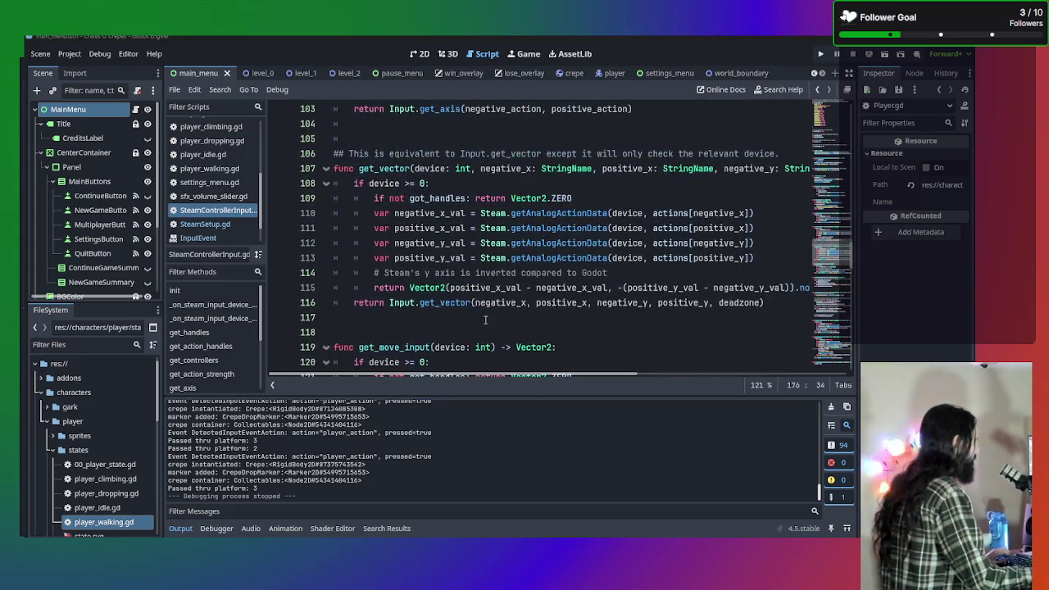
pyautogui.scroll(-5, 486, 320)
pyautogui.scroll(9, 485, 320)
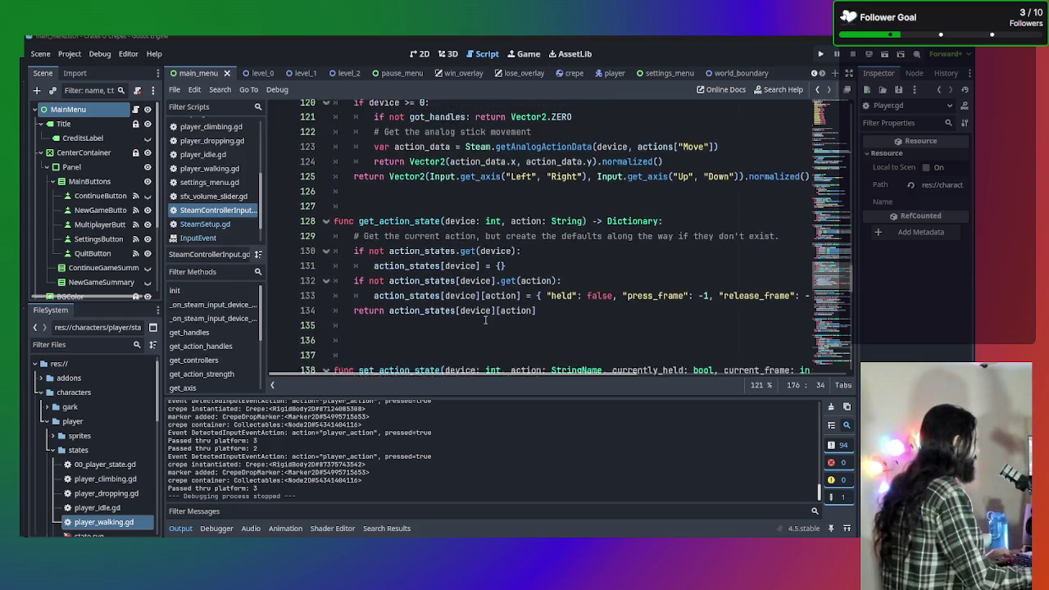
pyautogui.scroll(15, 485, 319)
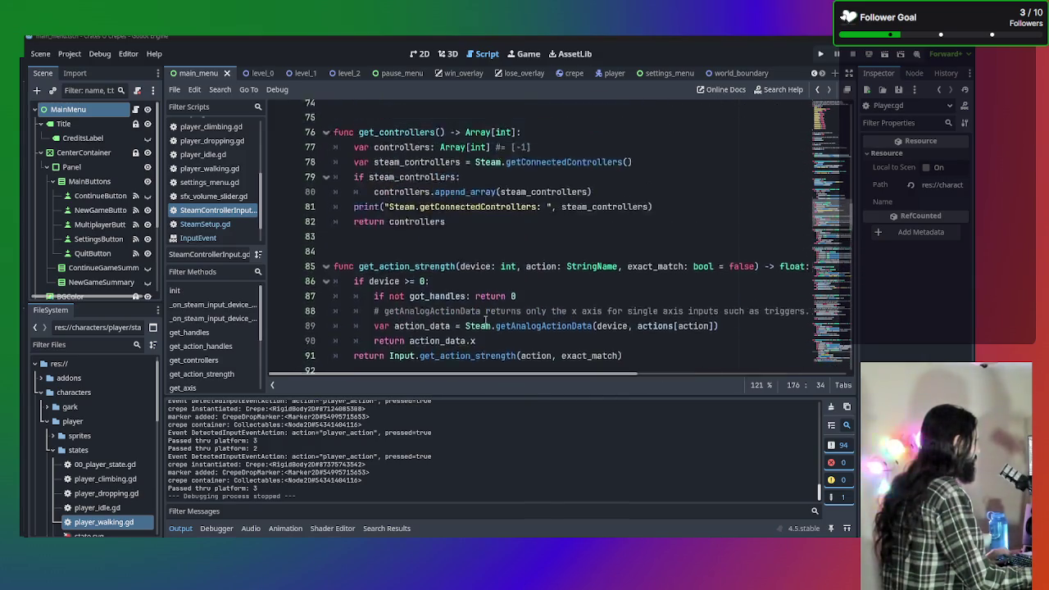
pyautogui.scroll(-10, 485, 320)
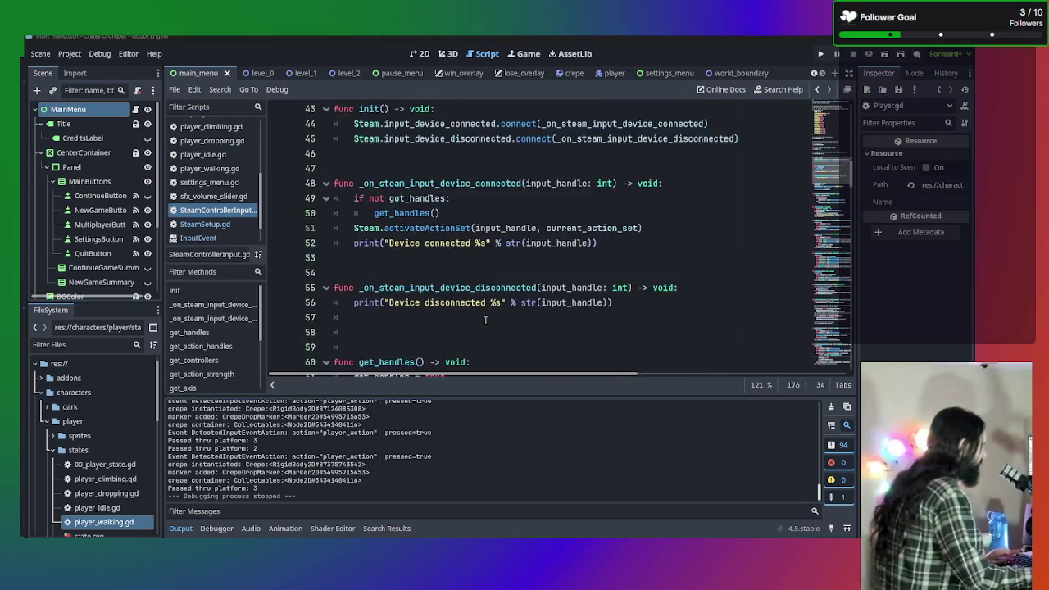
pyautogui.scroll(-4, 486, 320)
pyautogui.scroll(-10, 486, 320)
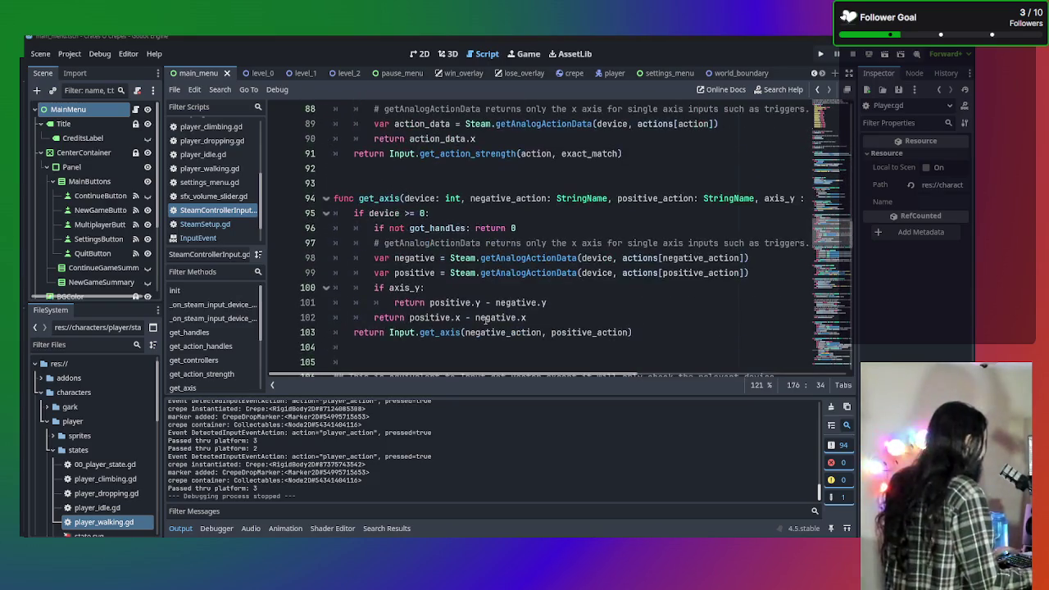
pyautogui.scroll(2, 485, 320)
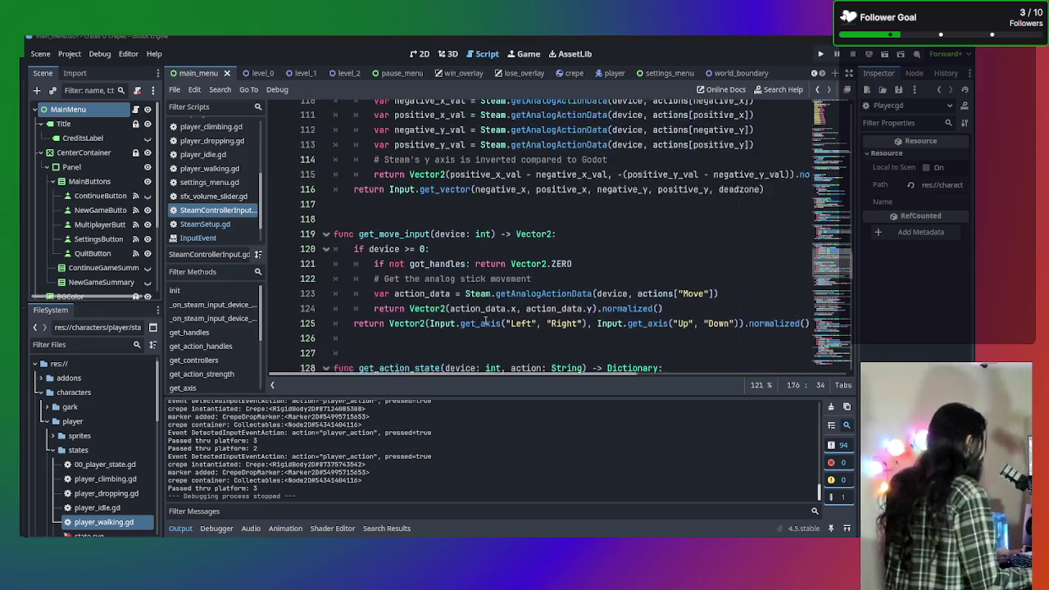
pyautogui.scroll(-1, 486, 320)
pyautogui.scroll(4, 485, 320)
pyautogui.scroll(1, 485, 320)
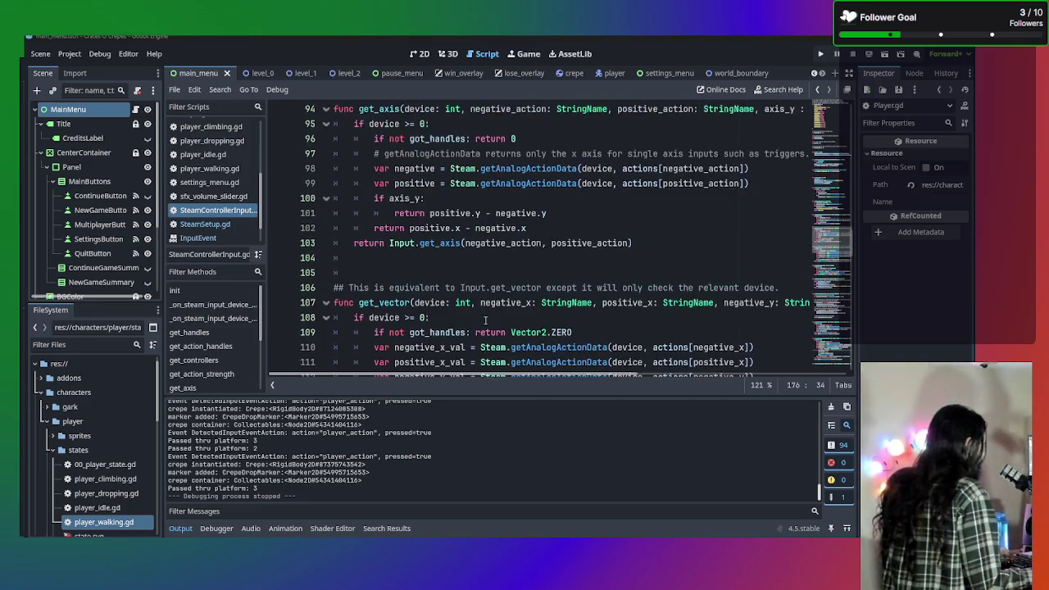
pyautogui.scroll(-2, 485, 320)
pyautogui.scroll(8, 486, 320)
pyautogui.scroll(4, 485, 320)
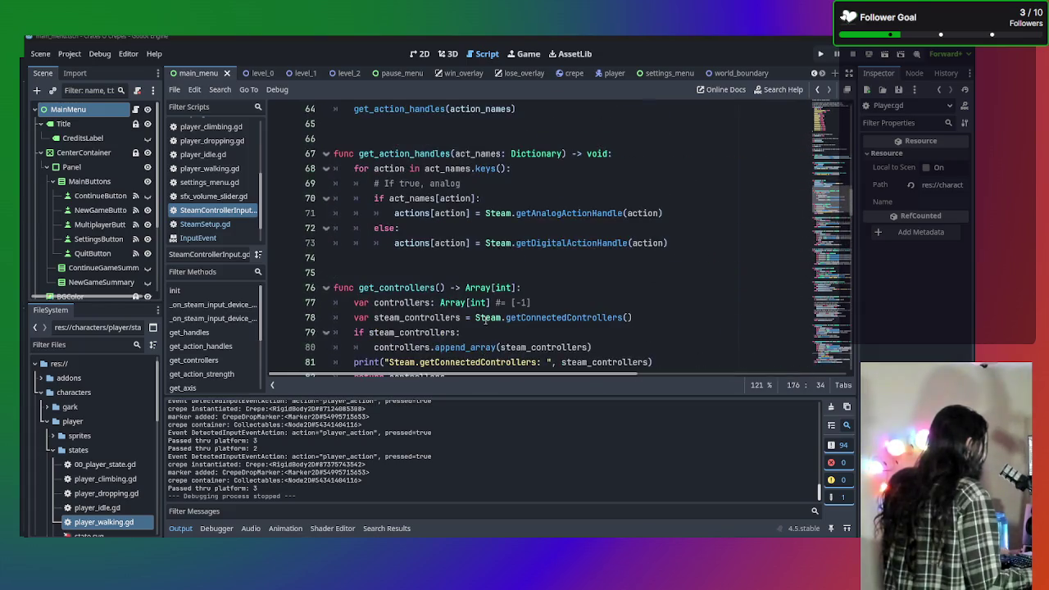
pyautogui.scroll(4, 485, 320)
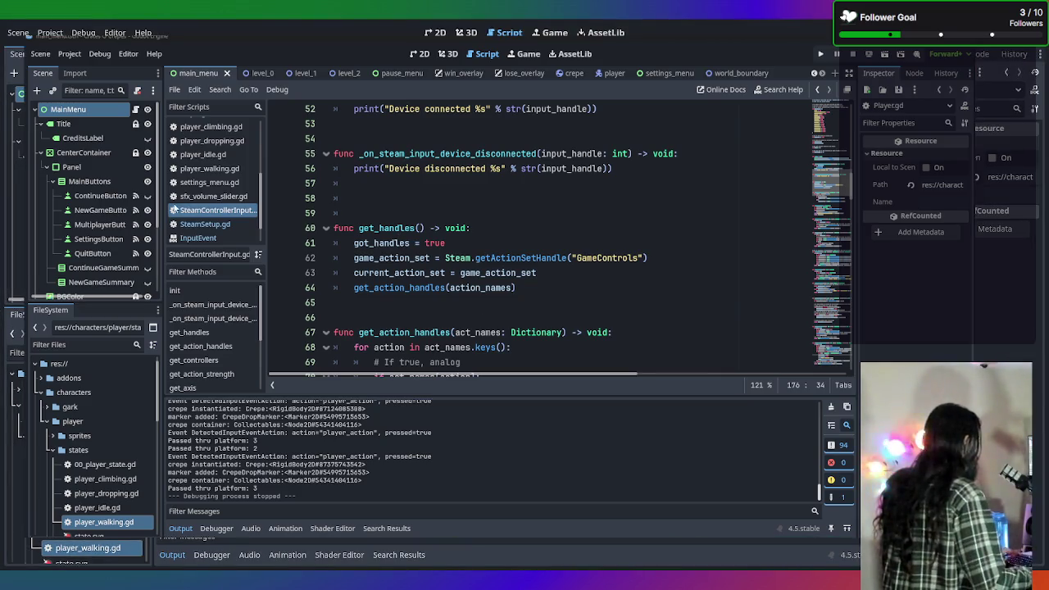
pyautogui.scroll(3, 173, 210)
pyautogui.click(195, 206)
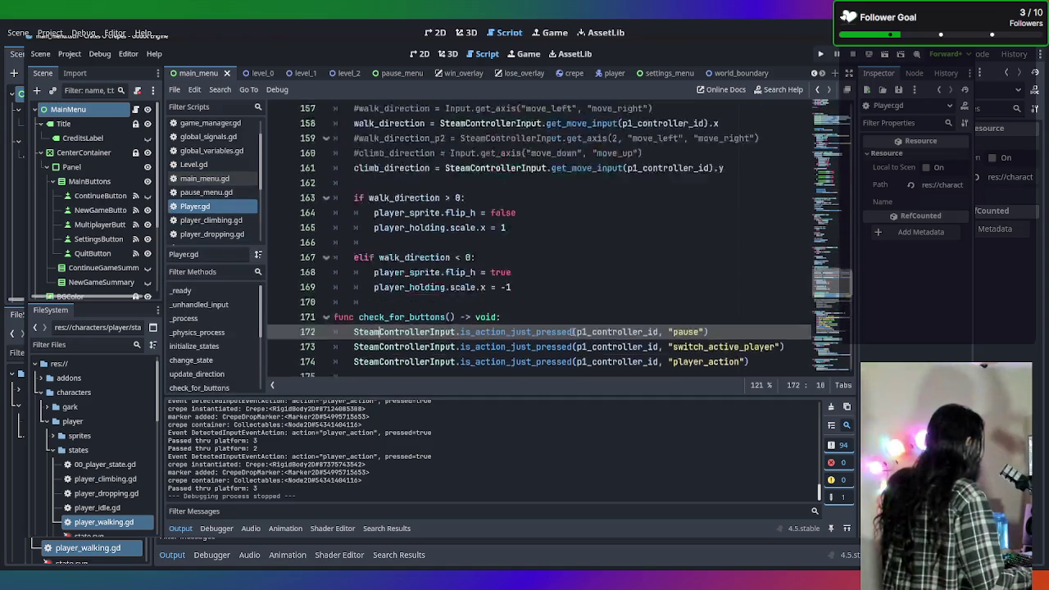
pyautogui.scroll(20, 573, 331)
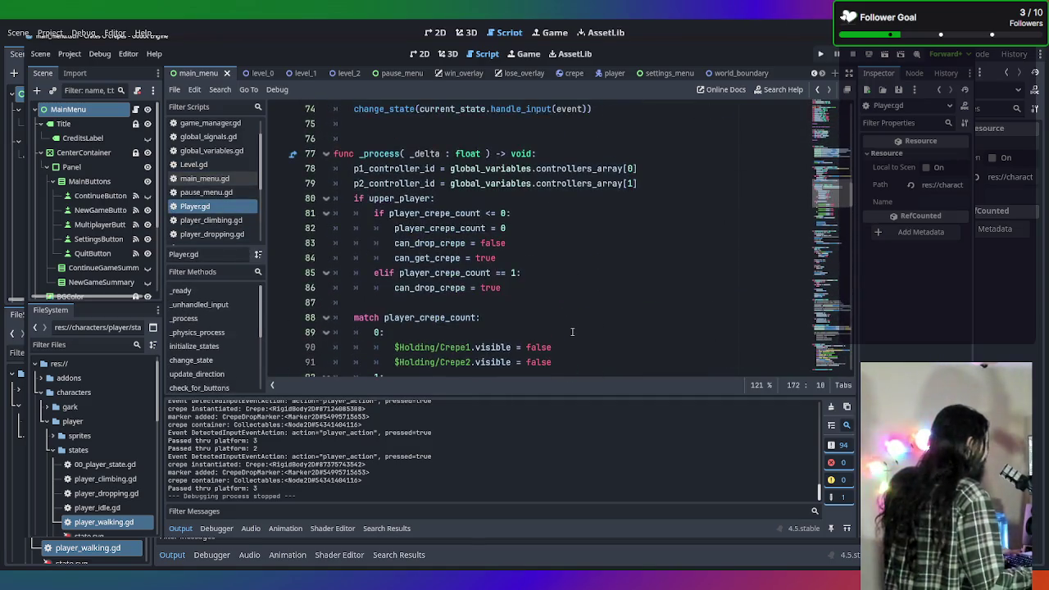
pyautogui.scroll(12, 573, 331)
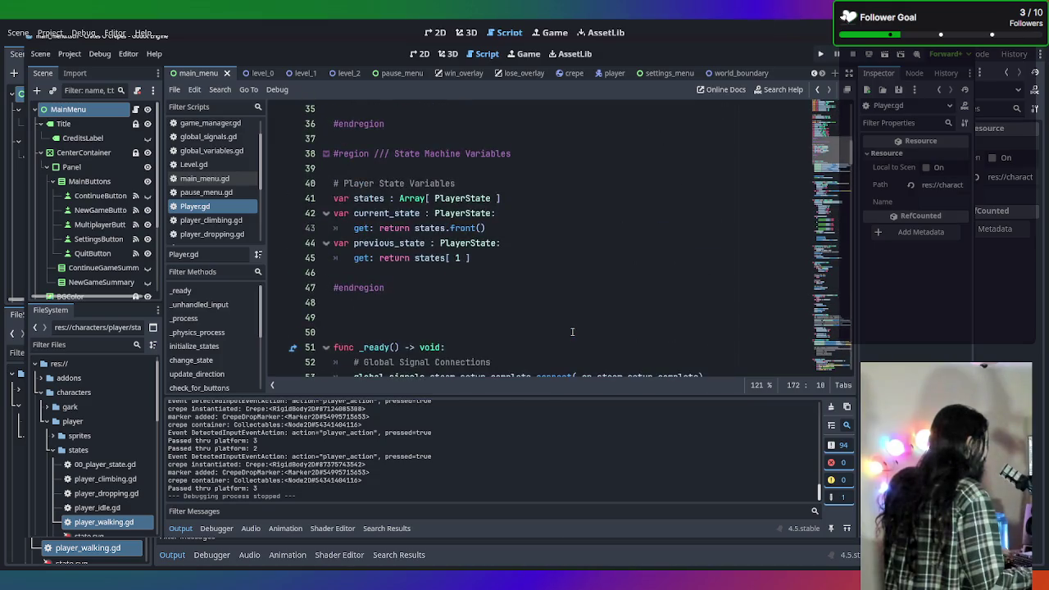
pyautogui.scroll(-17, 572, 331)
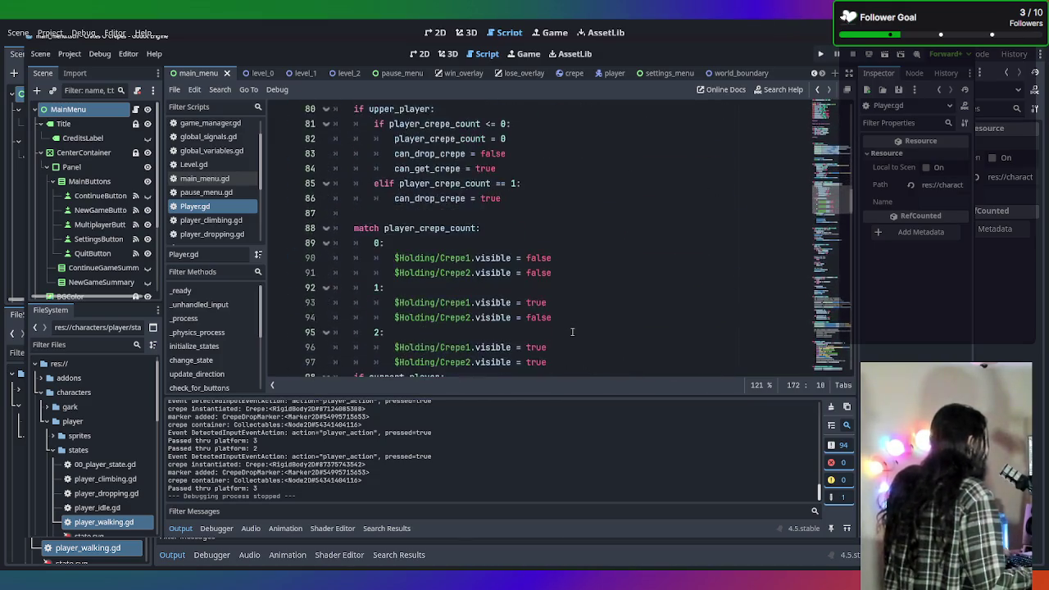
pyautogui.scroll(-14, 572, 331)
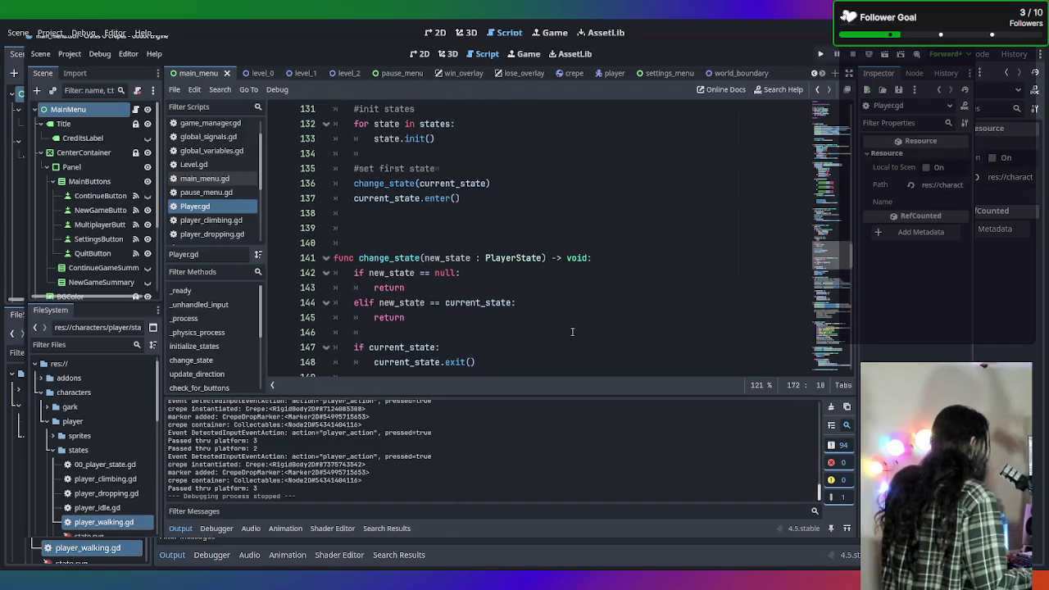
pyautogui.scroll(-7, 572, 333)
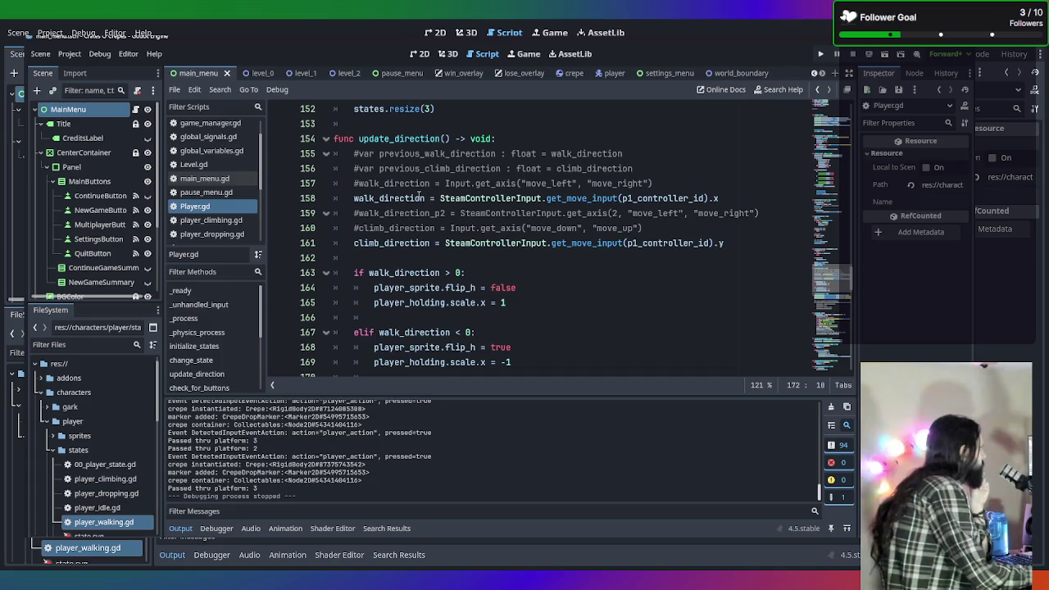
pyautogui.click(623, 349)
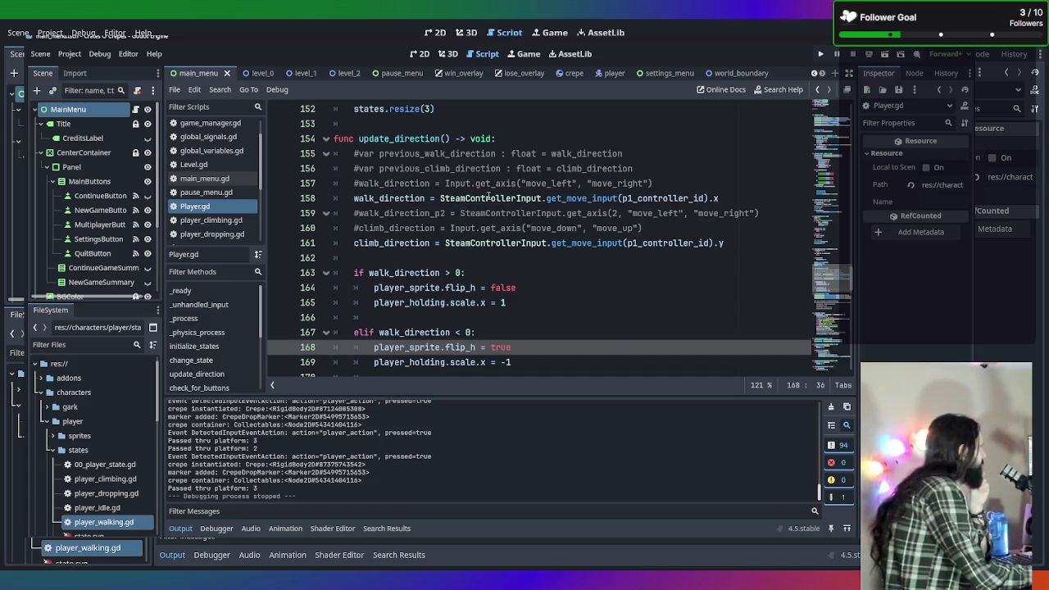
pyautogui.moveTo(489, 198)
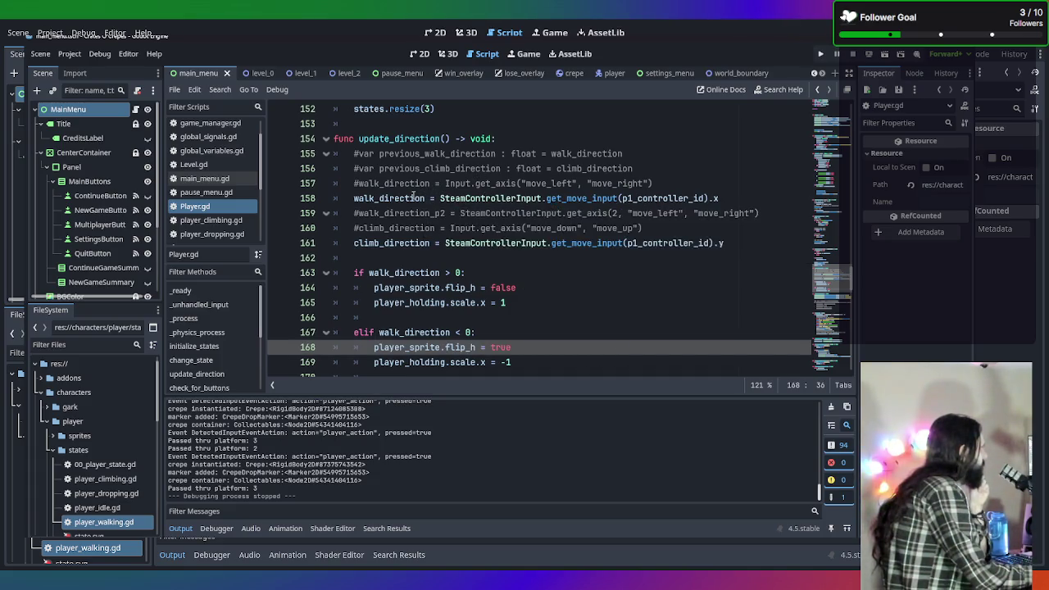
pyautogui.moveTo(414, 198)
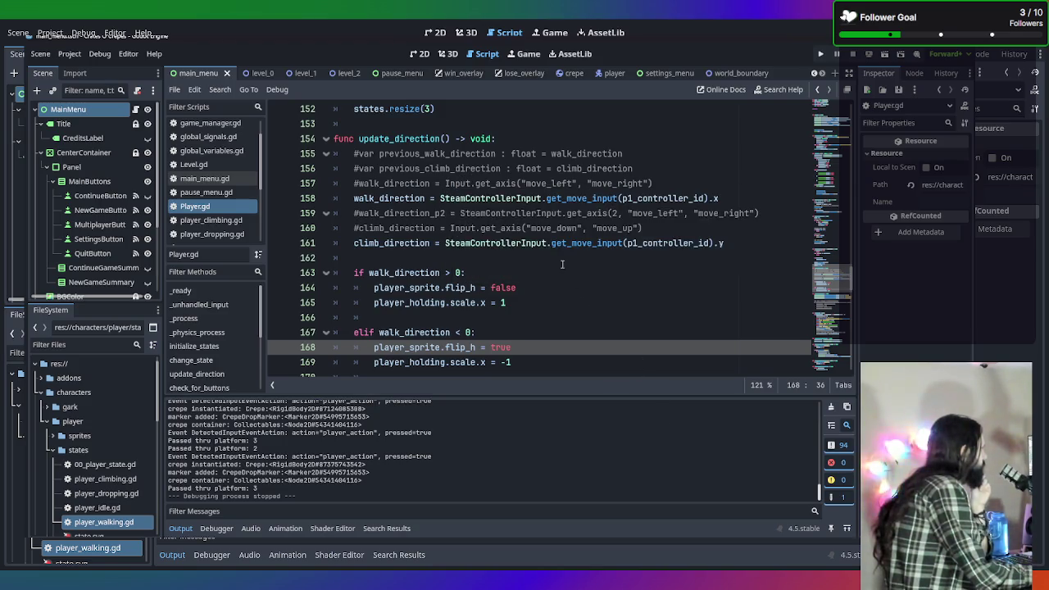
pyautogui.click(430, 197)
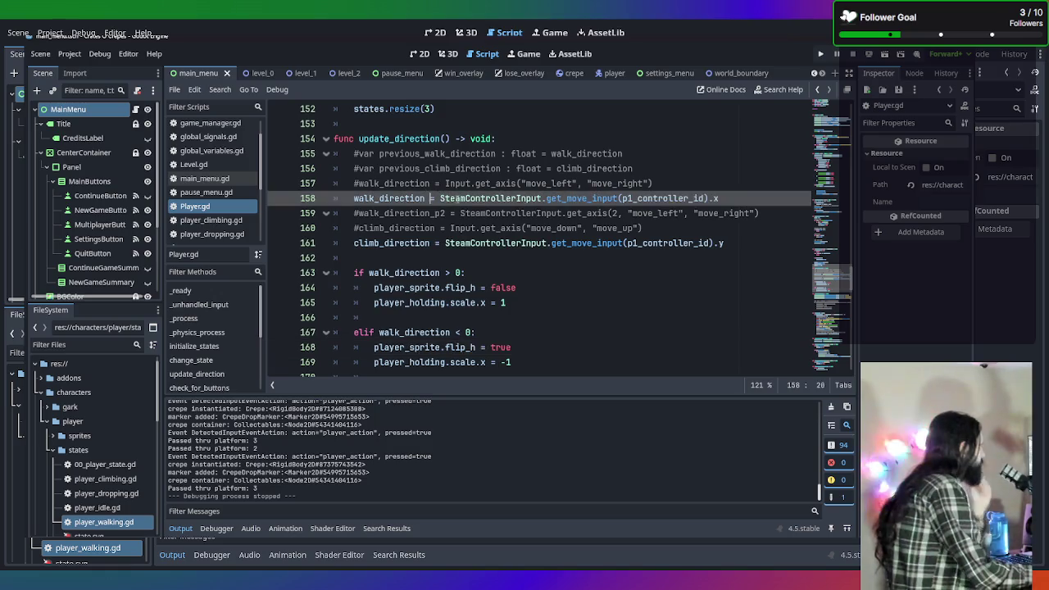
pyautogui.write(': float')
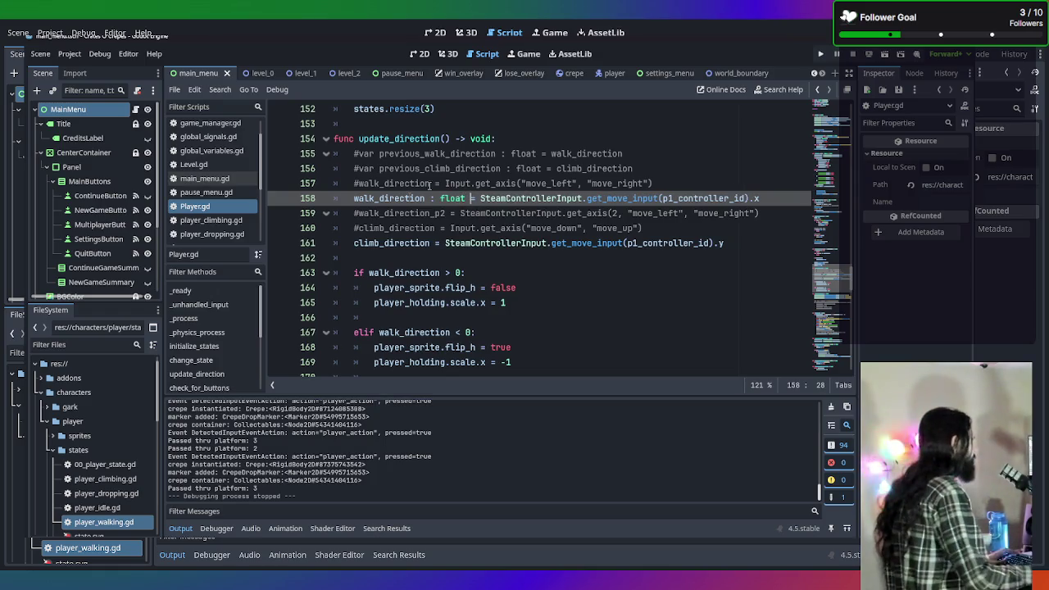
pyautogui.click(431, 242)
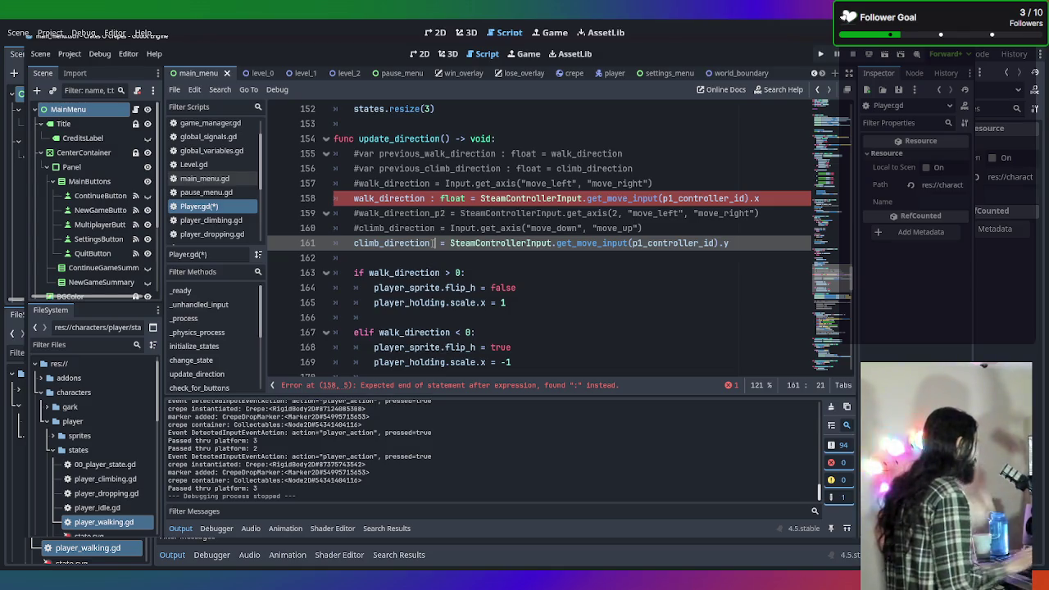
pyautogui.doubleClick(454, 199)
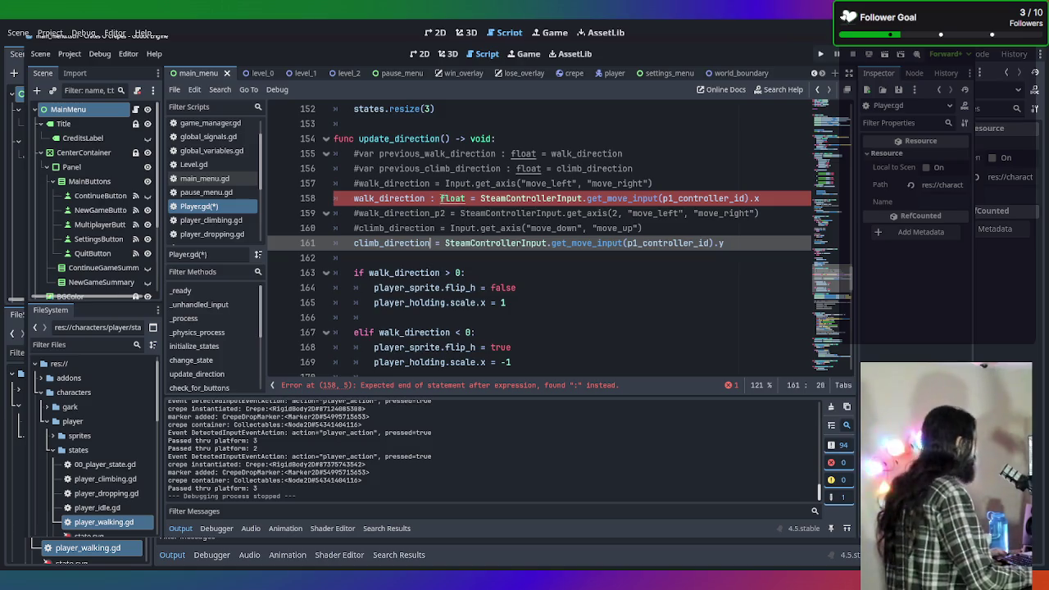
pyautogui.press('BackSpace')
pyautogui.press('BackSpace')
pyautogui.press('BackSpace')
pyautogui.hotkey('ctrl', 's')
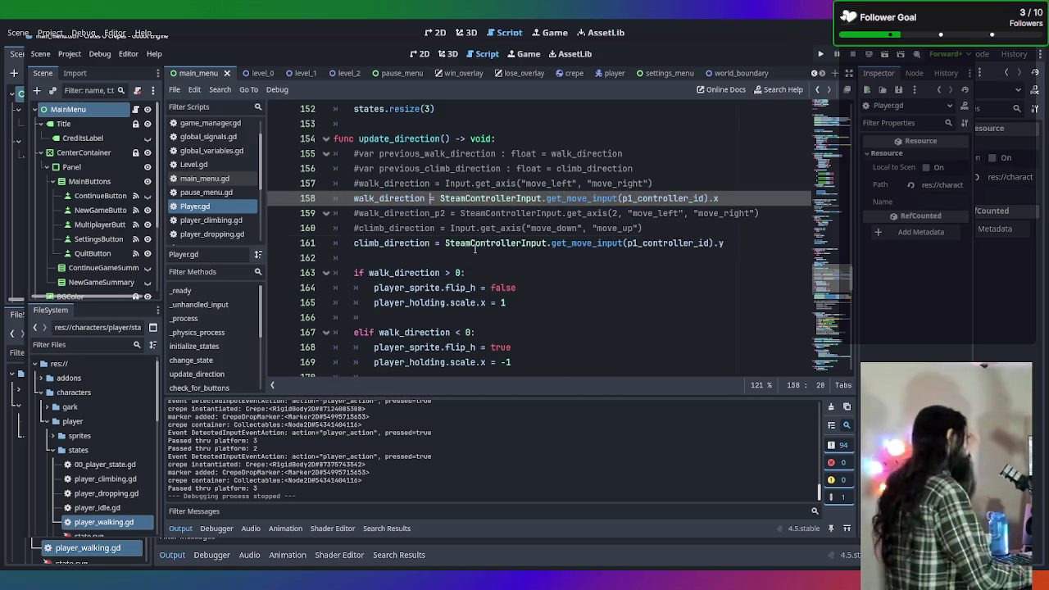
pyautogui.click(475, 246)
pyautogui.click(474, 229)
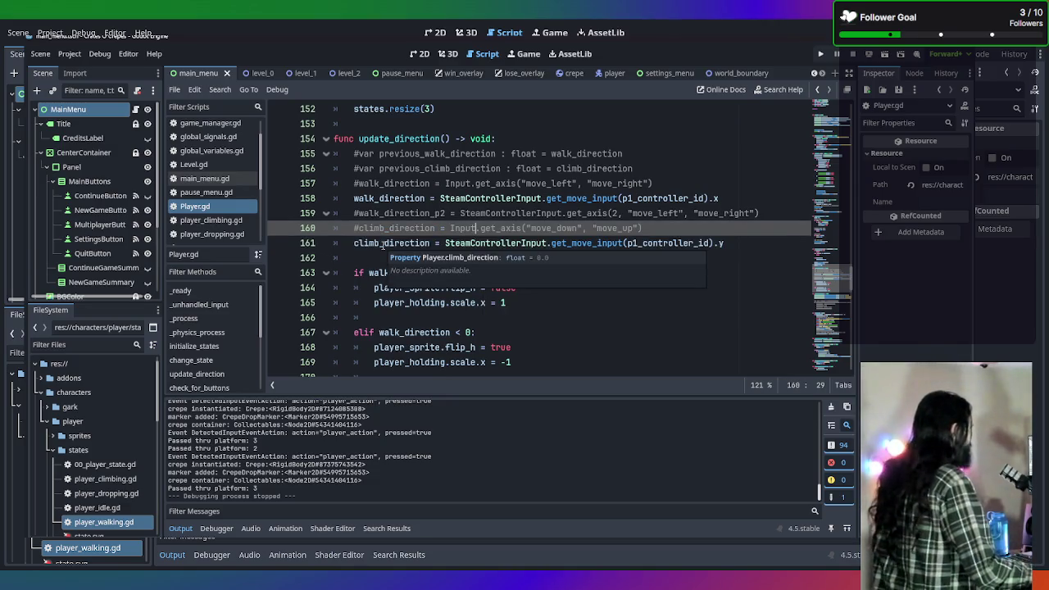
pyautogui.click(383, 245)
pyautogui.moveTo(483, 273); pyautogui.dragTo(336, 257)
pyautogui.click(446, 273)
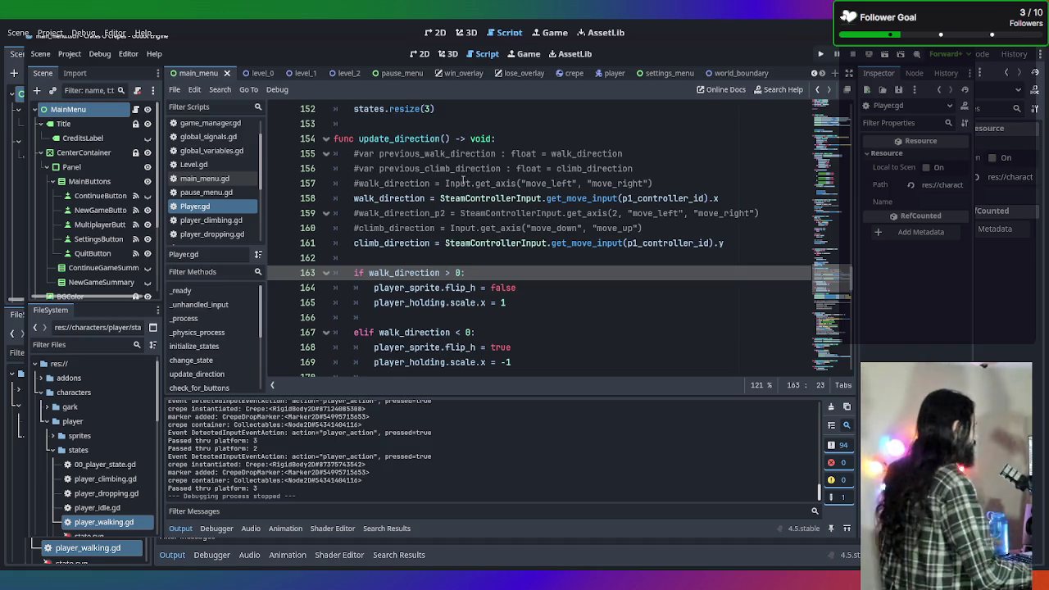
pyautogui.moveTo(446, 183); pyautogui.dragTo(708, 188)
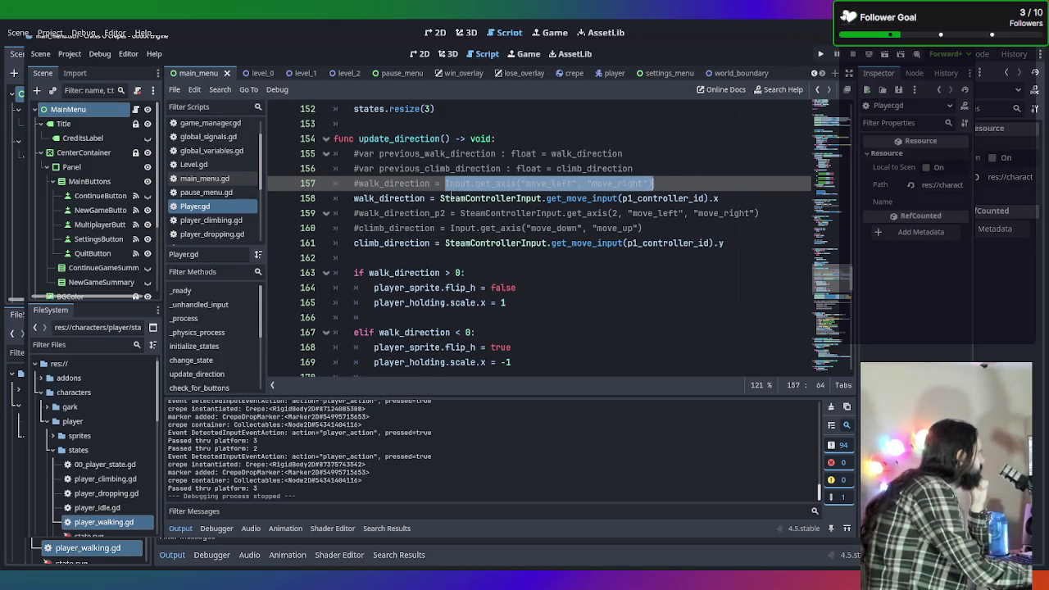
# Add an 'if walk_direction == 0:' check after the Steam walk_direction line 158
pyautogui.click(355, 198)
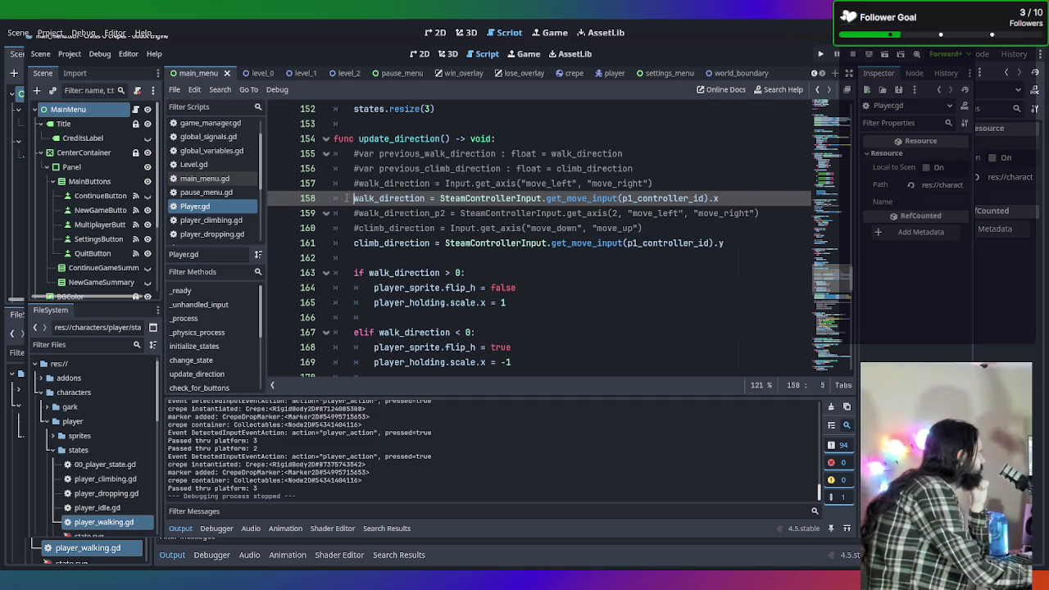
pyautogui.moveTo(348, 198); pyautogui.dragTo(321, 201)
pyautogui.click(379, 213)
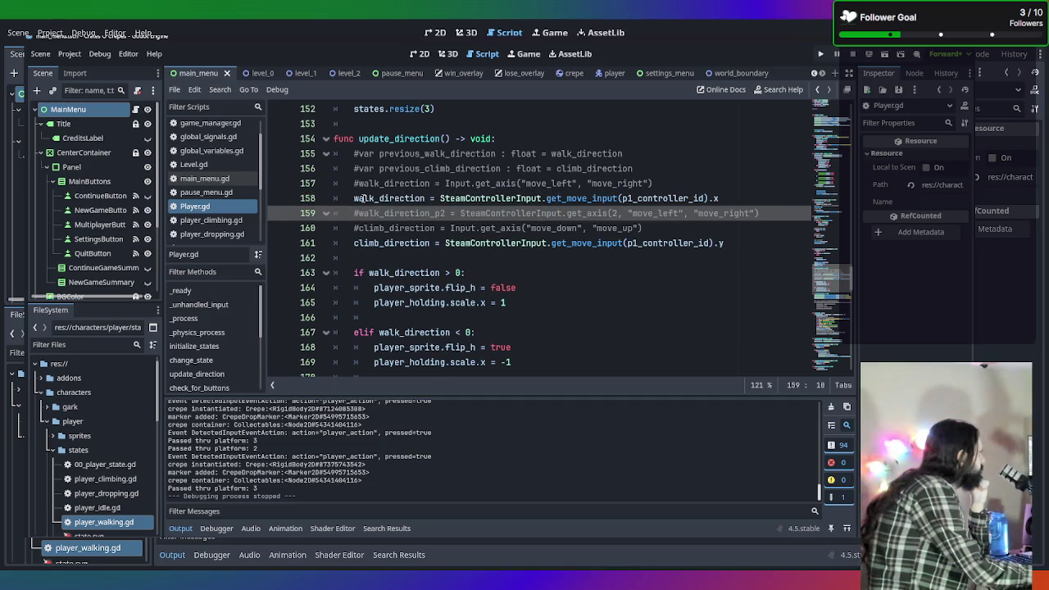
pyautogui.click(728, 199)
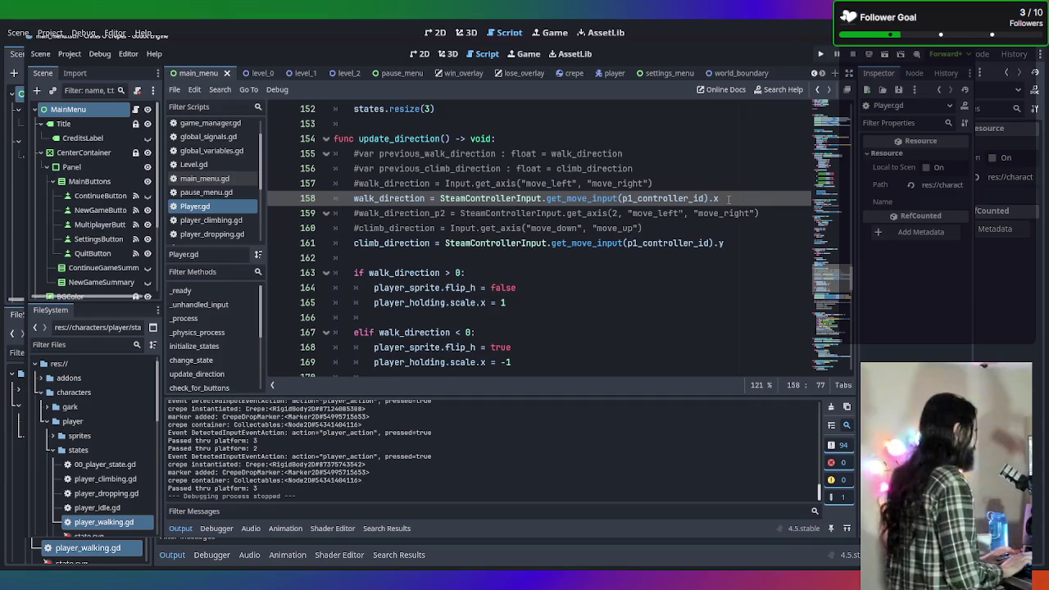
pyautogui.press('Return')
pyautogui.press('Tab')
pyautogui.write('i')
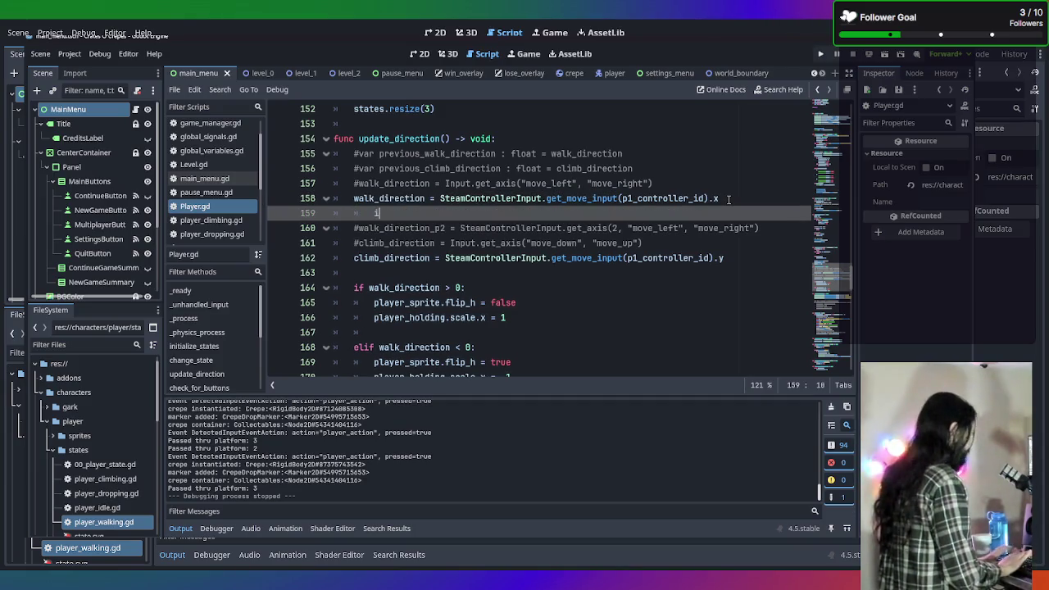
pyautogui.write('f walk')
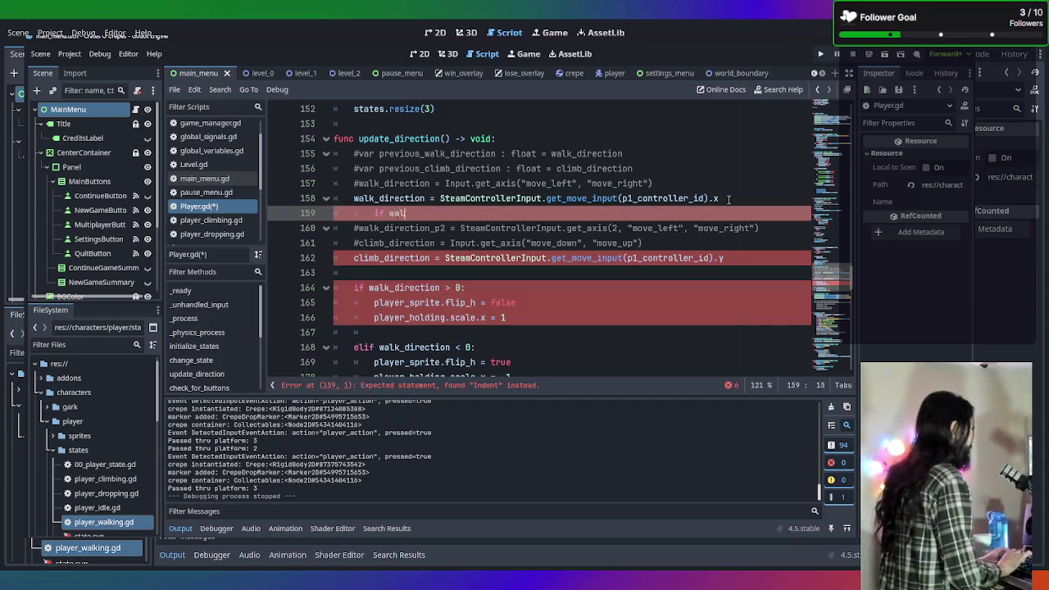
pyautogui.press('BackSpace')
pyautogui.press('BackSpace')
pyautogui.press('BackSpace')
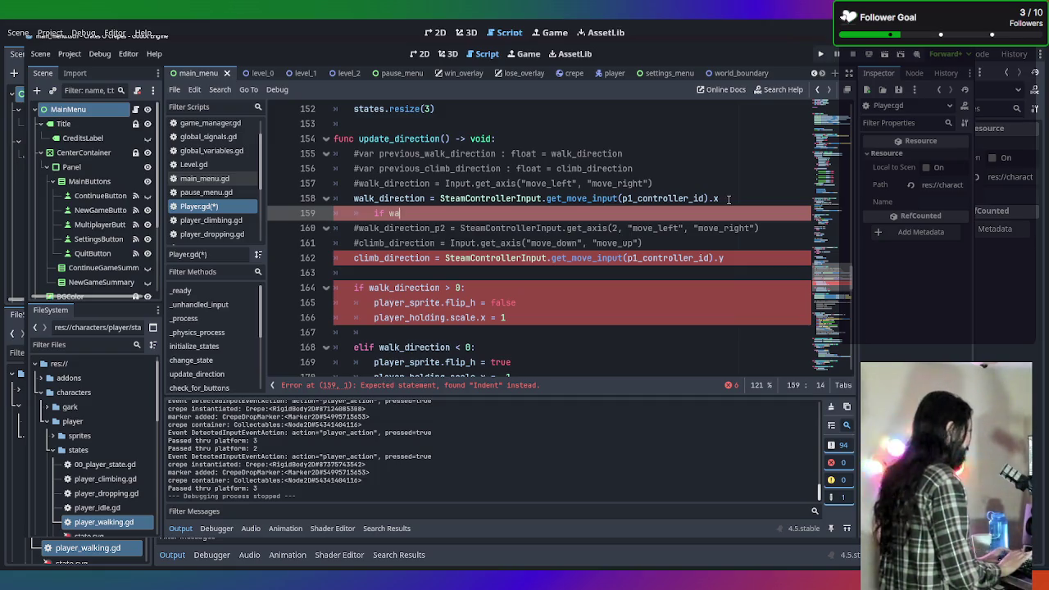
pyautogui.write('lk')
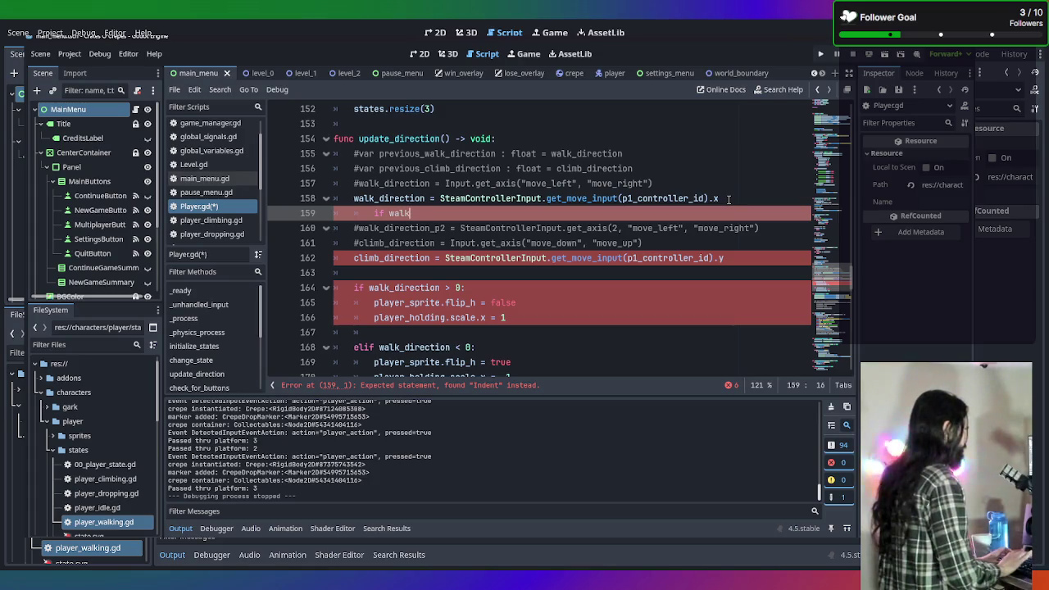
pyautogui.write('_direct')
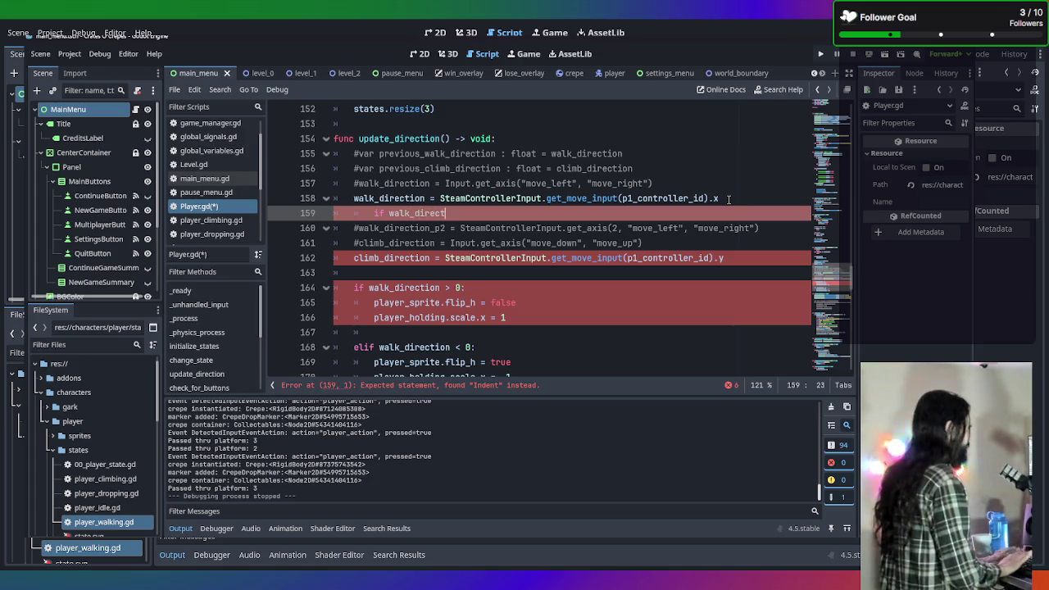
pyautogui.write('ion == 0:')
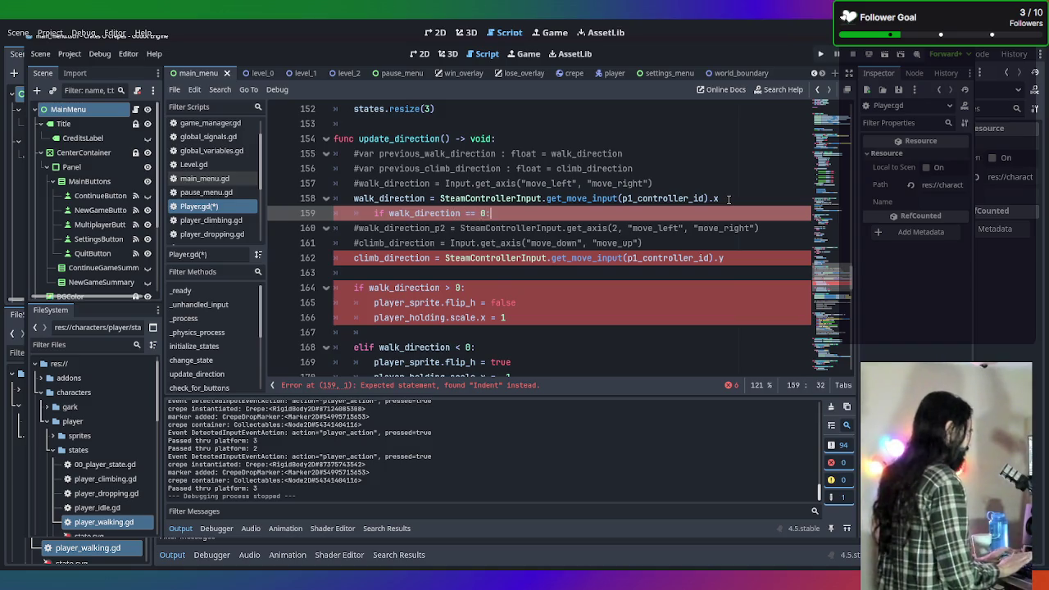
pyautogui.press('Return')
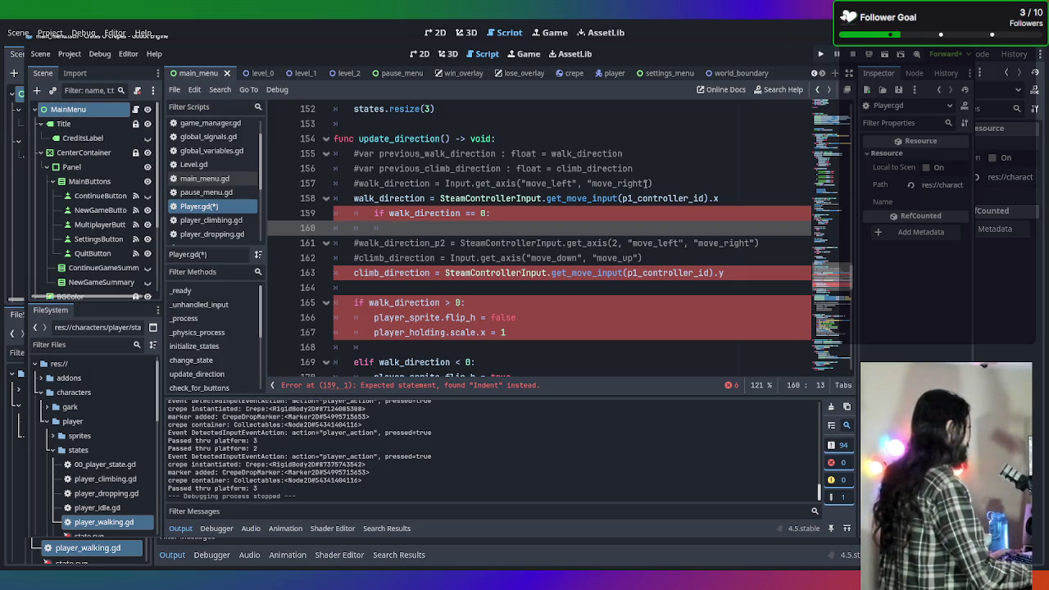
# Copy the keyboard 'walk_direction = Input.get_axis("move_left", "move_right")' line into the if block
pyautogui.click(674, 184)
pyautogui.moveTo(674, 185)
pyautogui.mouseDown()
pyautogui.moveTo(369, 169)
pyautogui.moveTo(359, 183)
pyautogui.mouseUp()
pyautogui.hotkey('ctrl', 'c')
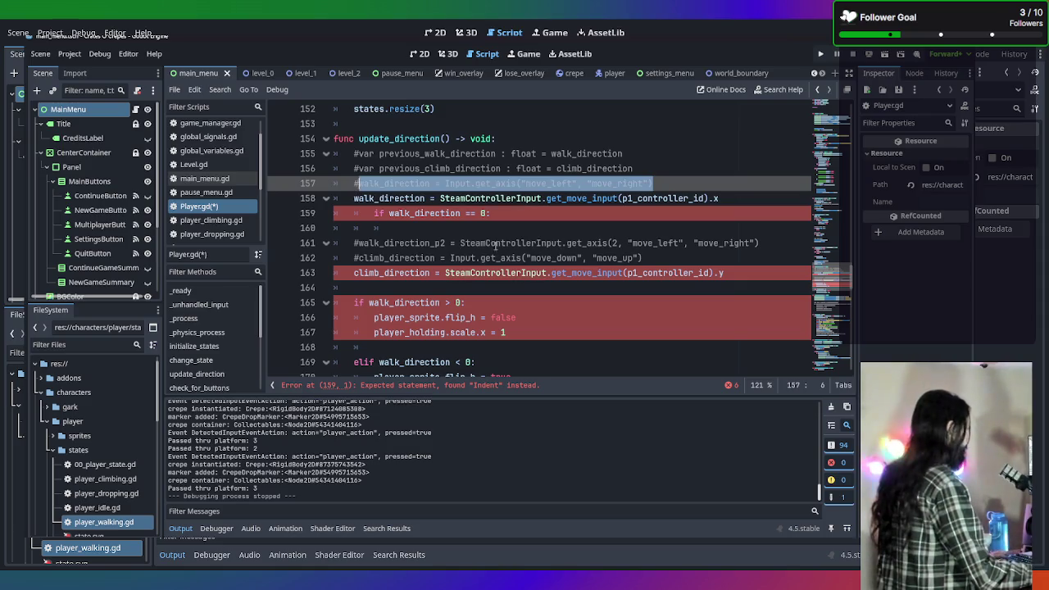
pyautogui.click(468, 228)
pyautogui.hotkey('ctrl', 'v')
pyautogui.click(383, 228)
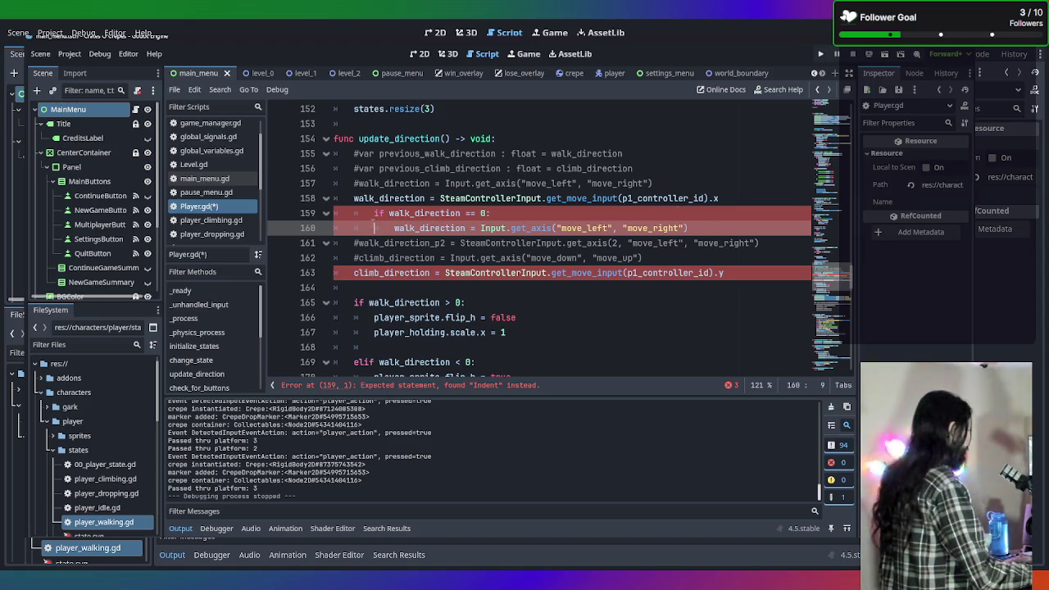
# Remove the extra indentation from the fallback block and select the whole block
pyautogui.moveTo(376, 214); pyautogui.dragTo(609, 232)
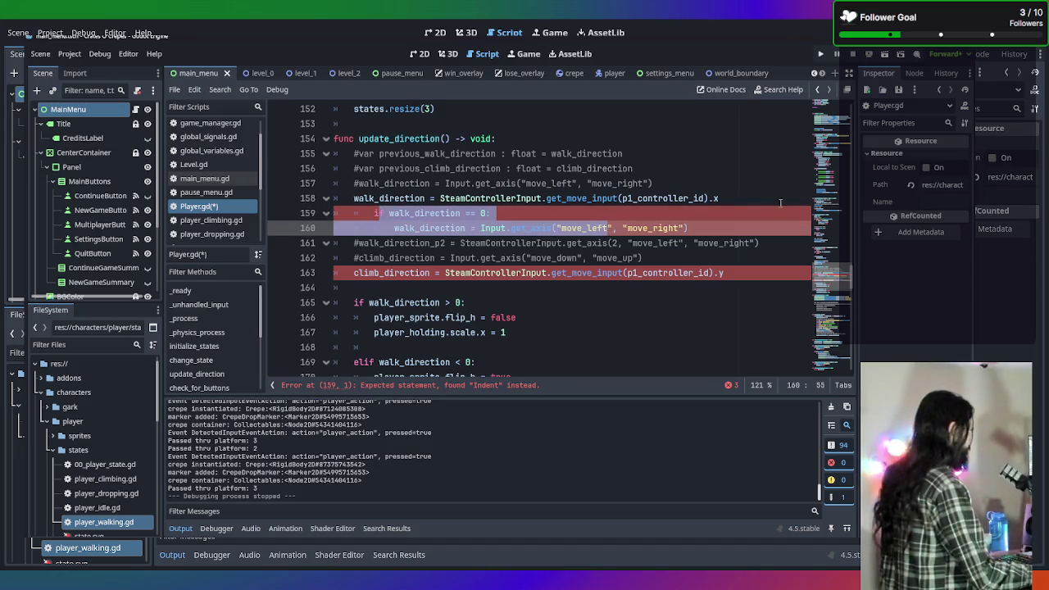
pyautogui.click(724, 231)
pyautogui.moveTo(719, 230)
pyautogui.mouseDown()
pyautogui.moveTo(574, 200)
pyautogui.moveTo(557, 212)
pyautogui.mouseUp()
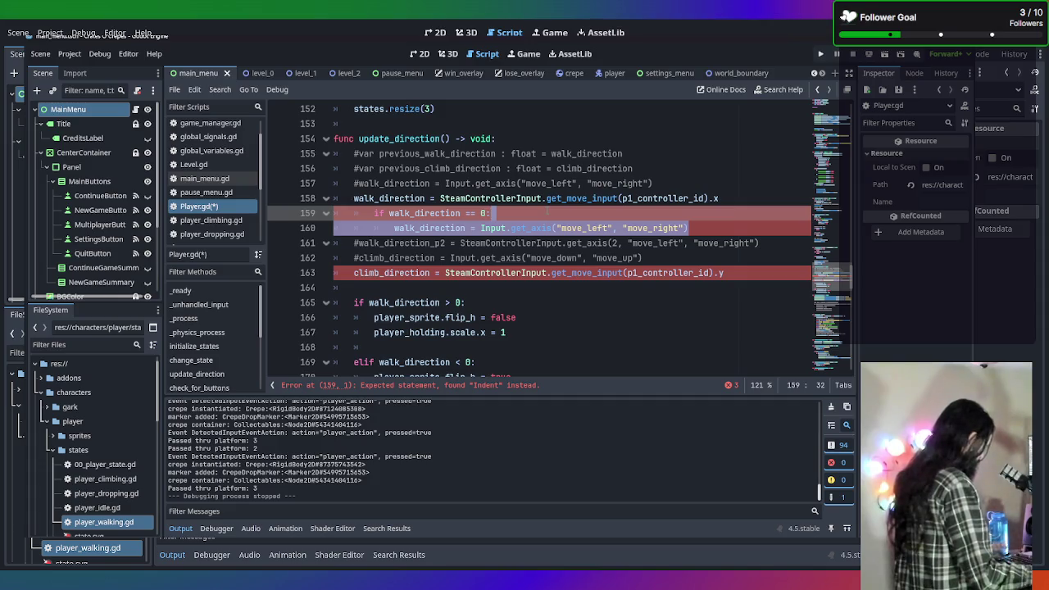
pyautogui.hotkey('shift', 'Tab')
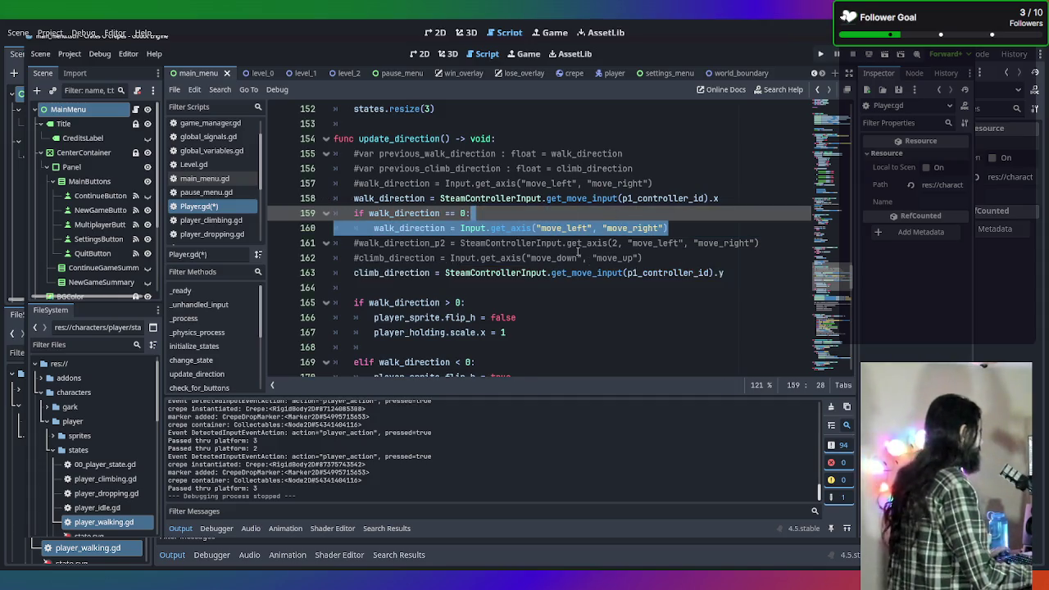
pyautogui.click(677, 228)
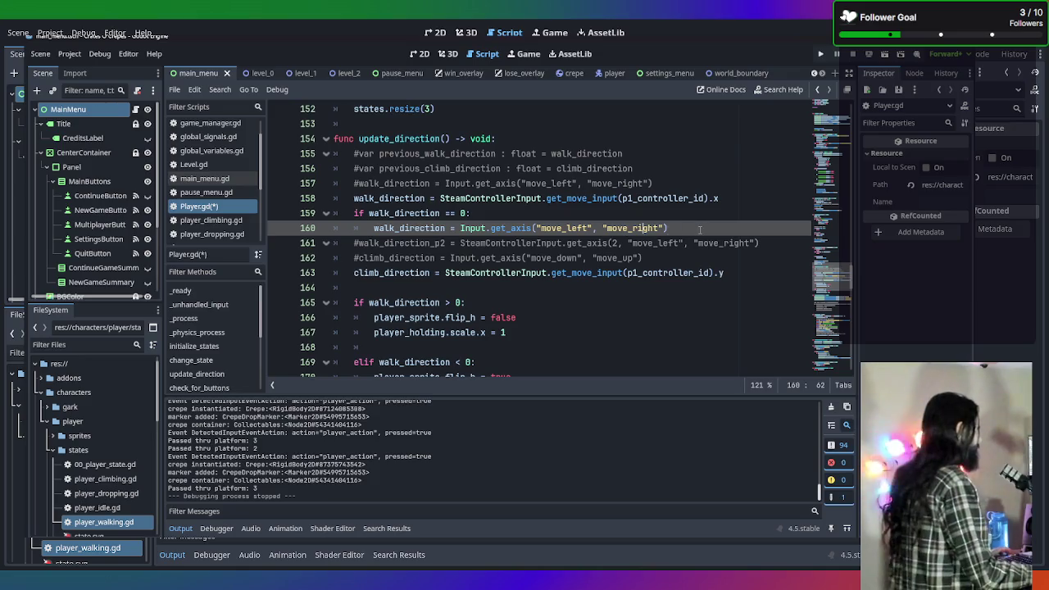
pyautogui.moveTo(672, 228); pyautogui.dragTo(313, 219)
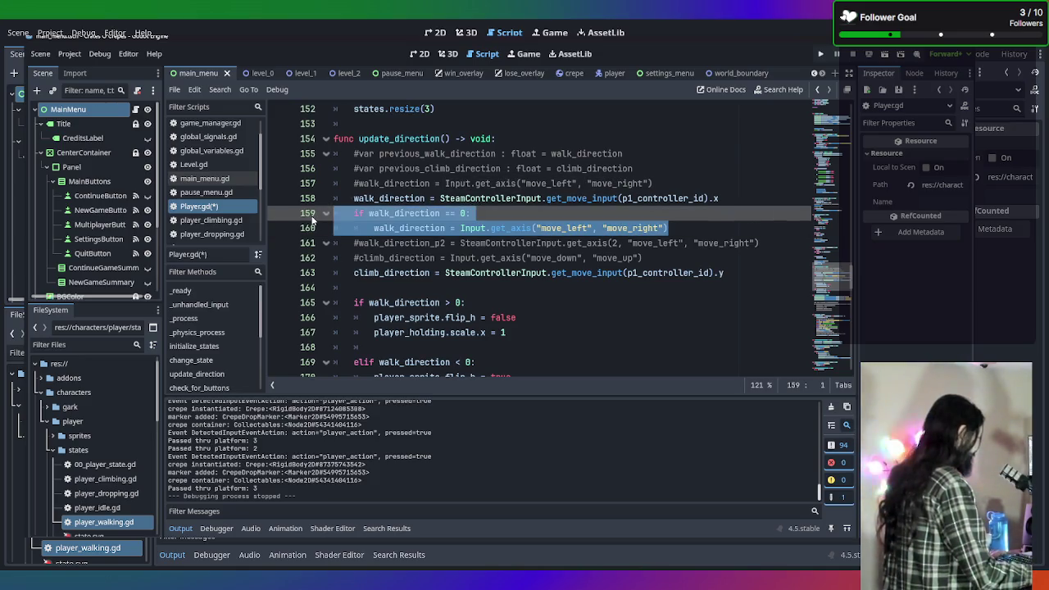
pyautogui.click(754, 275)
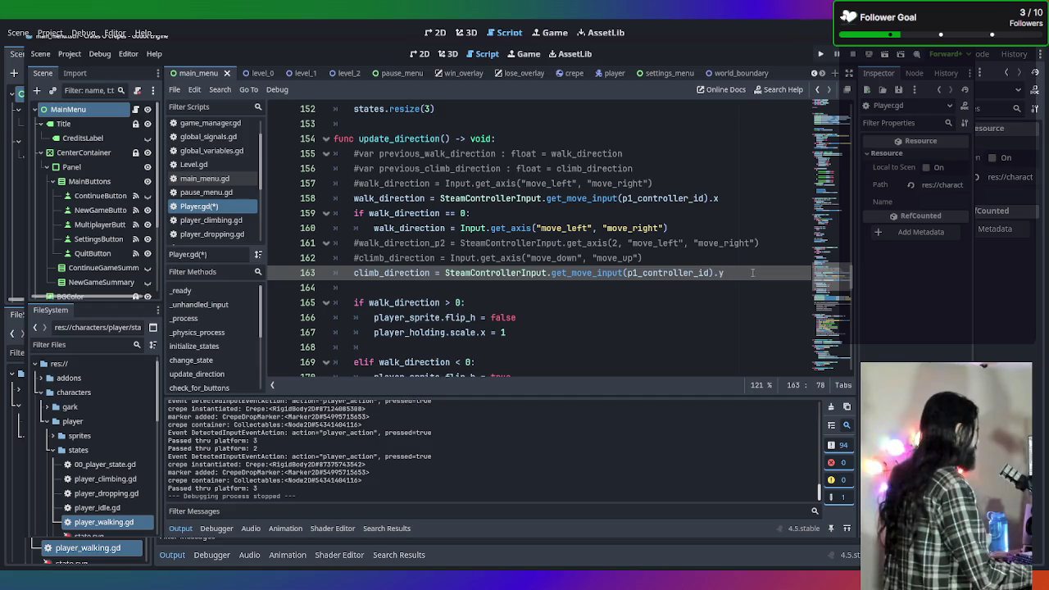
# Paste the fallback block under climb_direction, change both walk references to climb, and run the game
pyautogui.press('Return')
pyautogui.hotkey('ctrl', 'v')
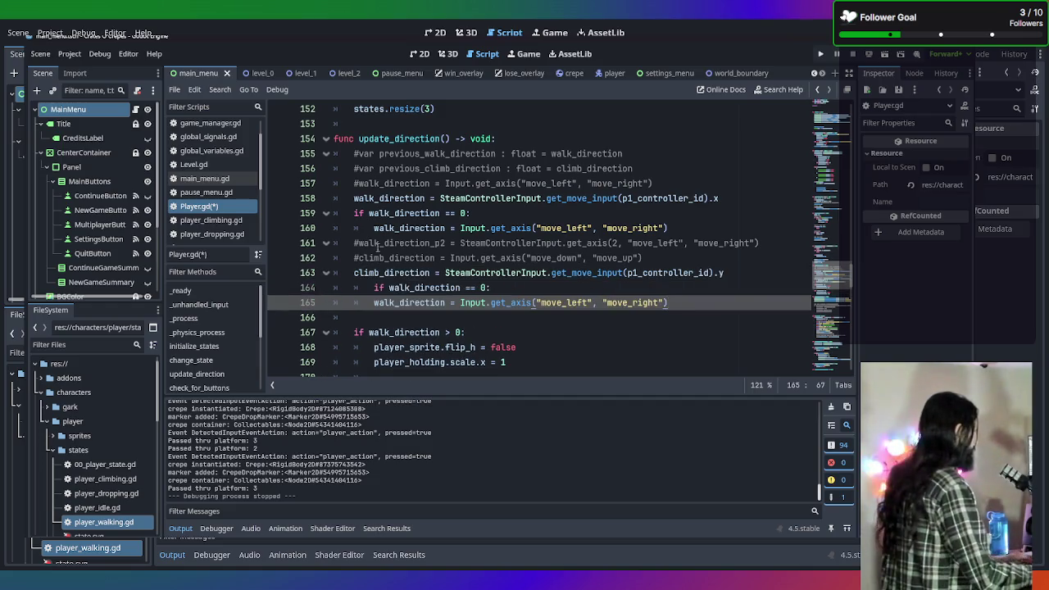
pyautogui.click(378, 288)
pyautogui.press('BackSpace')
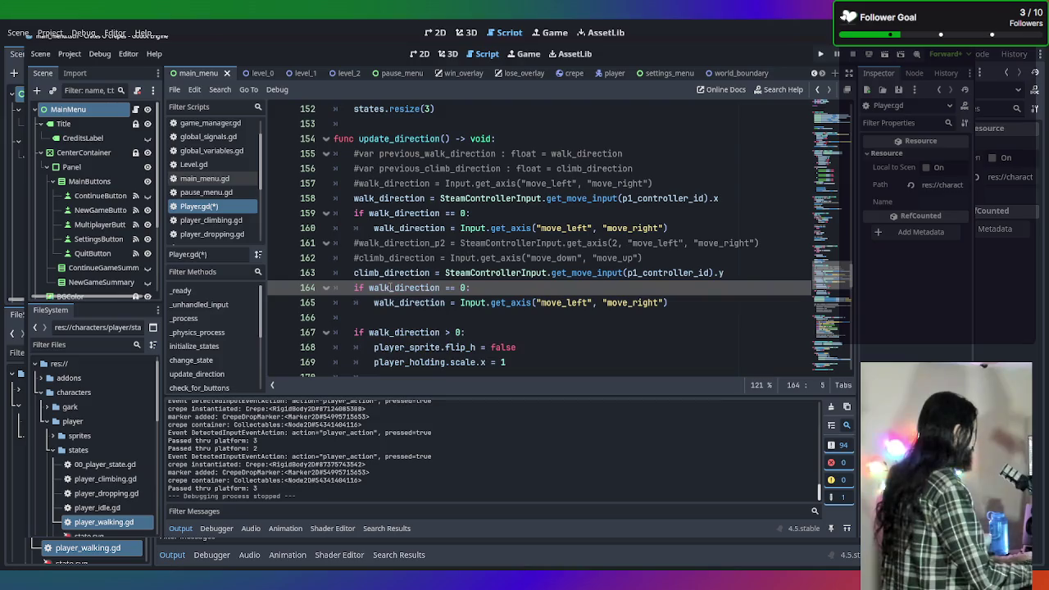
pyautogui.write('climb')
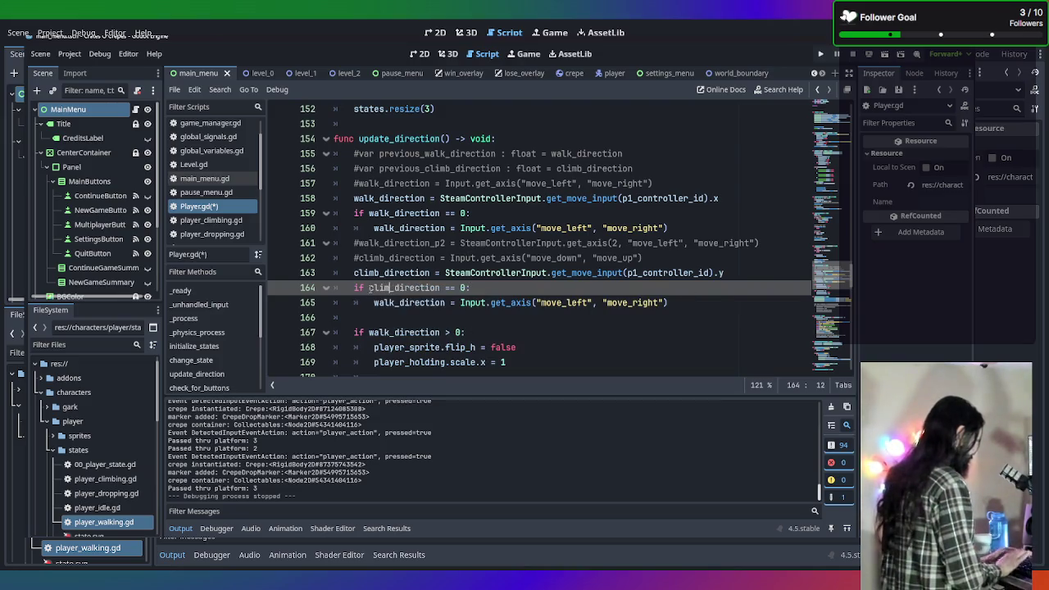
pyautogui.click(312, 303)
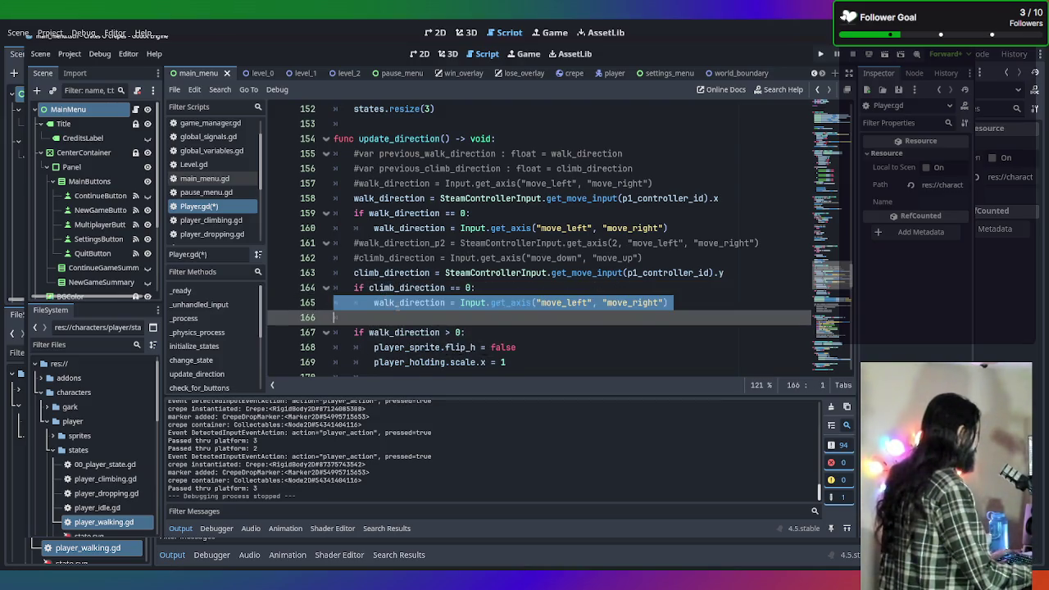
pyautogui.moveTo(395, 303); pyautogui.dragTo(374, 302)
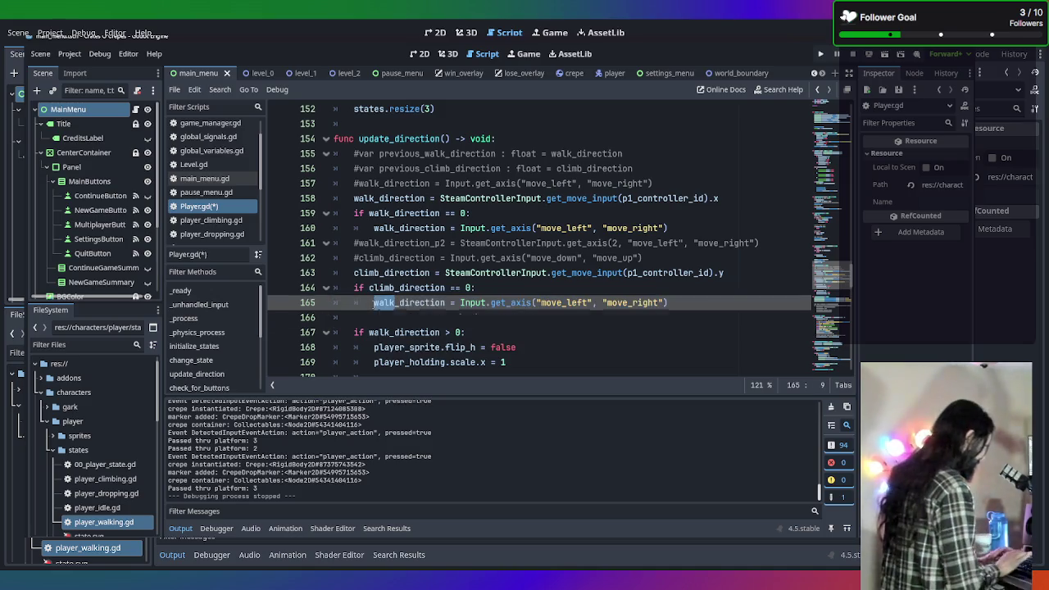
pyautogui.write('climb')
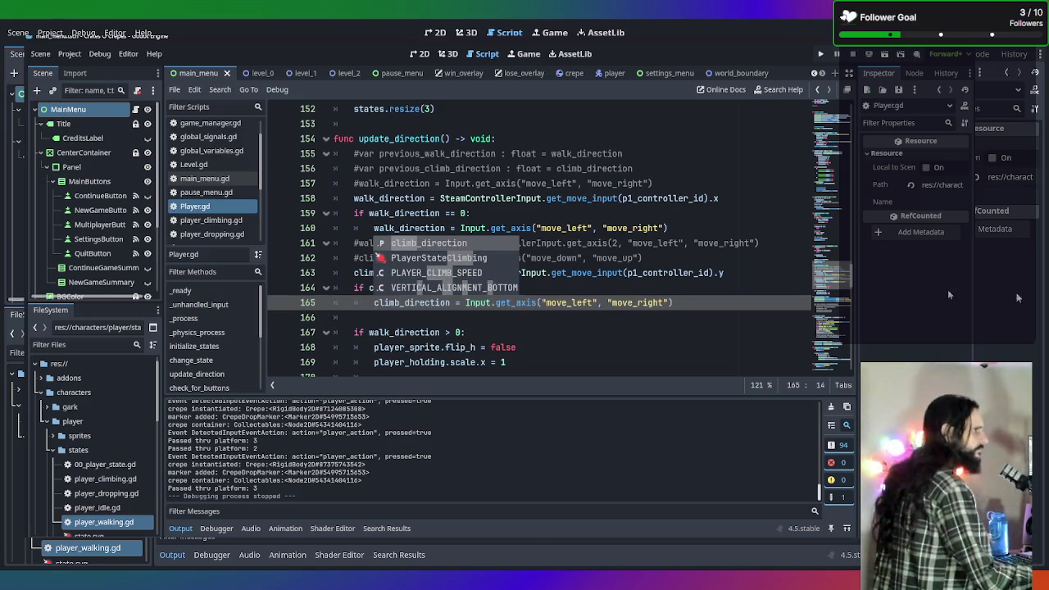
pyautogui.click(721, 335)
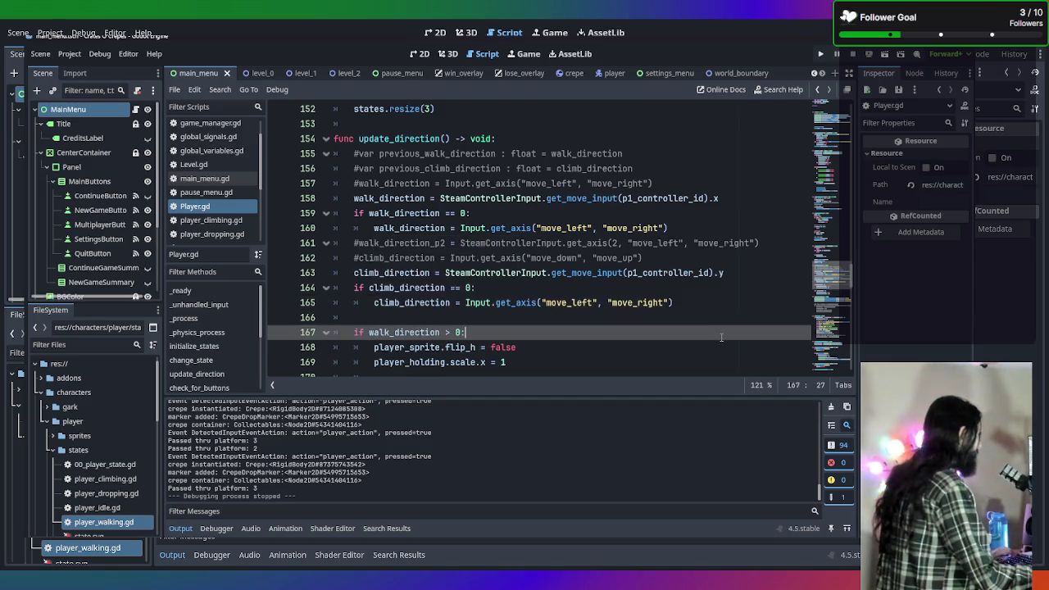
pyautogui.press('F5')
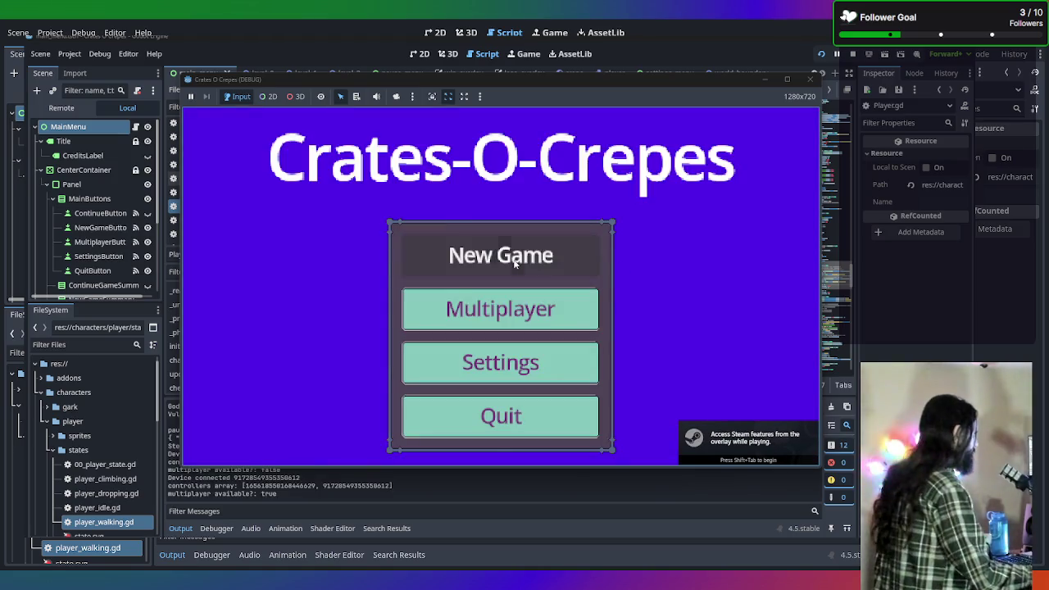
# Start a new game, climb two ladders, switch player, drop through platforms to the street, then stop
pyautogui.click(515, 264)
pyautogui.press('Left')
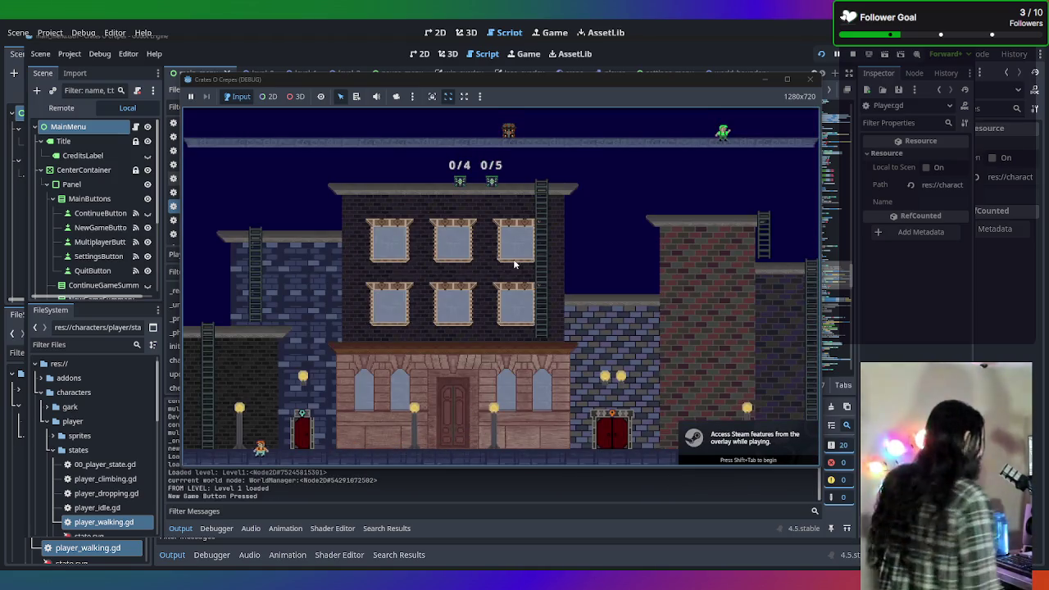
pyautogui.press('Up')
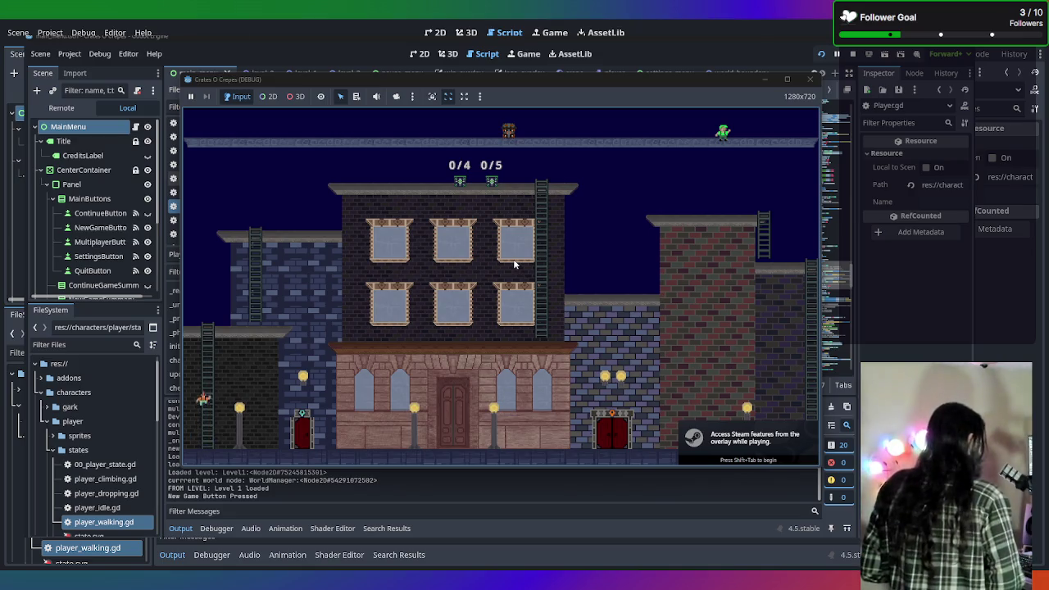
pyautogui.press('Right')
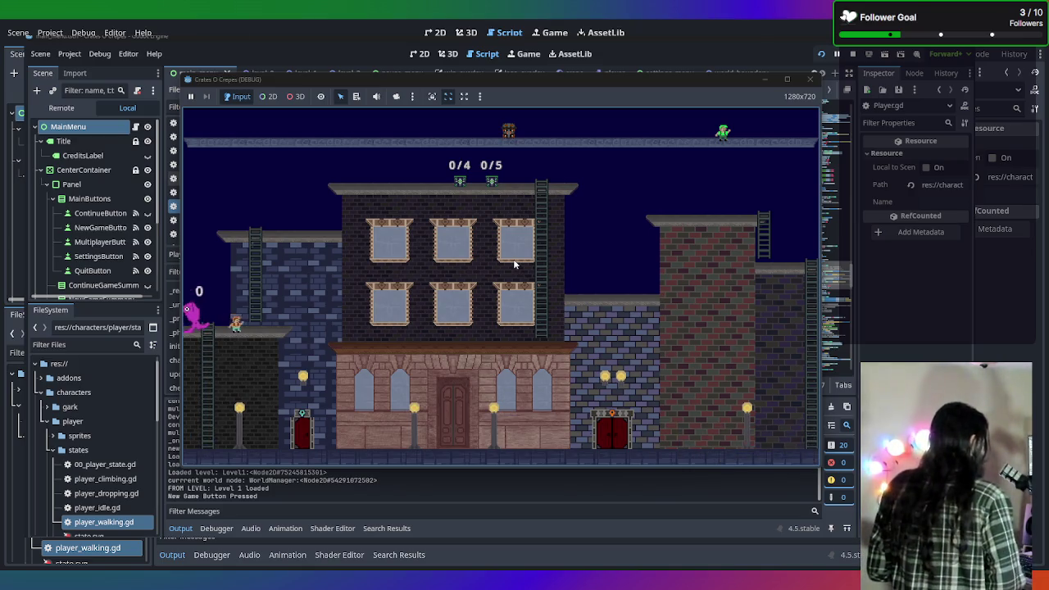
pyautogui.press('Up')
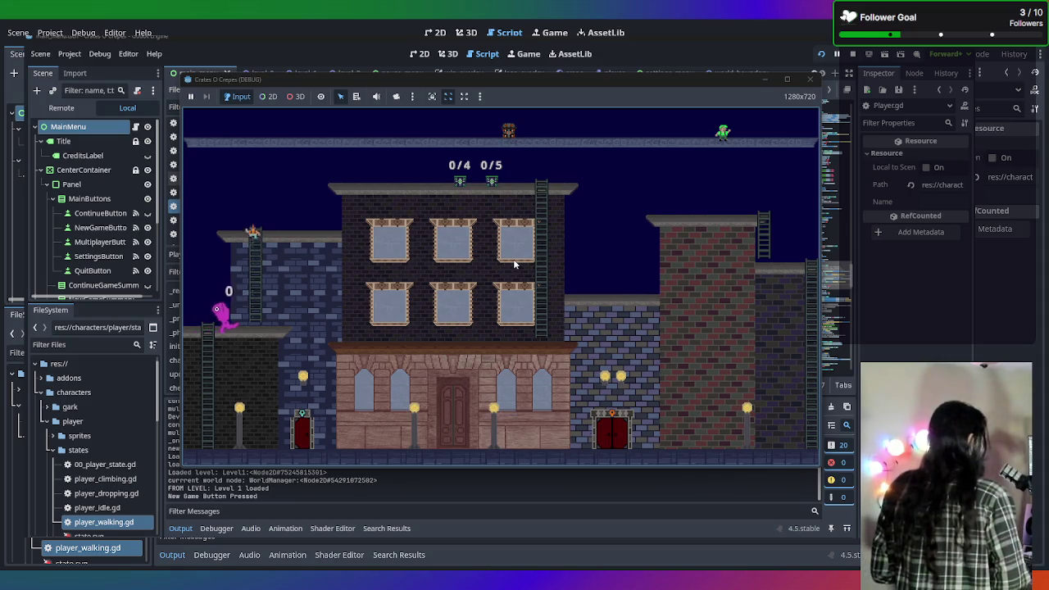
pyautogui.press('Right')
pyautogui.press('Tab')
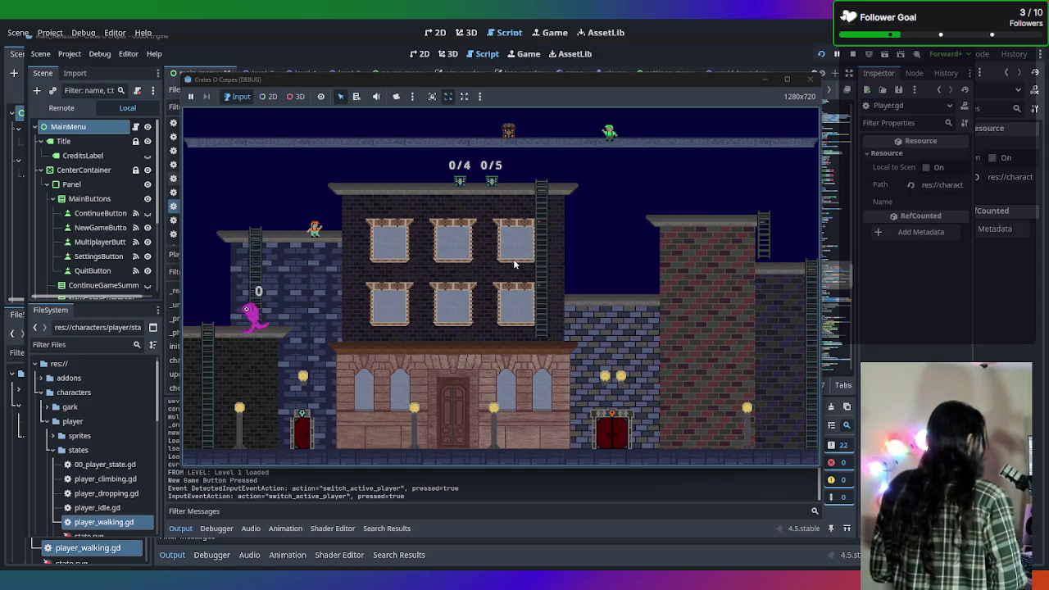
pyautogui.press('Right')
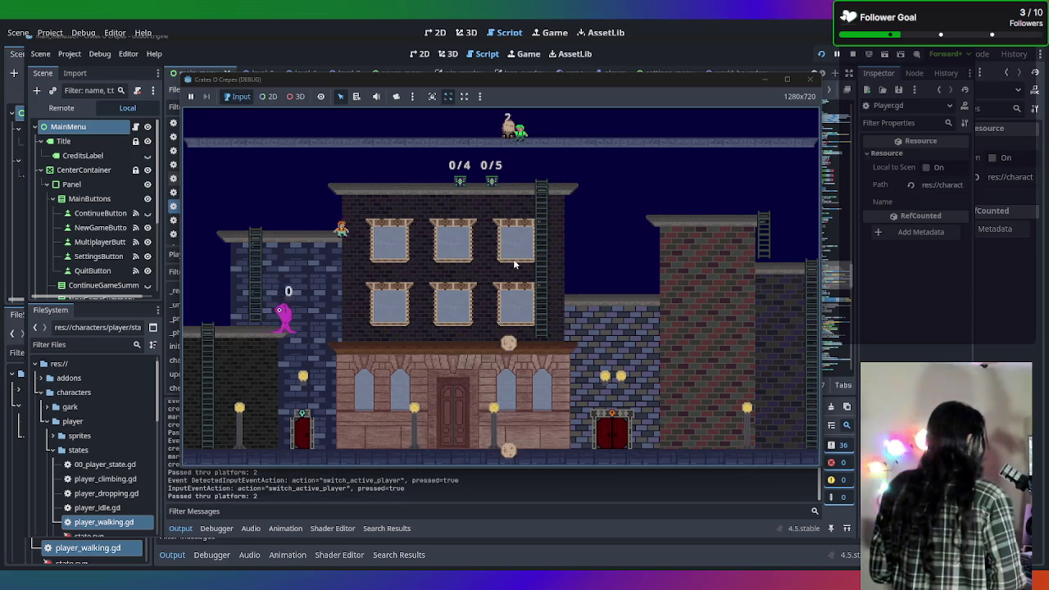
pyautogui.press('Down')
pyautogui.press('Right')
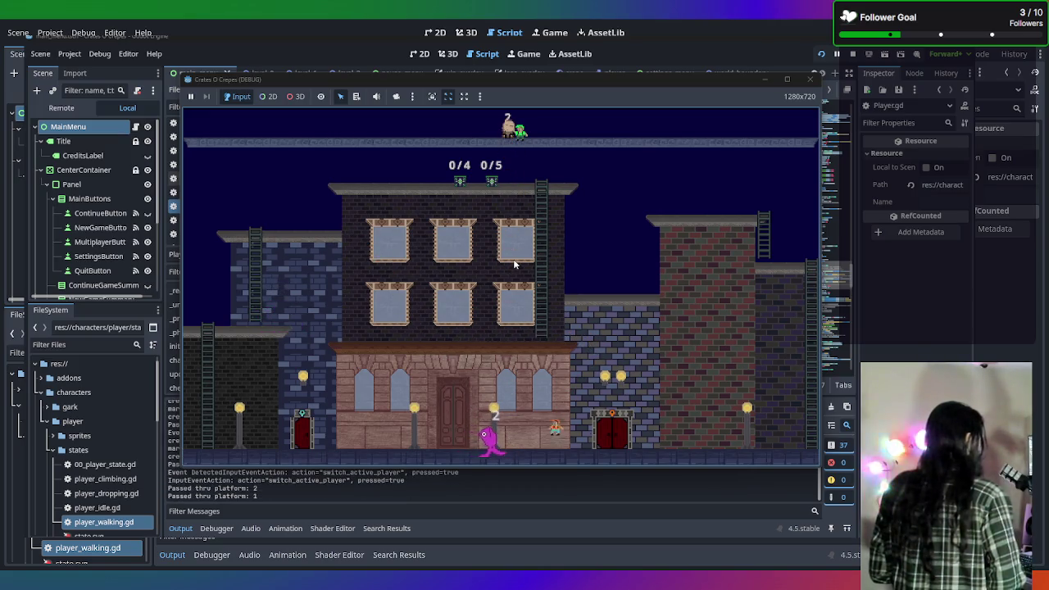
pyautogui.press('Right')
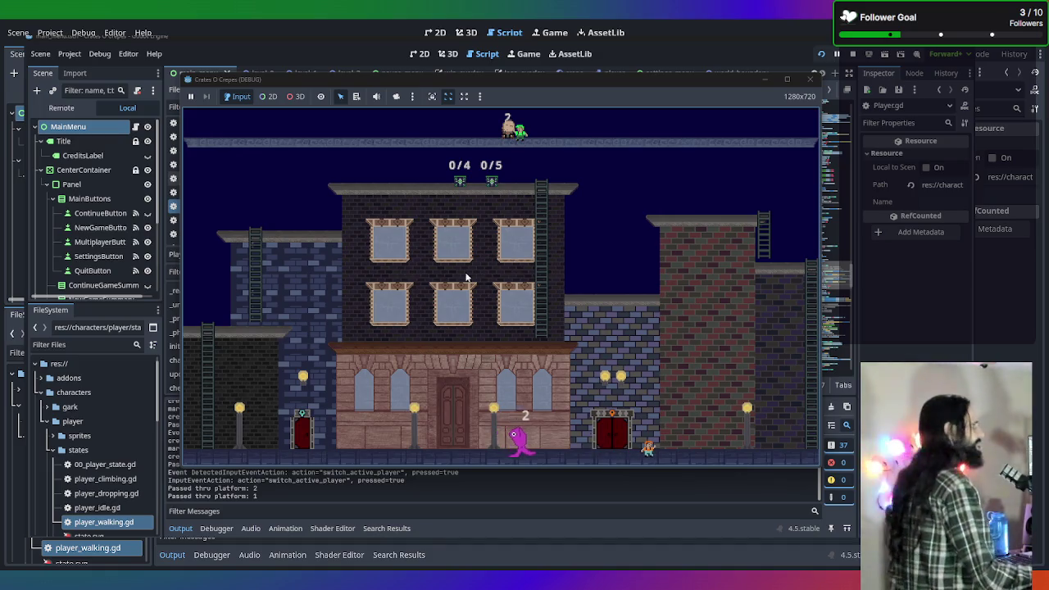
pyautogui.click(810, 80)
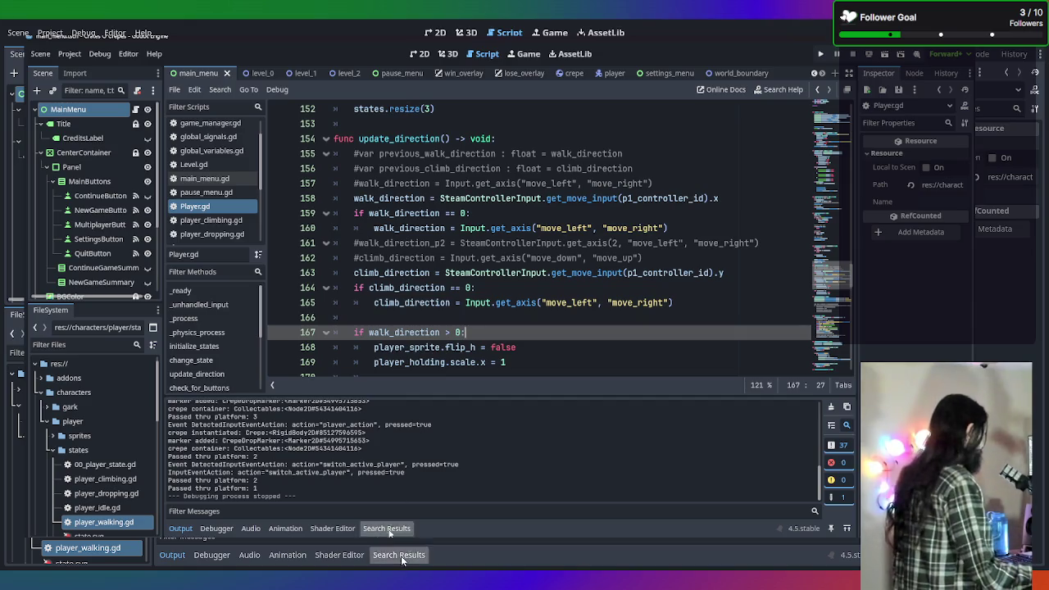
# Close the Steam store window, put the caret on line 165, and relaunch the game with F5
pyautogui.click(815, 100)
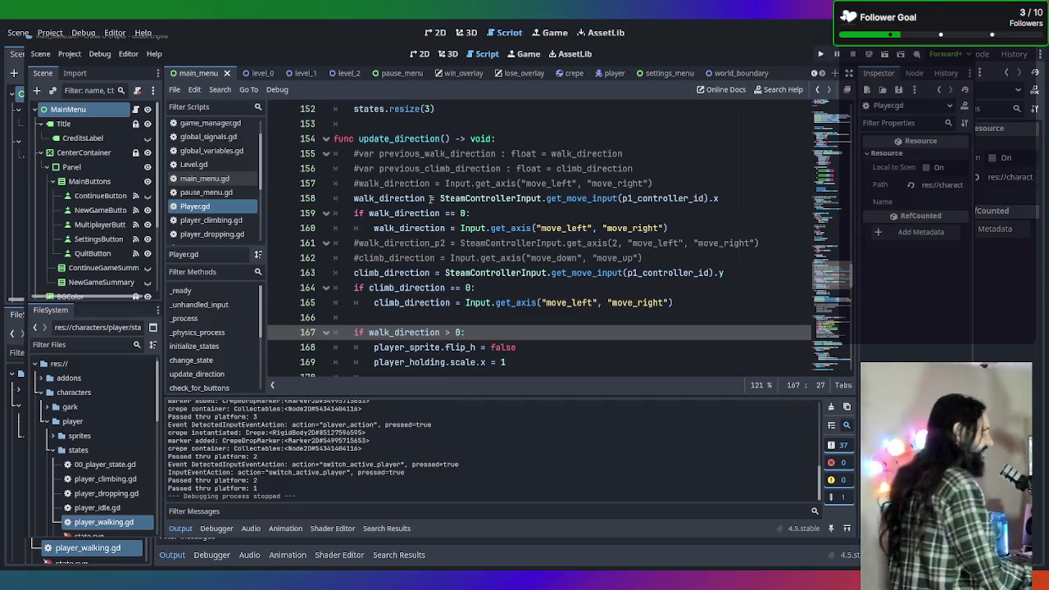
pyautogui.moveTo(428, 199)
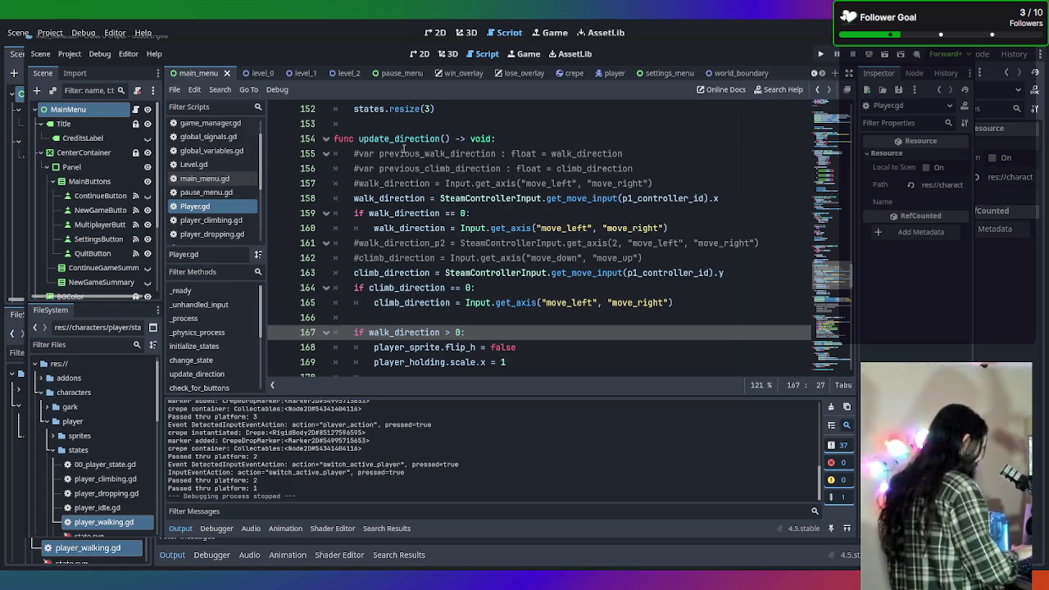
pyautogui.click(516, 302)
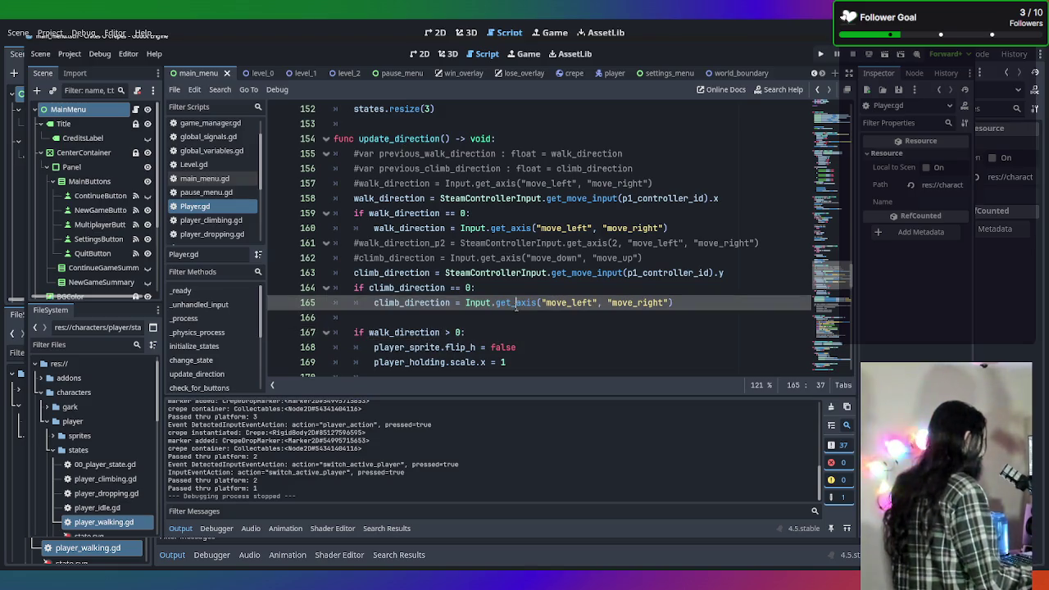
pyautogui.press('F5')
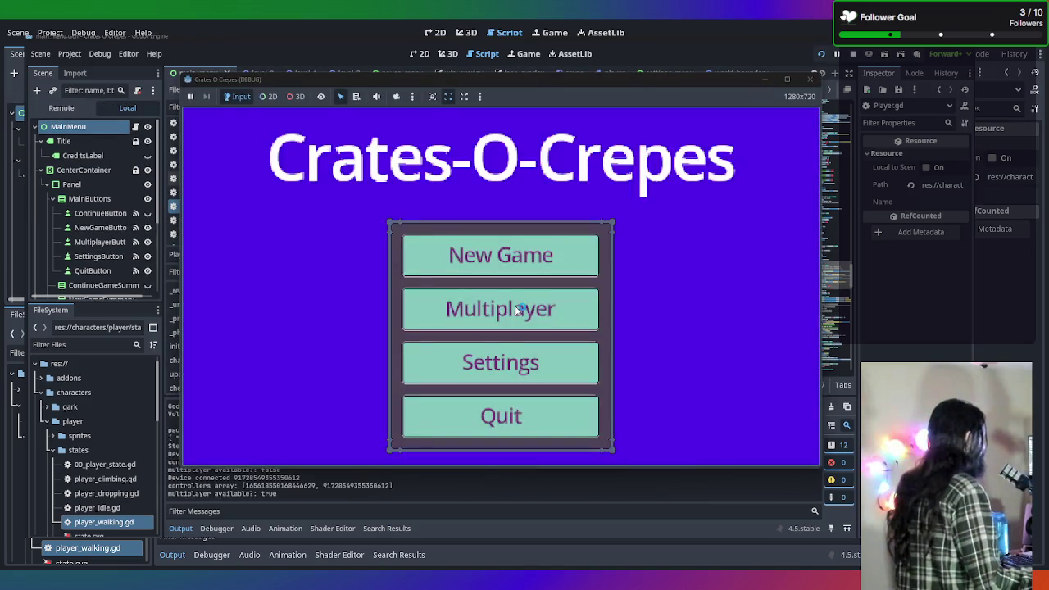
# Start a new game, walk back and forth at the door, trigger player actions, then open Steam from the tray
pyautogui.press('Return')
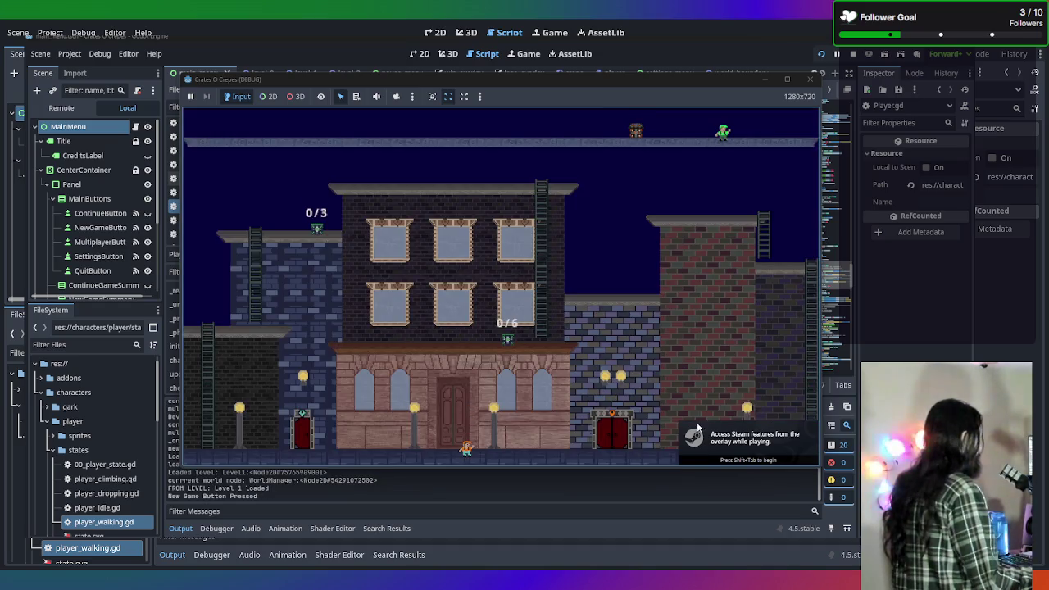
pyautogui.press('Left')
pyautogui.press('Right')
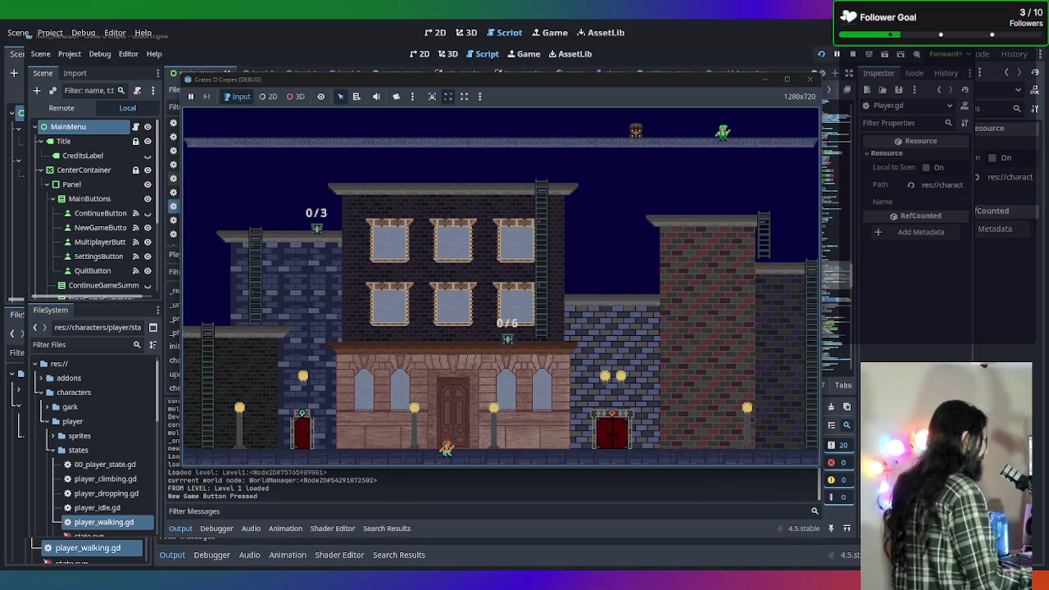
pyautogui.press('Left')
pyautogui.press('Right')
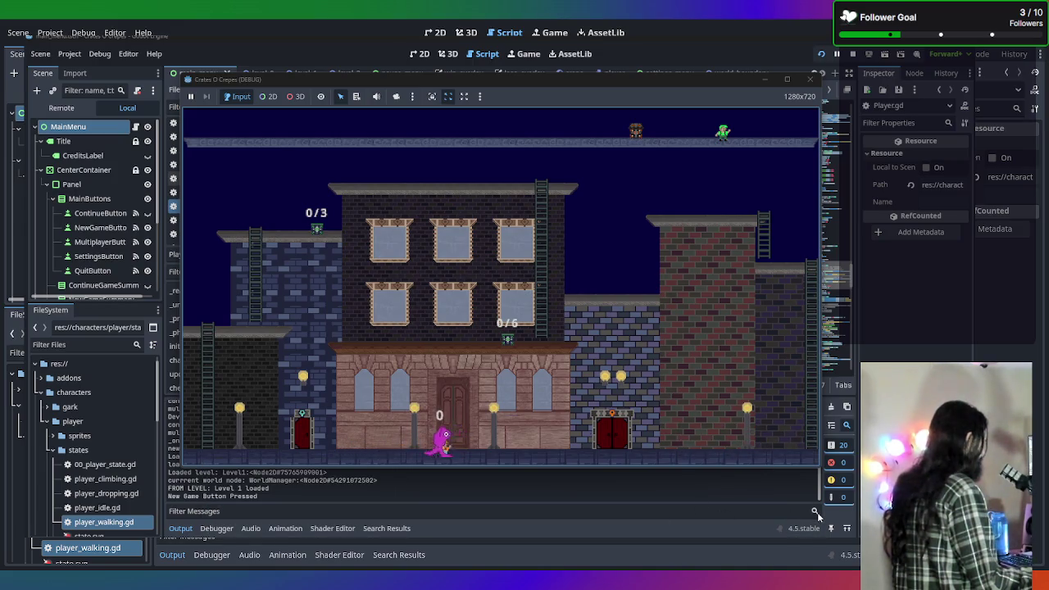
pyautogui.press('space')
pyautogui.press('space')
pyautogui.press('space')
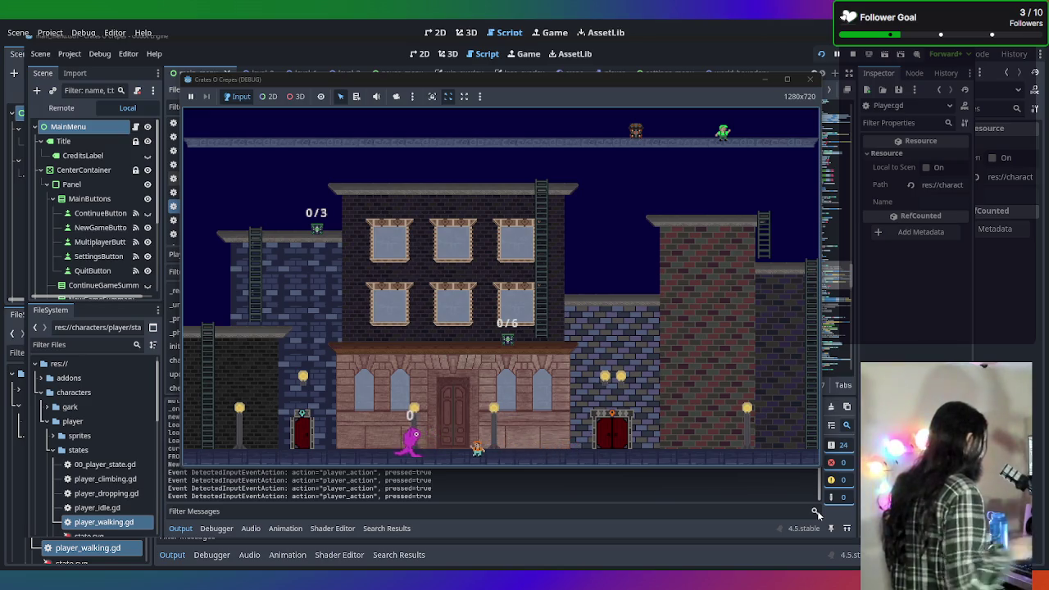
pyautogui.press('Right')
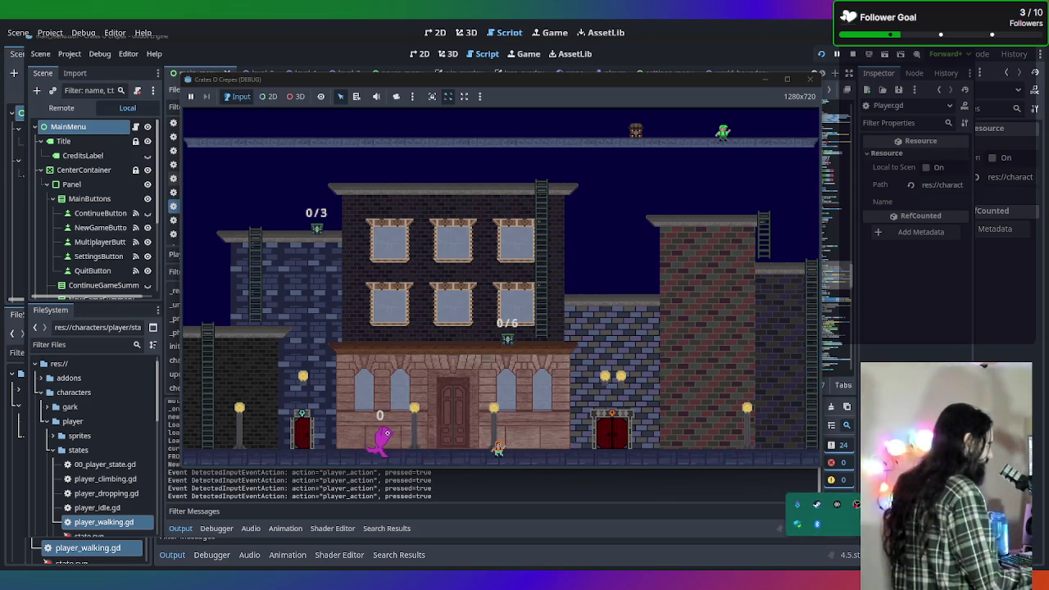
pyautogui.rightClick(816, 504)
pyautogui.click(847, 498)
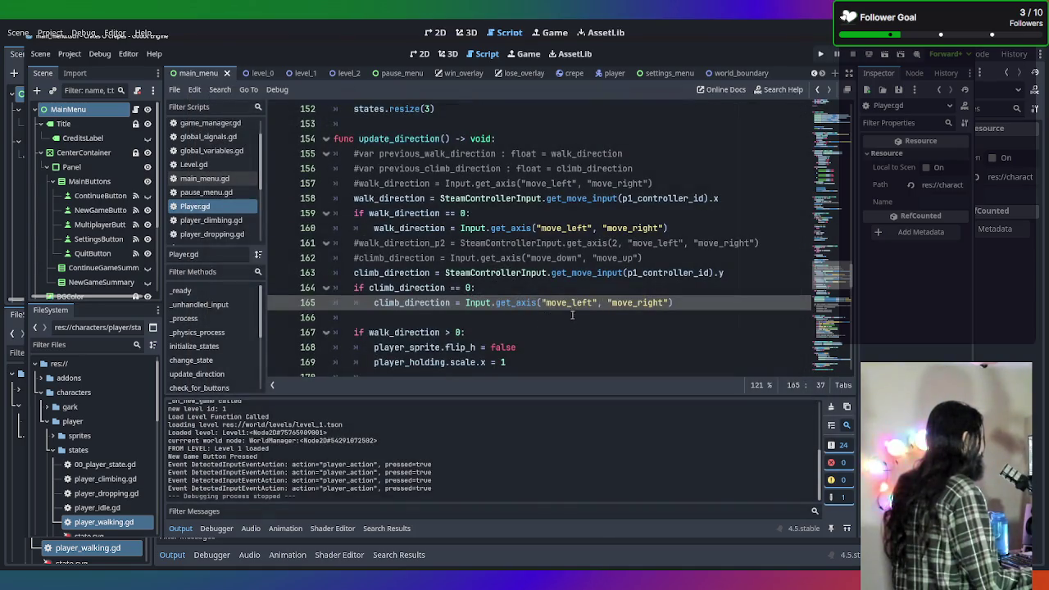
# Rerun the game from Player.gd, place the caret on line 80, and bring the editor back into focus
pyautogui.click(545, 213)
pyautogui.press('F5')
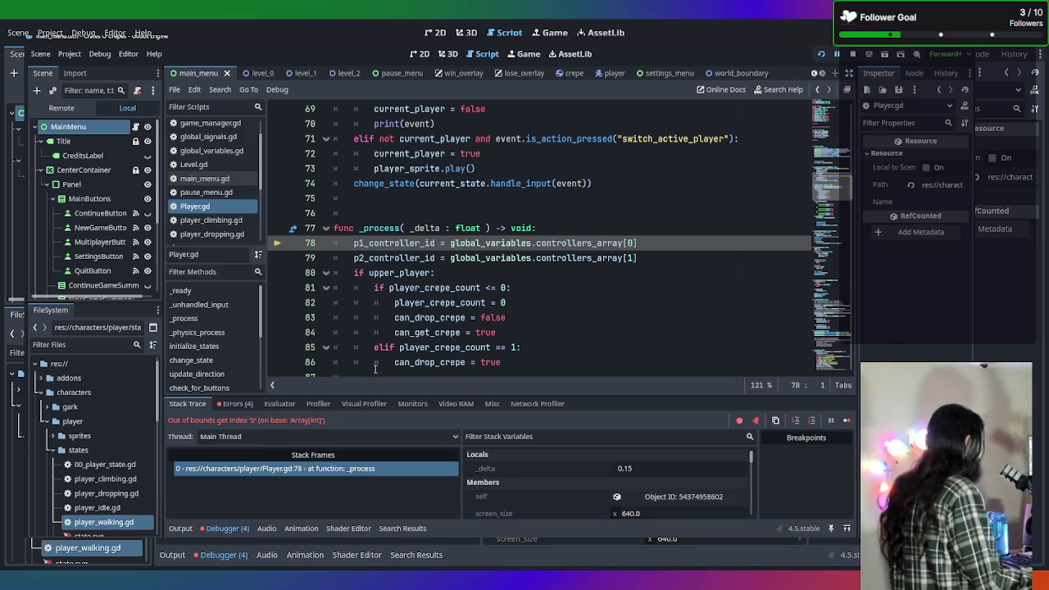
pyautogui.click(497, 272)
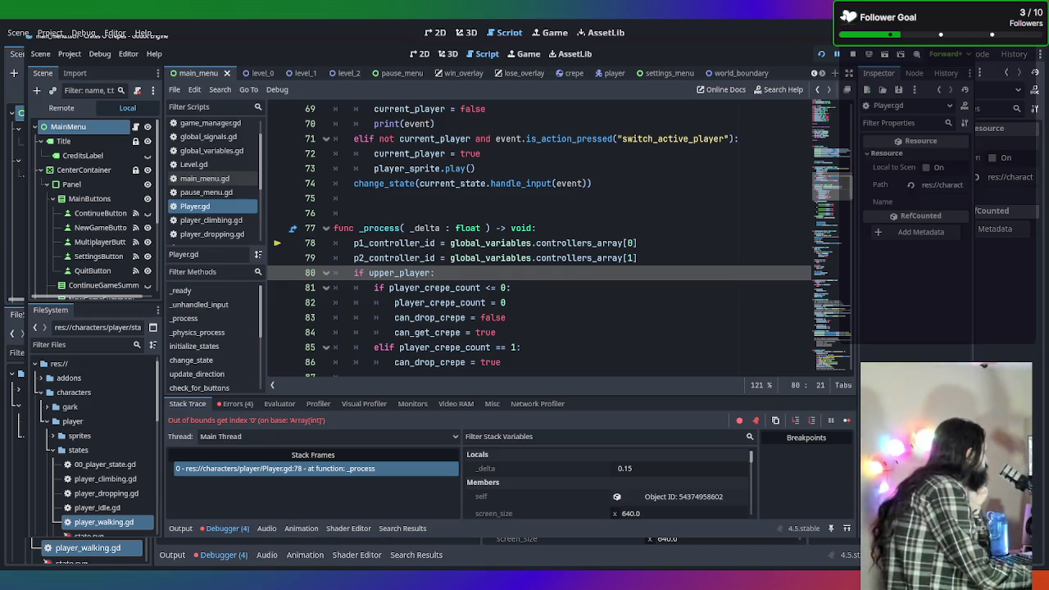
pyautogui.moveTo(303, 578)
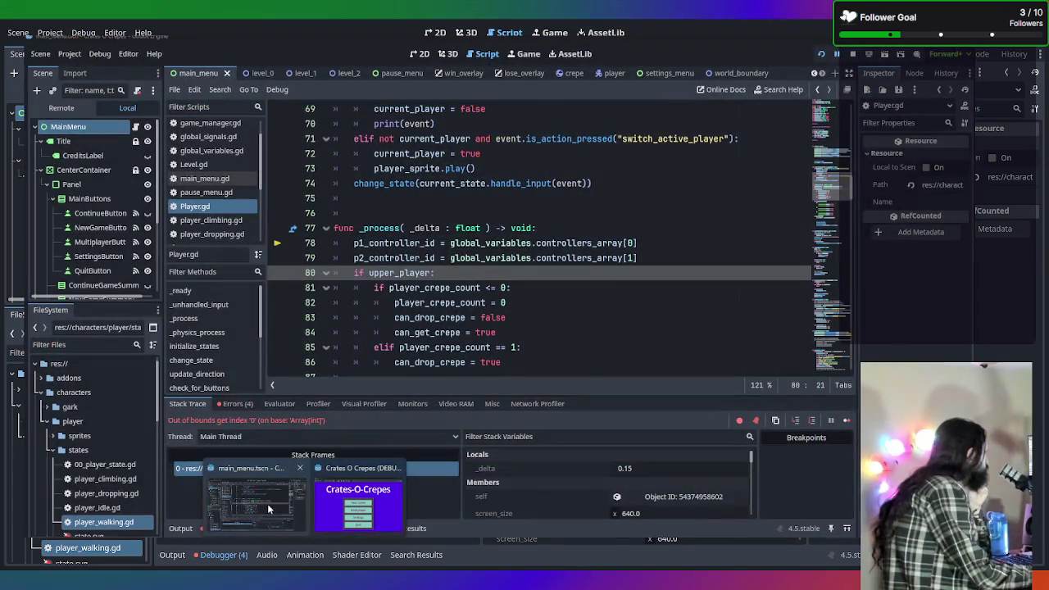
pyautogui.click(268, 504)
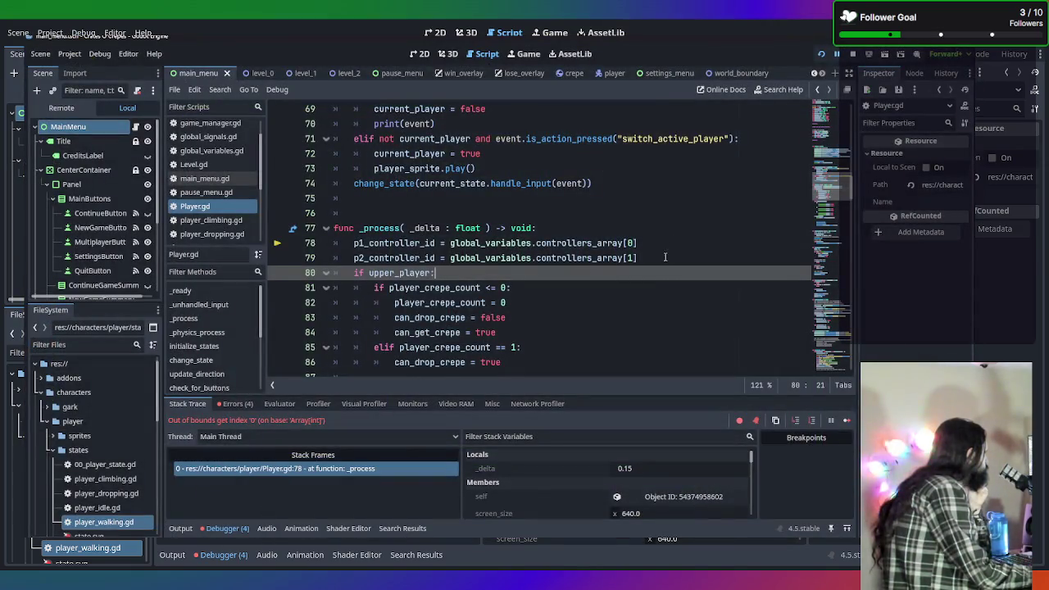
# Delete and restore the commented controller id lines 78–79, then open global_variables.gd
pyautogui.moveTo(666, 259)
pyautogui.mouseDown()
pyautogui.moveTo(328, 230)
pyautogui.moveTo(289, 244)
pyautogui.mouseUp()
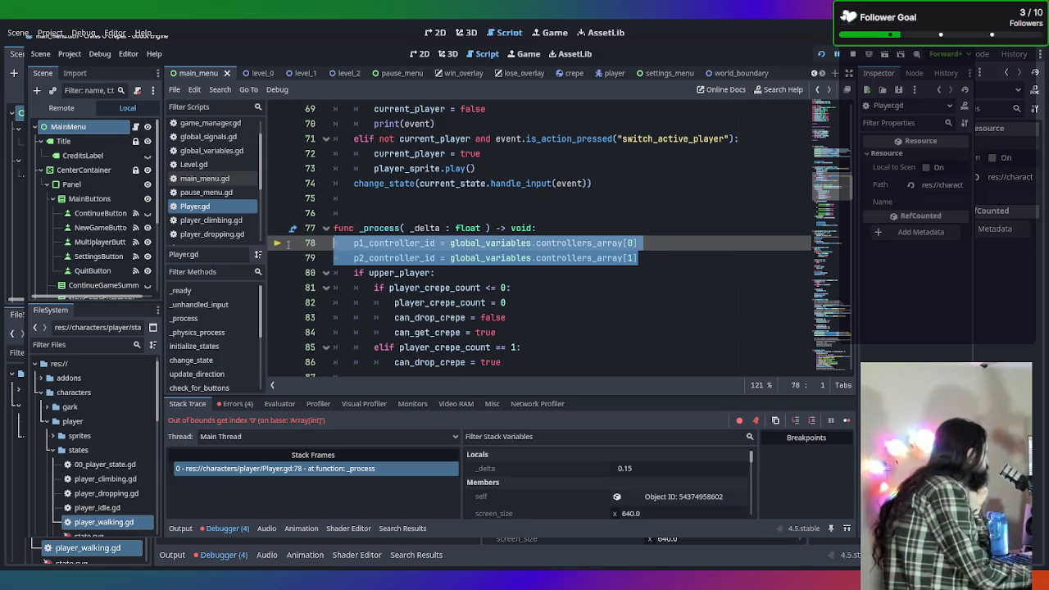
pyautogui.press('BackSpace')
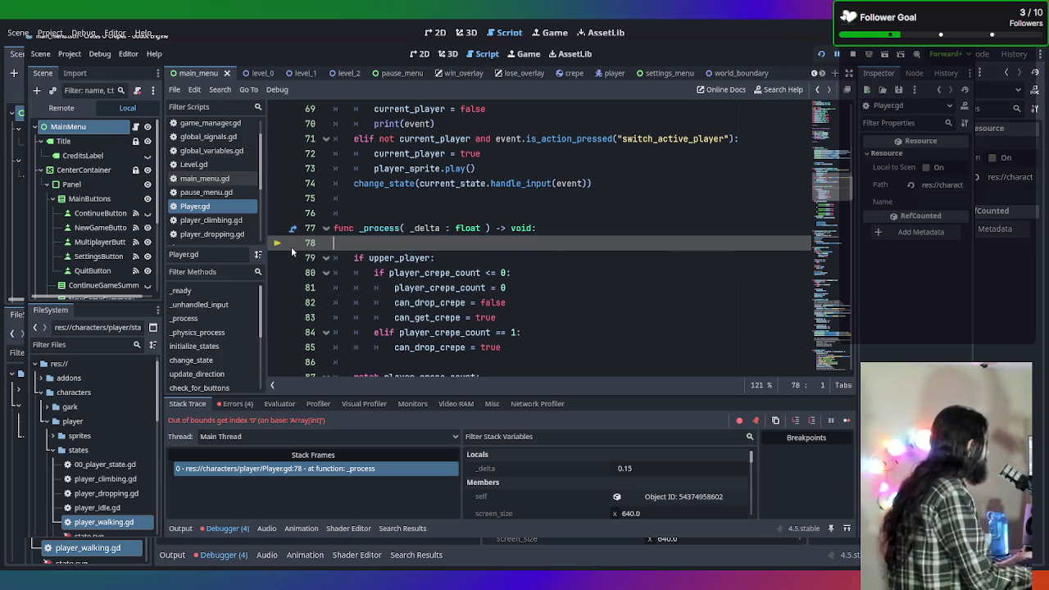
pyautogui.hotkey('ctrl', 'z')
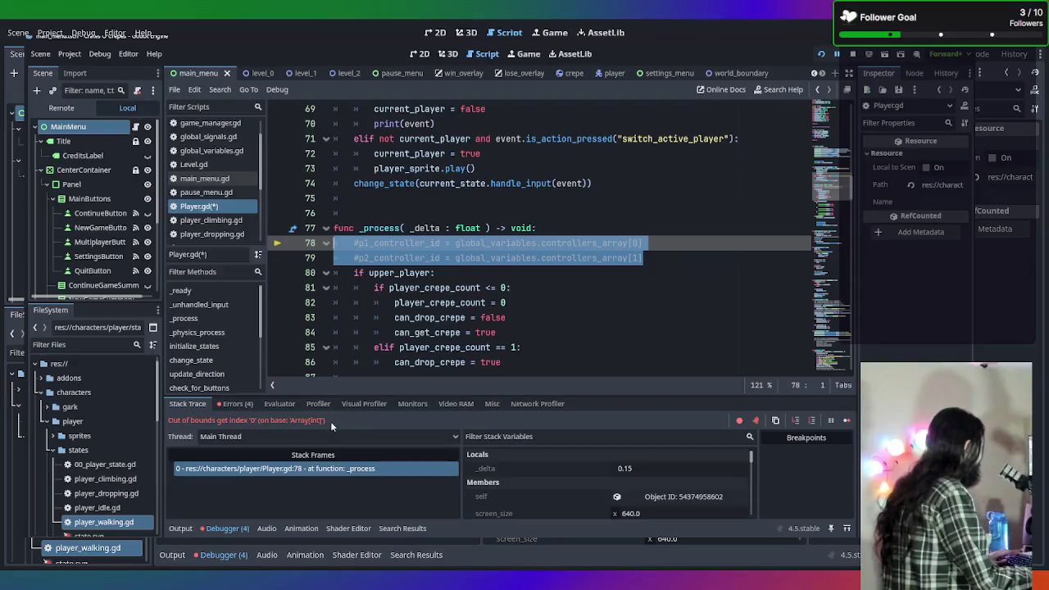
pyautogui.click(416, 289)
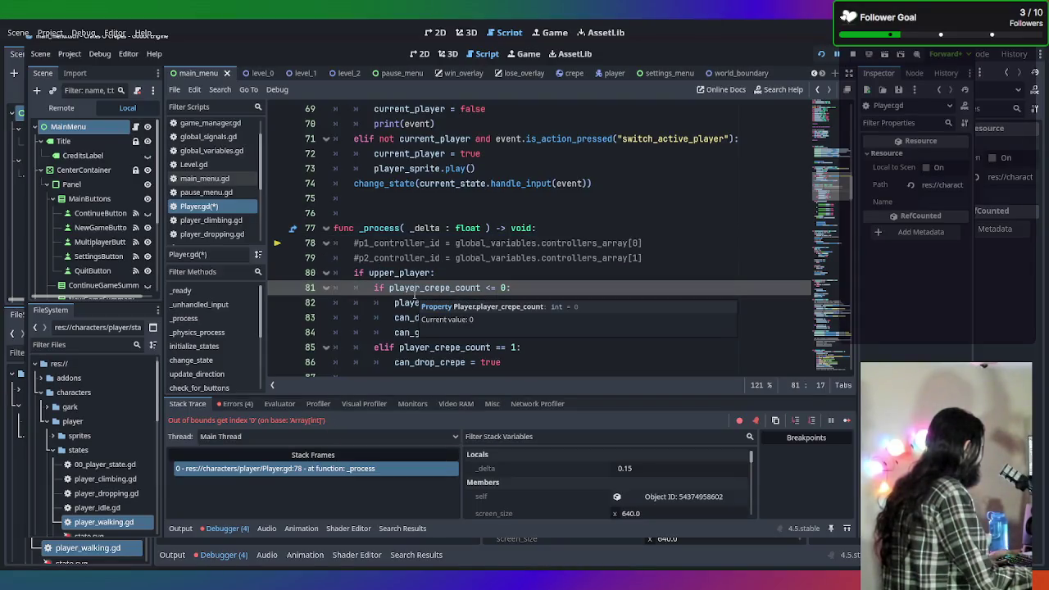
pyautogui.moveTo(523, 264)
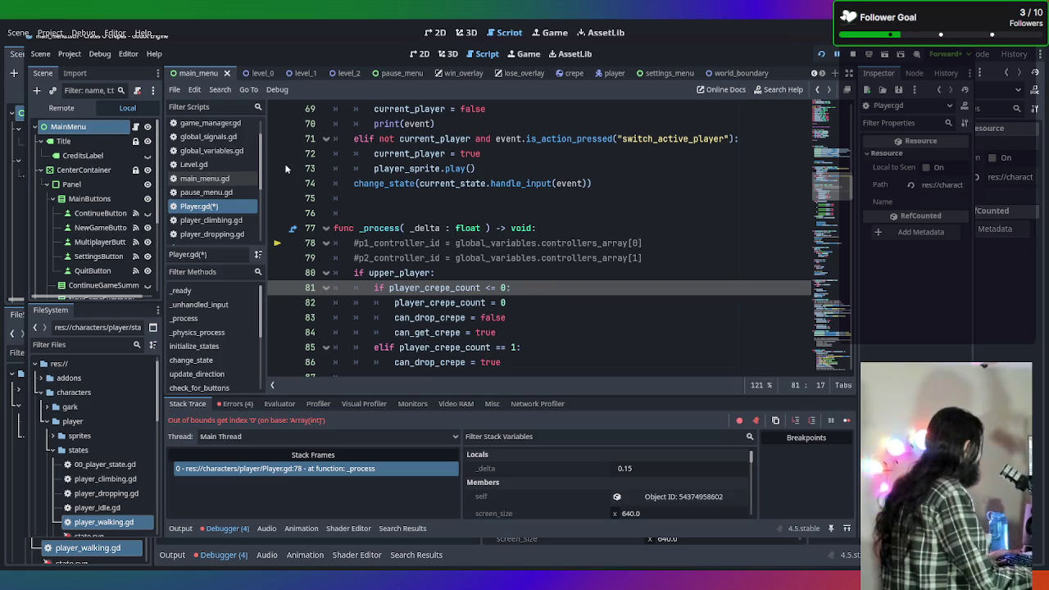
pyautogui.click(206, 151)
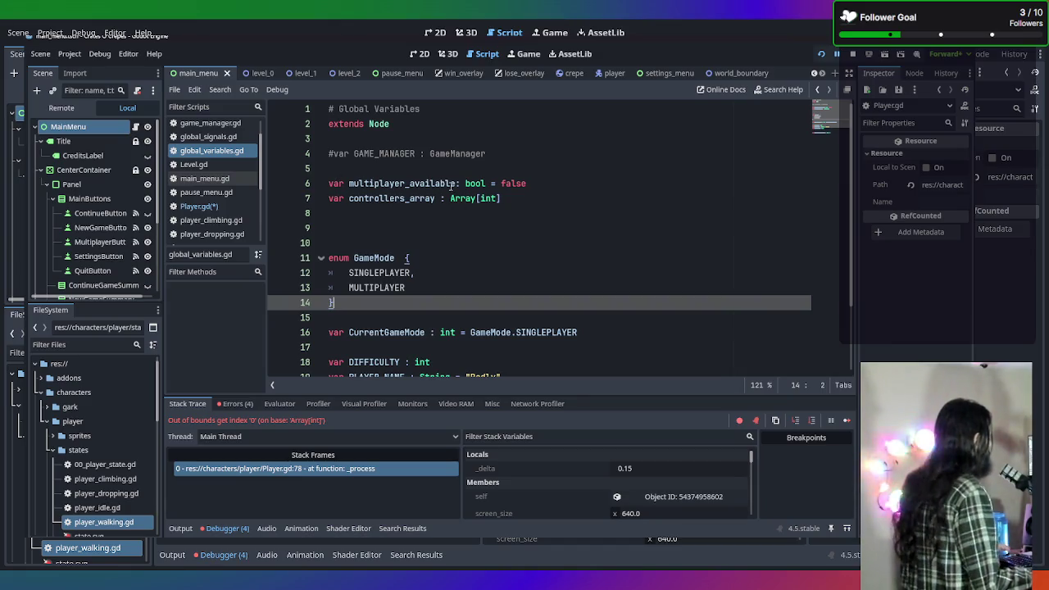
# Run a Find in Files search for controllers_array across all project scripts
pyautogui.hotkey('ctrl', 'shift', 'f')
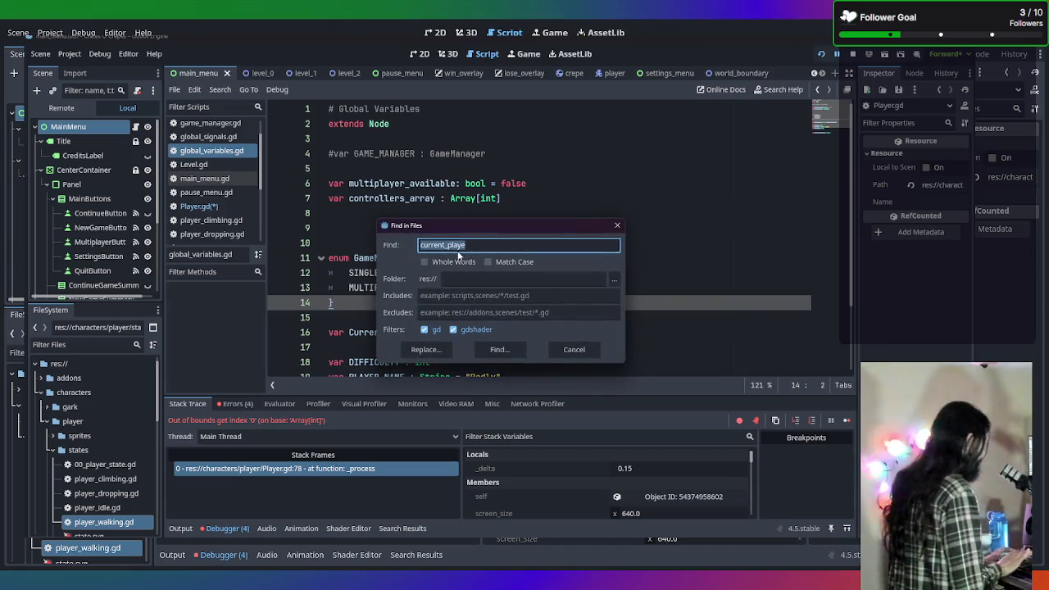
pyautogui.write('global')
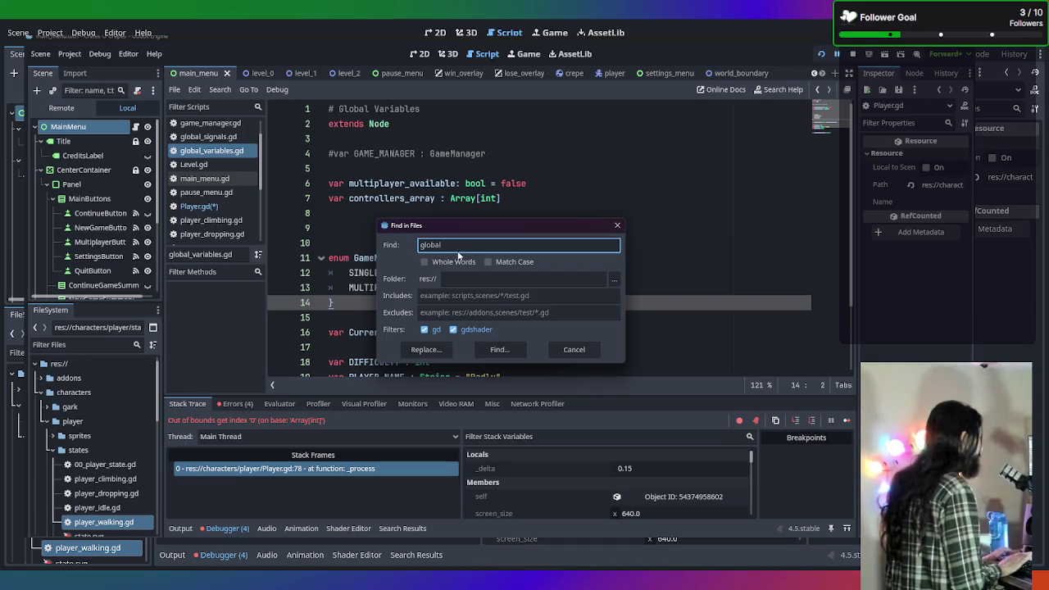
pyautogui.press('BackSpace')
pyautogui.press('BackSpace')
pyautogui.press('BackSpace')
pyautogui.write('controllers_')
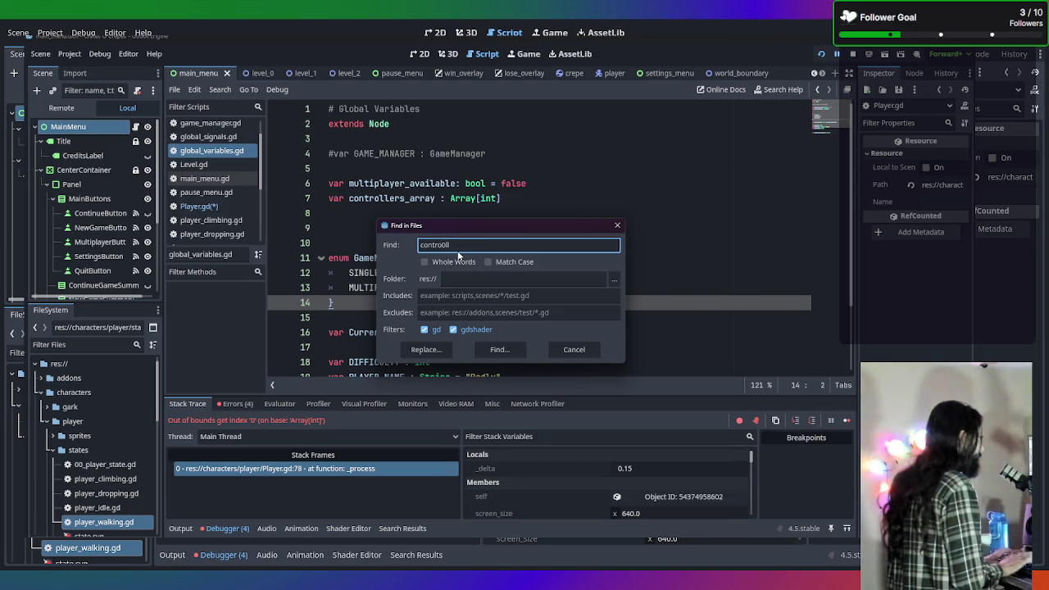
pyautogui.write('llers_array')
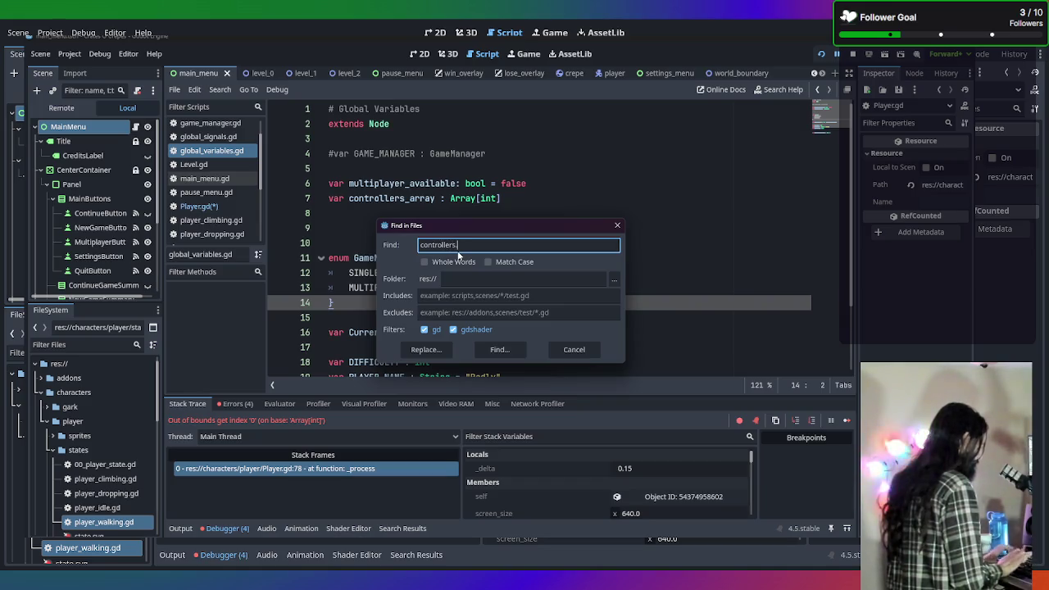
pyautogui.press('Return')
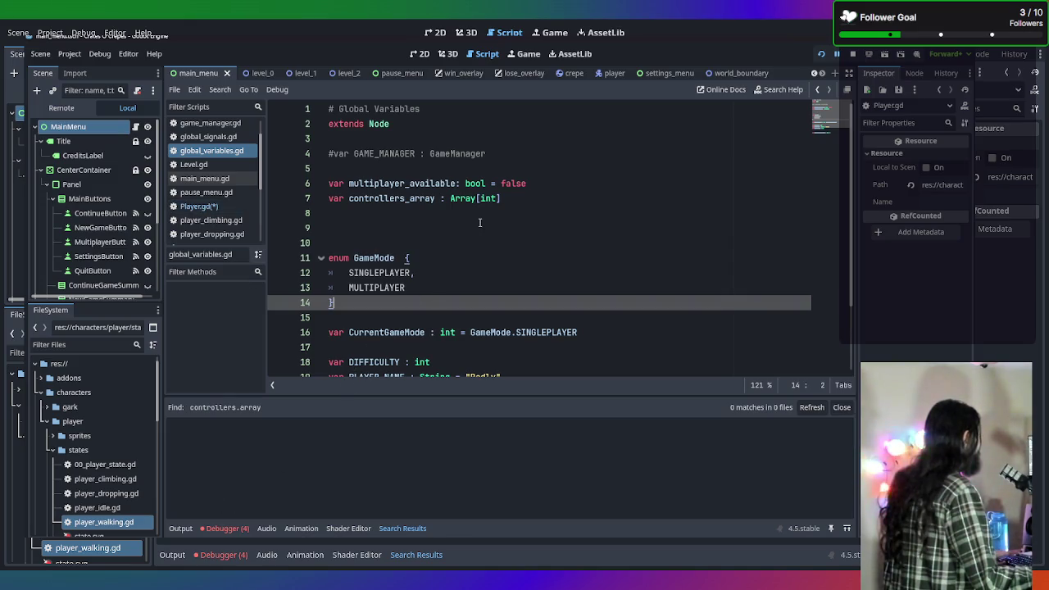
pyautogui.hotkey('ctrl', 'shift', 'f')
# Correct the Find in Files search term to controllers_array and rerun the search
pyautogui.click(457, 248)
pyautogui.press('BackSpace')
pyautogui.write('_')
pyautogui.press('Return')
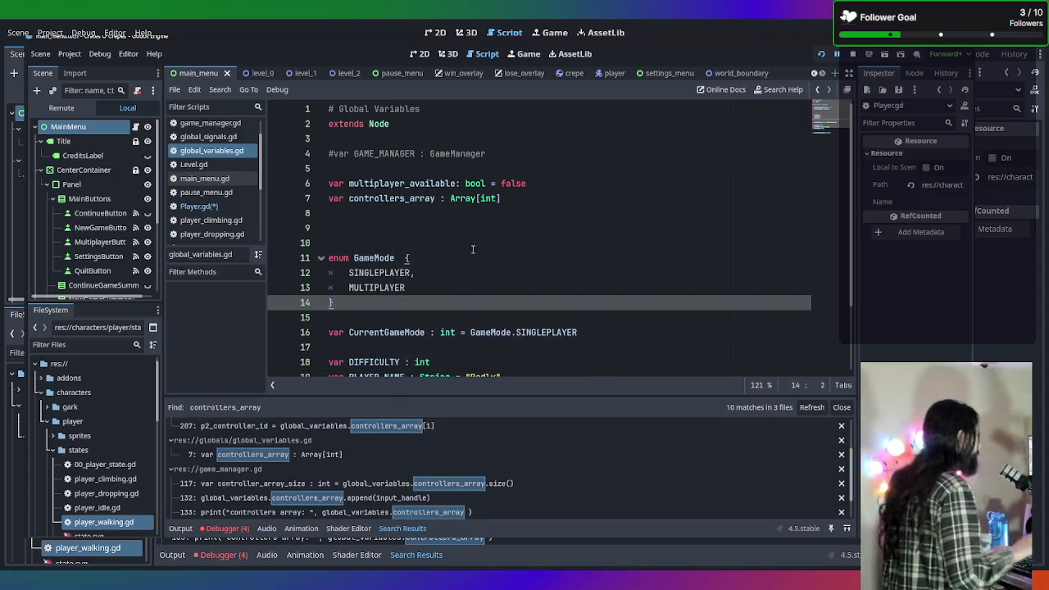
# Review the controllers_array declaration, the controllers_array[1] read in player.gd, and game_manager.gd's size check
pyautogui.click(405, 454)
pyautogui.click(405, 432)
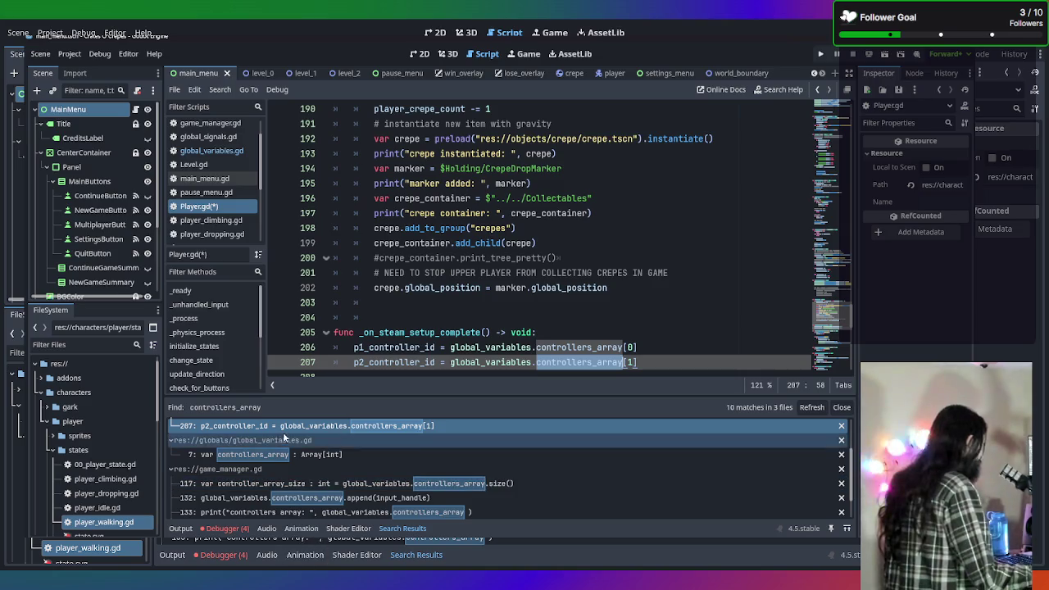
pyautogui.click(310, 483)
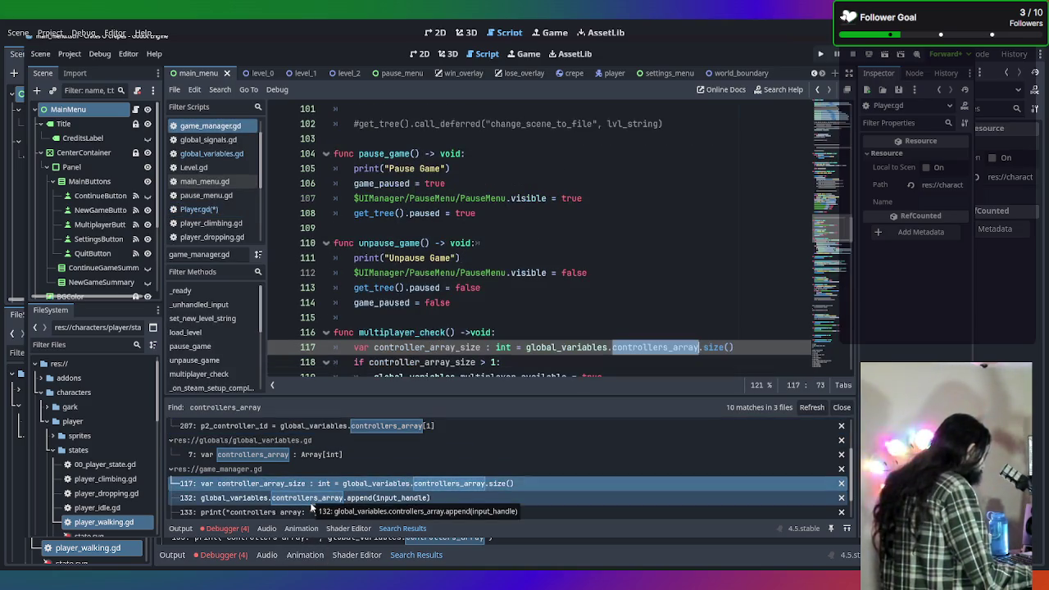
# Inspect where game_manager.gd appends connected controllers to controllers_array and prints the array
pyautogui.scroll(-1, 515, 250)
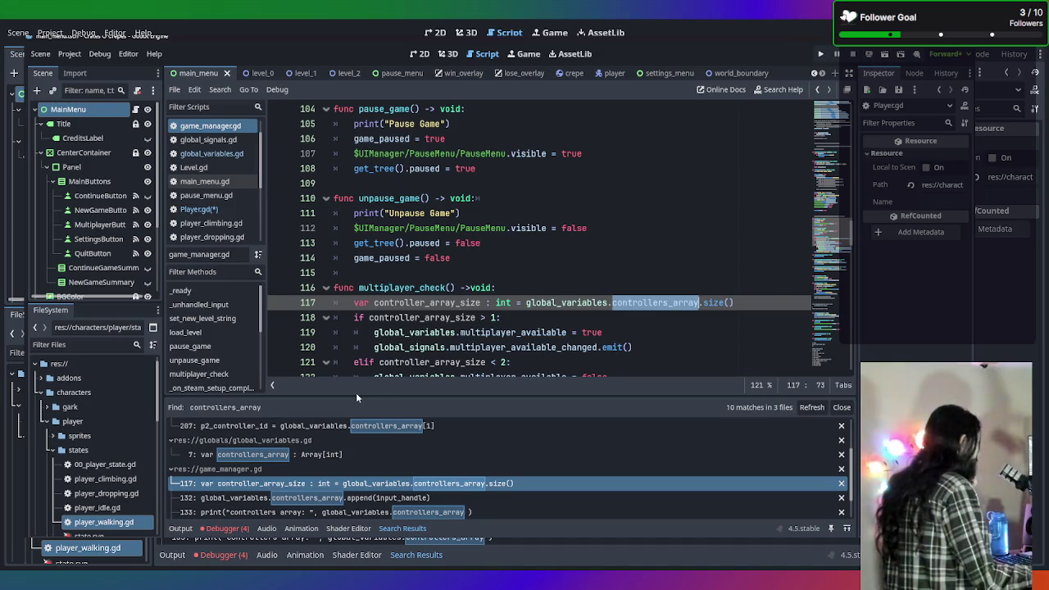
pyautogui.click(273, 499)
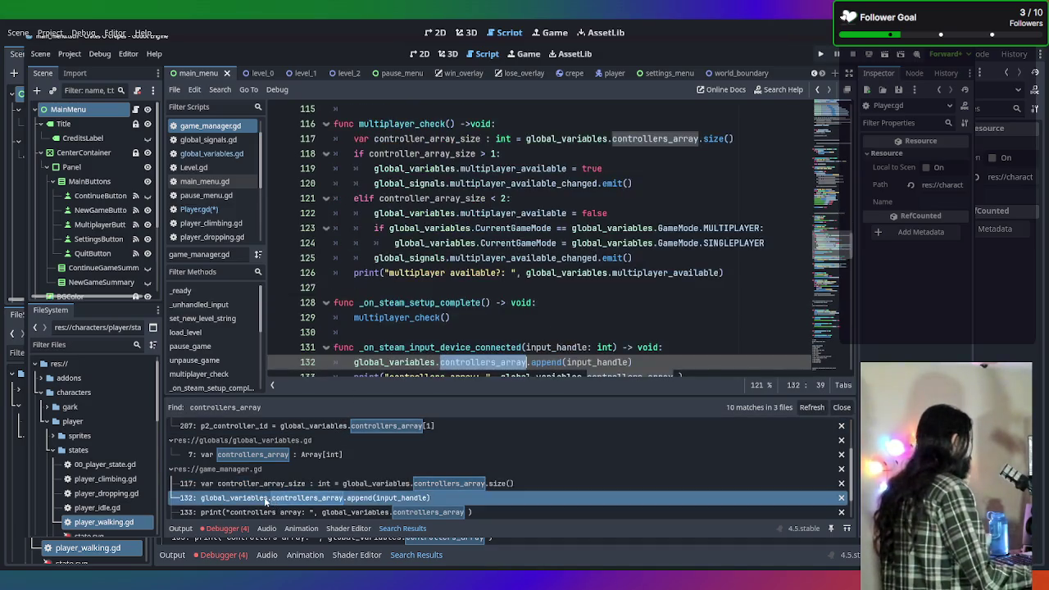
pyautogui.scroll(-1, 402, 361)
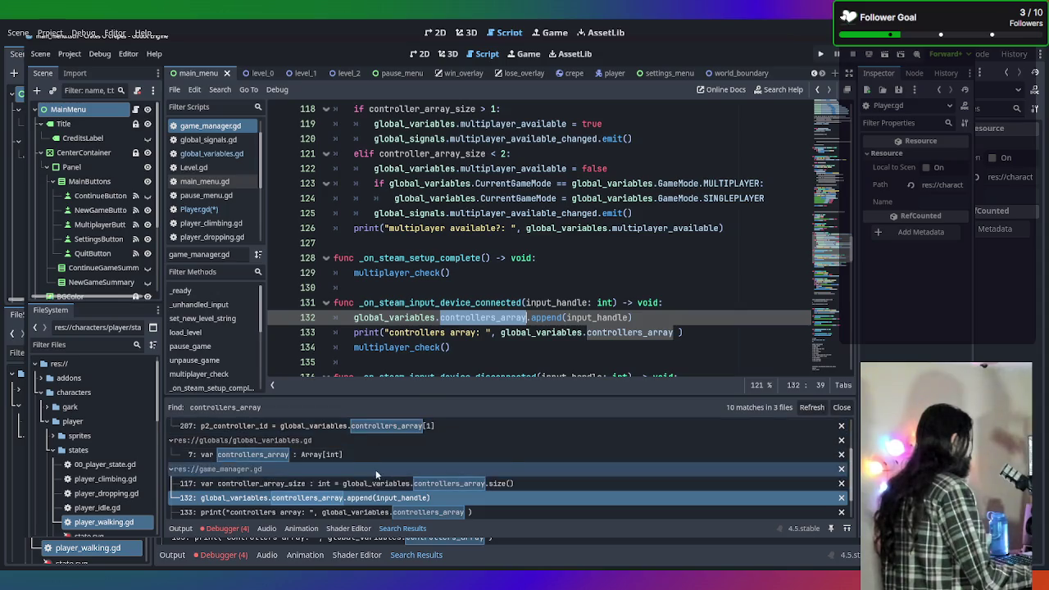
pyautogui.click(312, 513)
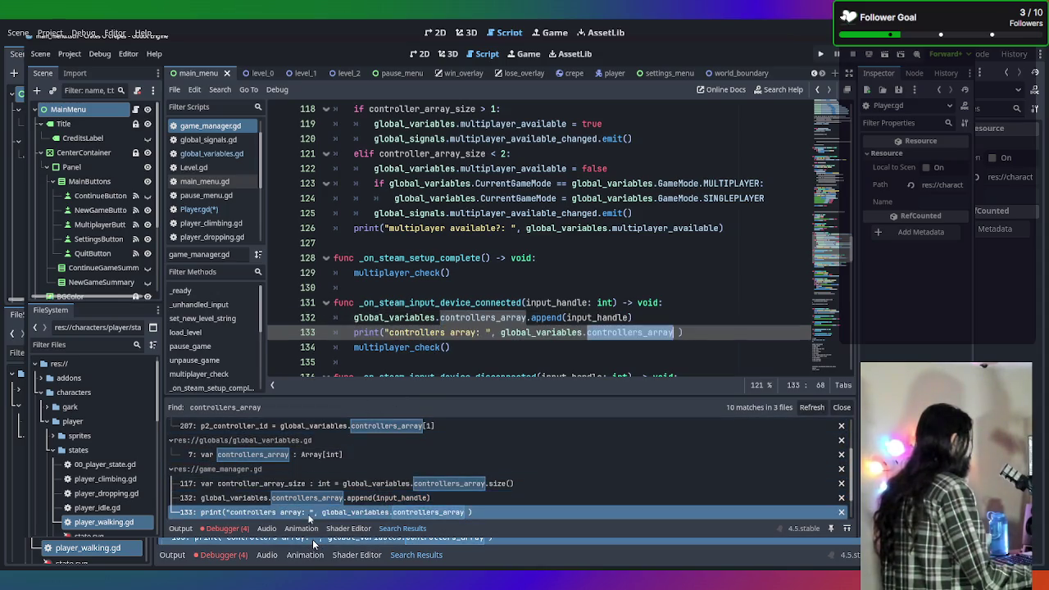
# Inspect where game_manager.gd erases disconnected controllers from controllers_array and prints the result
pyautogui.scroll(-1, 447, 352)
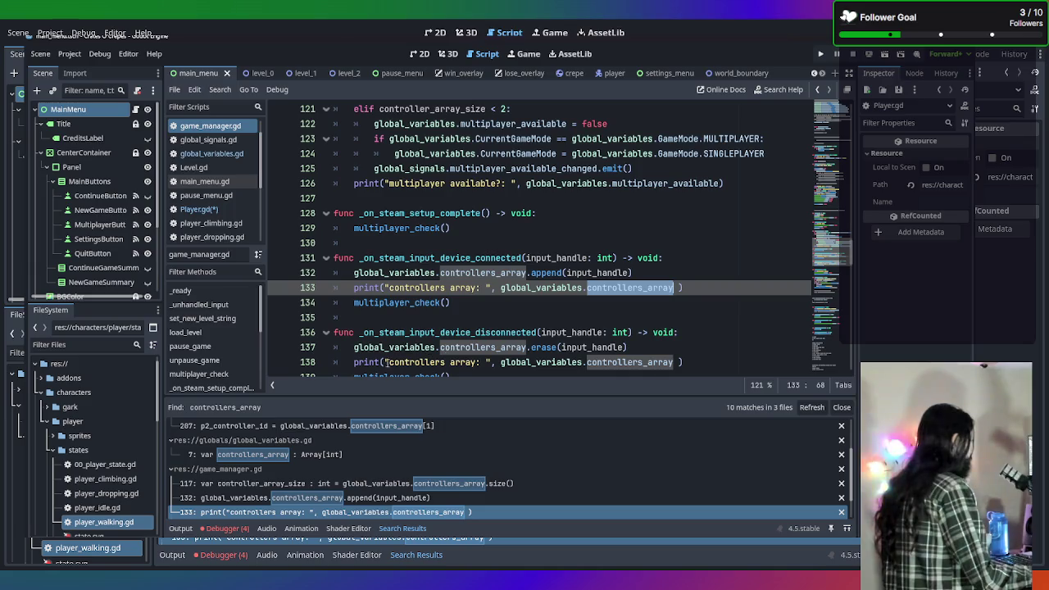
pyautogui.scroll(-1, 334, 514)
pyautogui.click(333, 515)
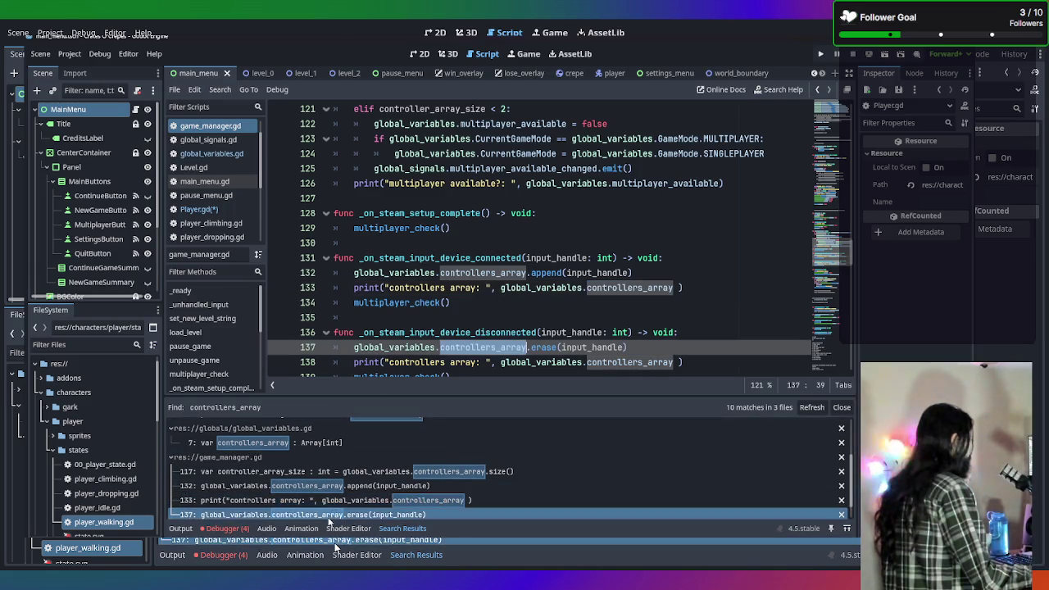
pyautogui.scroll(-1, 345, 510)
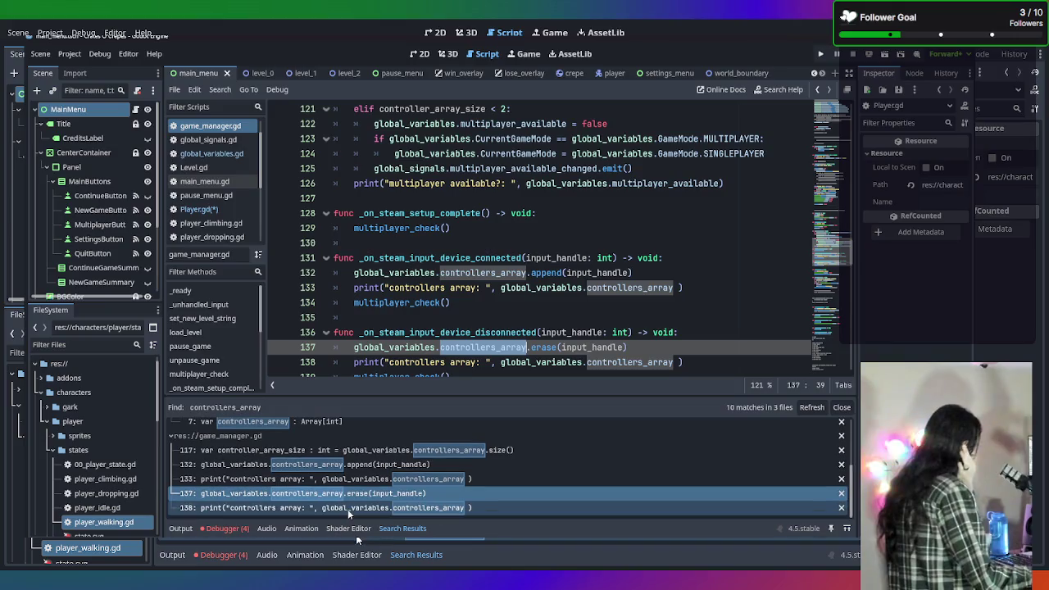
pyautogui.click(335, 508)
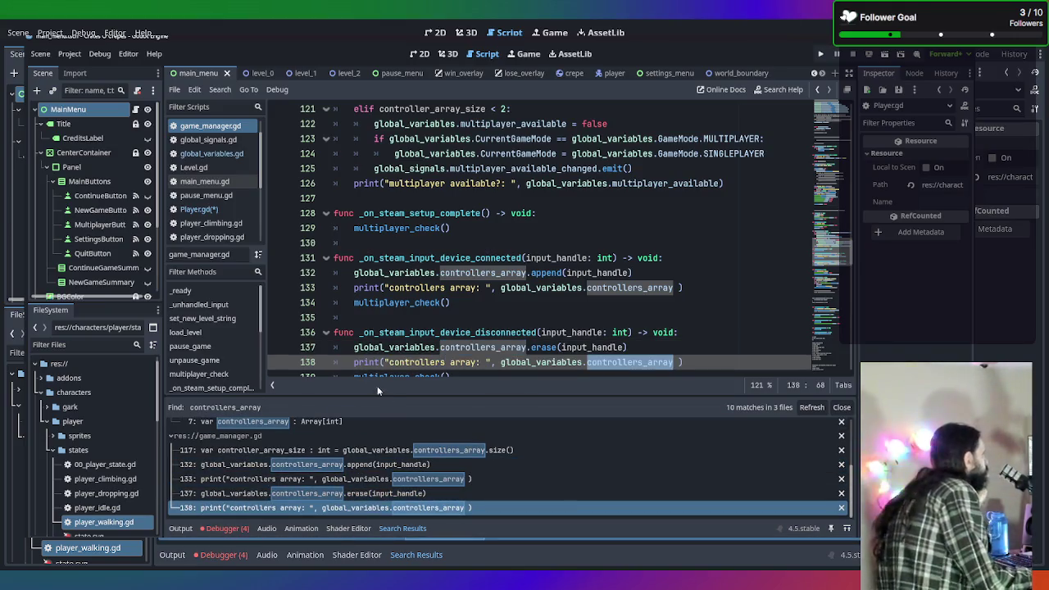
pyautogui.scroll(-1, 432, 297)
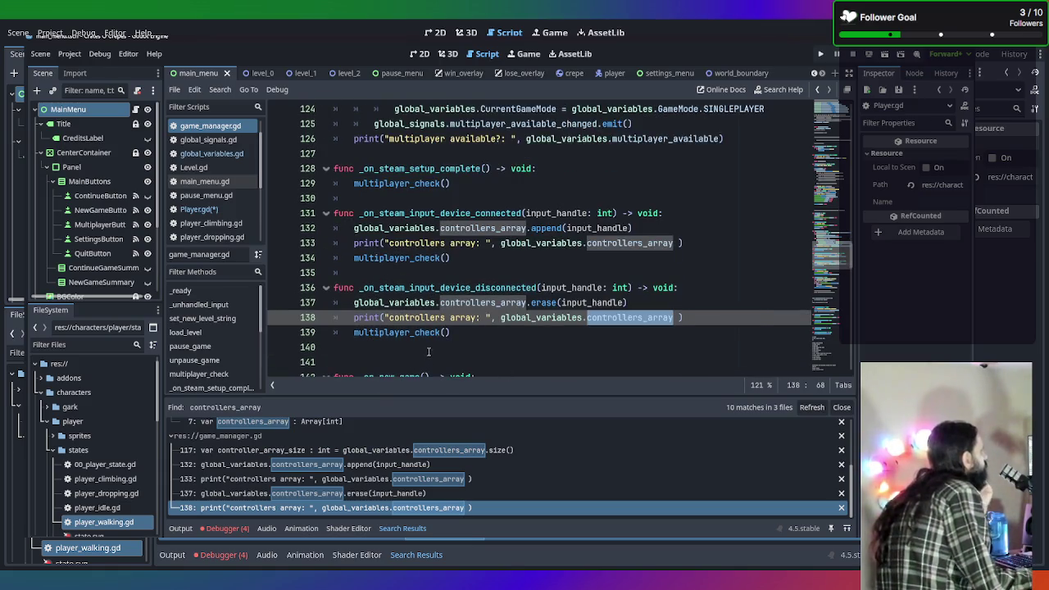
pyautogui.scroll(1, 433, 350)
pyautogui.scroll(-1, 433, 350)
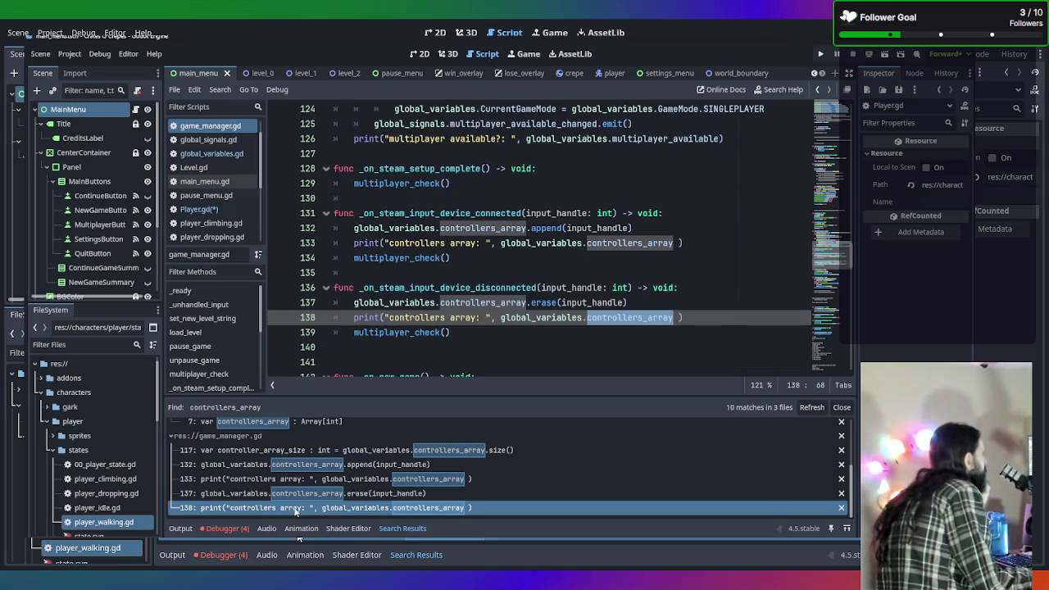
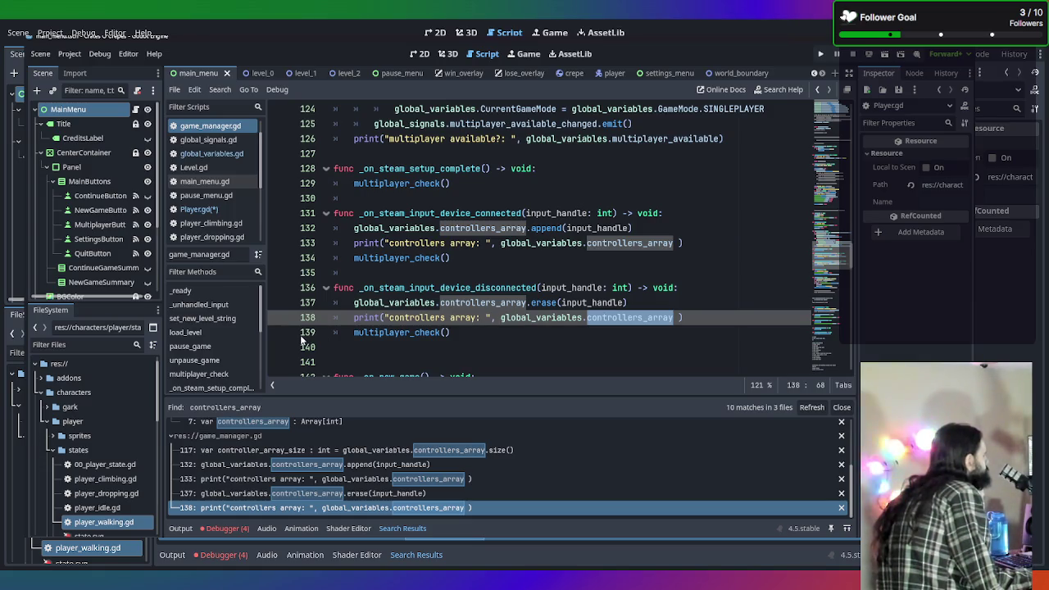
# Switch from game_manager.gd to Player.gd and show the _on_steam_setup_complete code around lines 196–207
pyautogui.scroll(5, 302, 340)
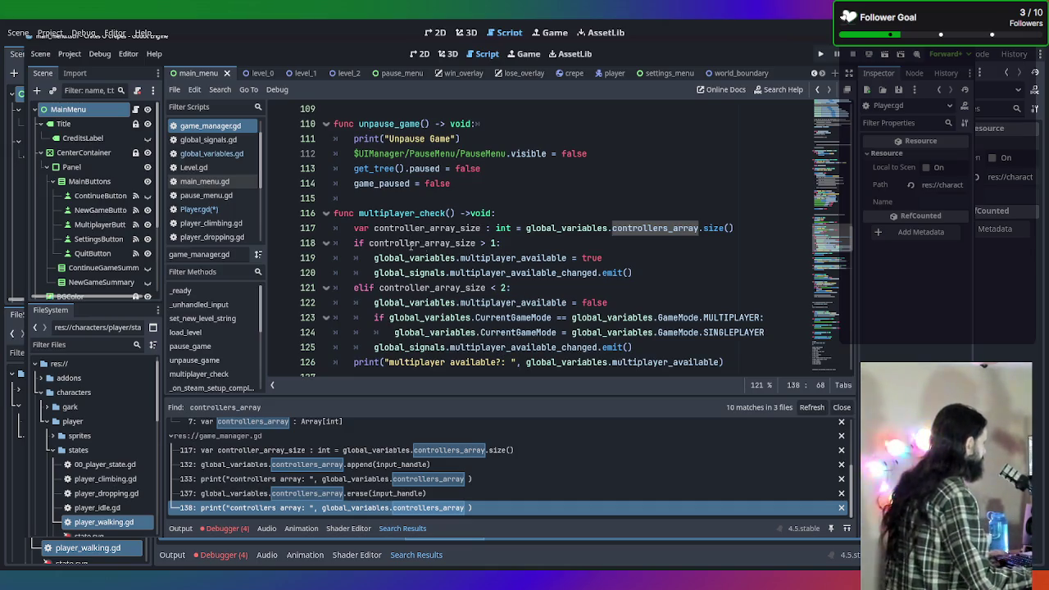
pyautogui.scroll(1, 220, 168)
pyautogui.click(236, 237)
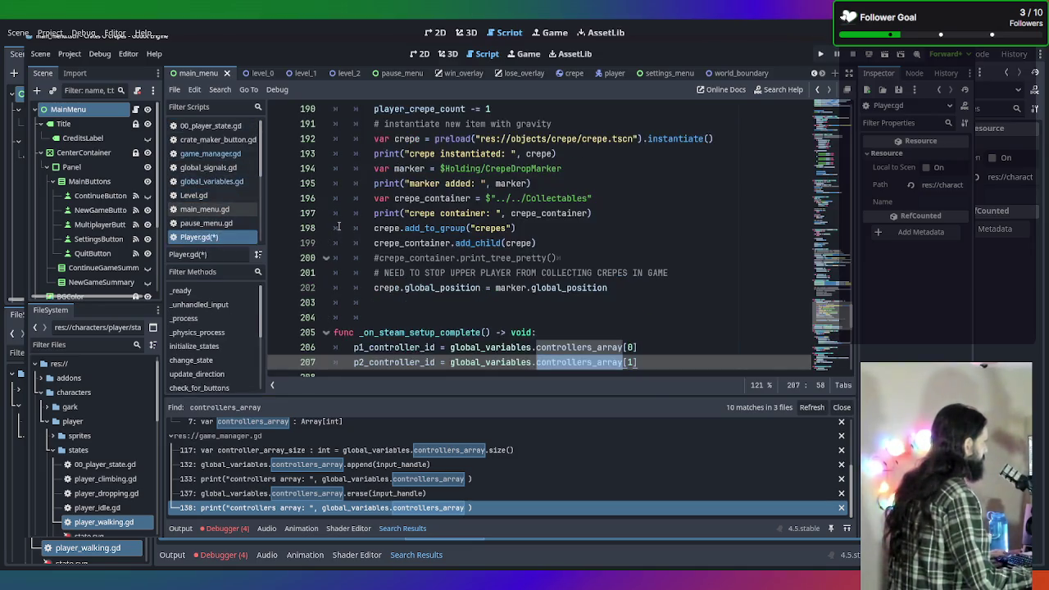
pyautogui.scroll(-2, 477, 314)
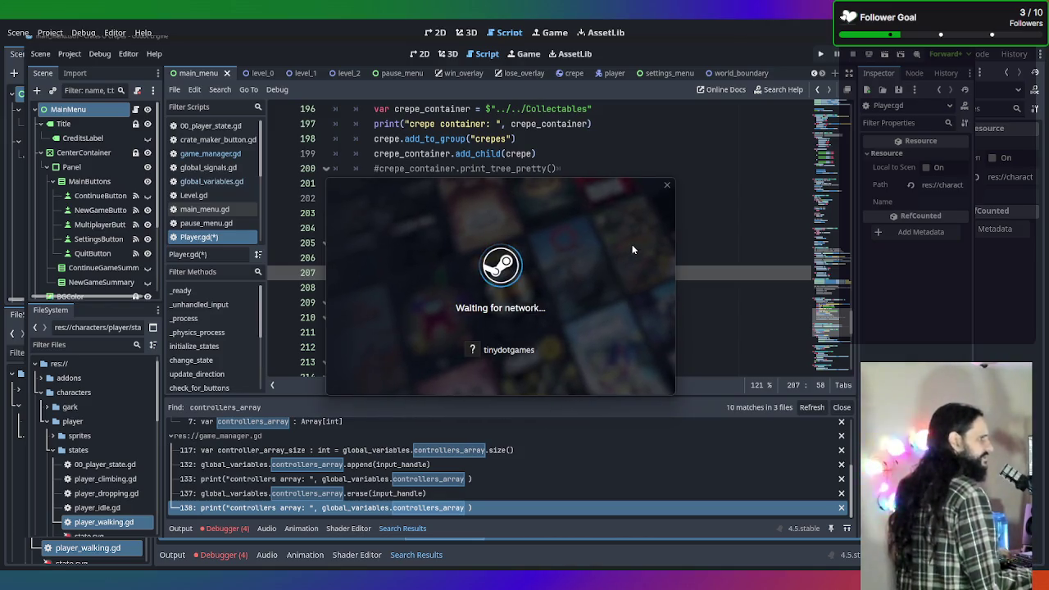
# Dismiss the Steam network and Dark Souls sale popups, then run the Godot project
pyautogui.click(569, 158)
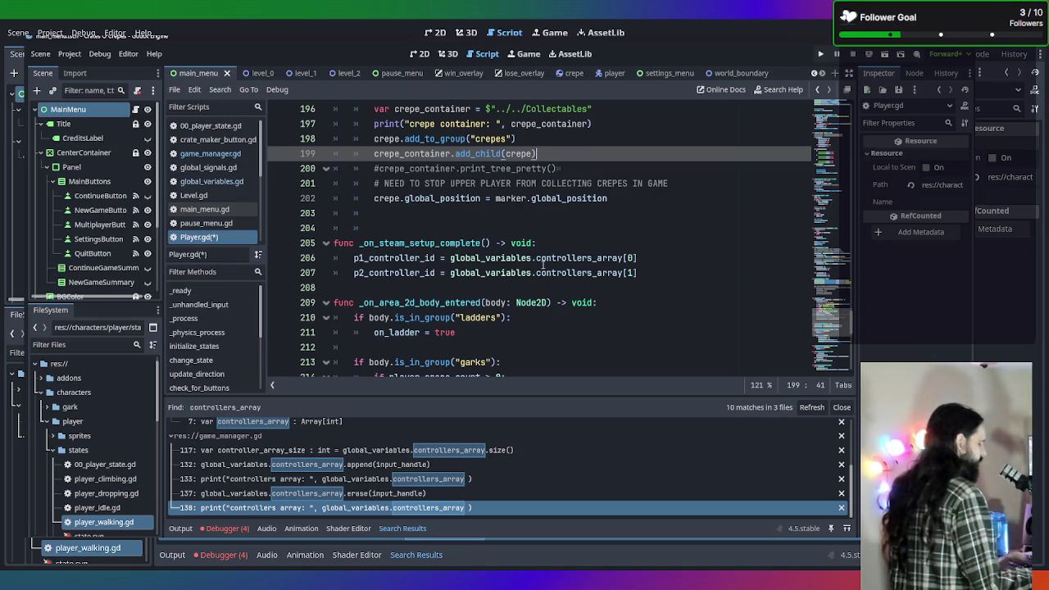
pyautogui.moveTo(543, 263)
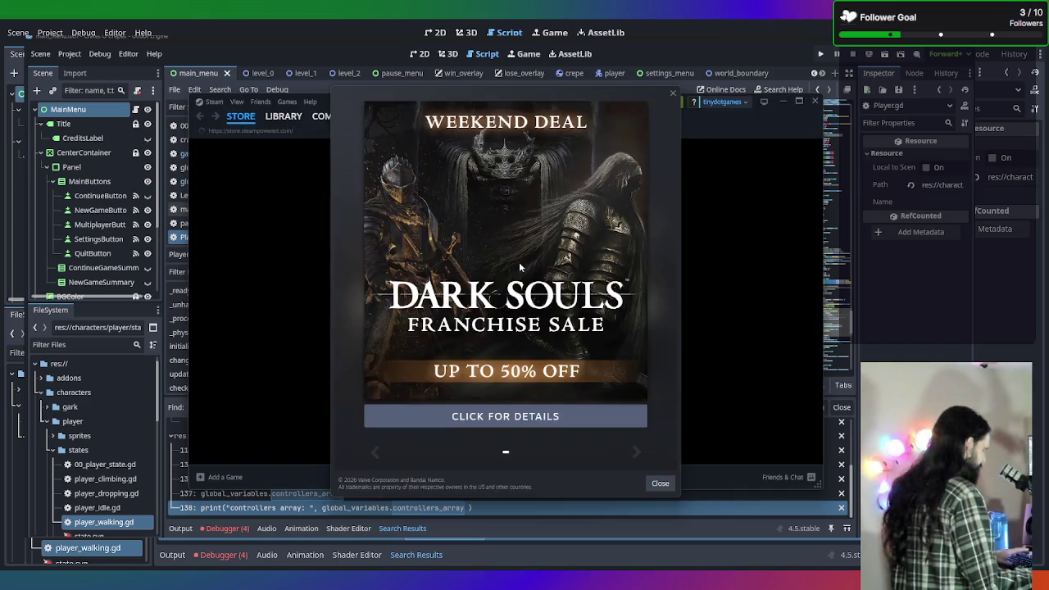
pyautogui.click(670, 94)
pyautogui.click(619, 56)
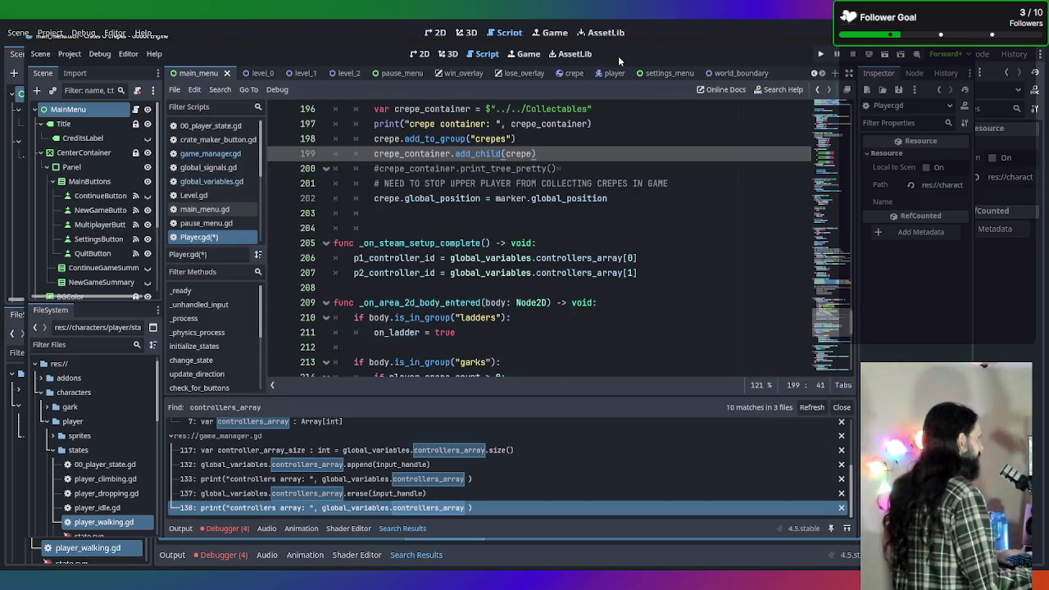
pyautogui.press('F5')
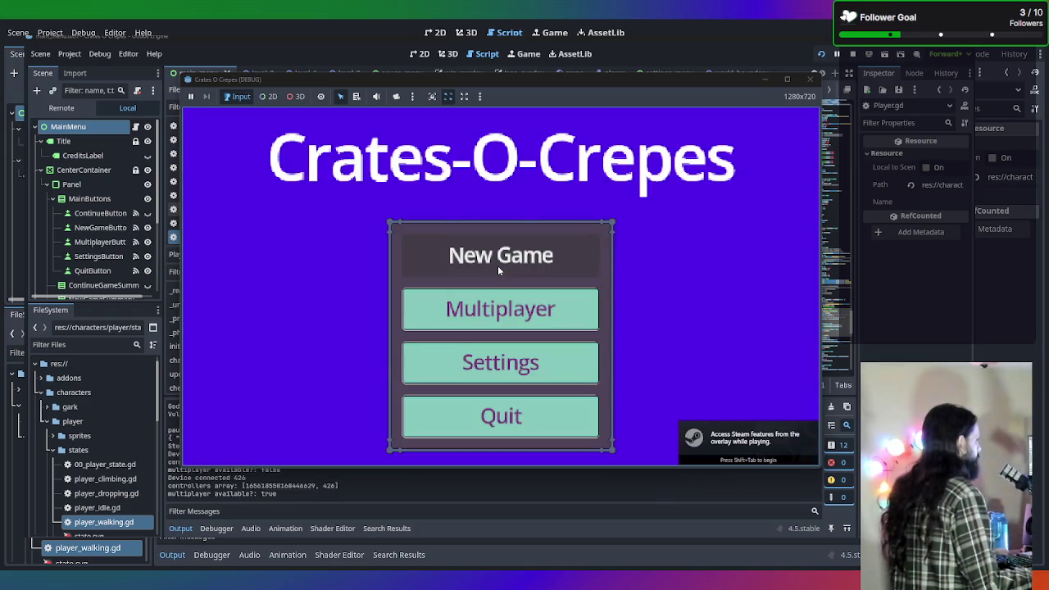
# Start a New Game, confirm the Steam overlay appears with Shift+Tab, then stop the test run
pyautogui.click(498, 271)
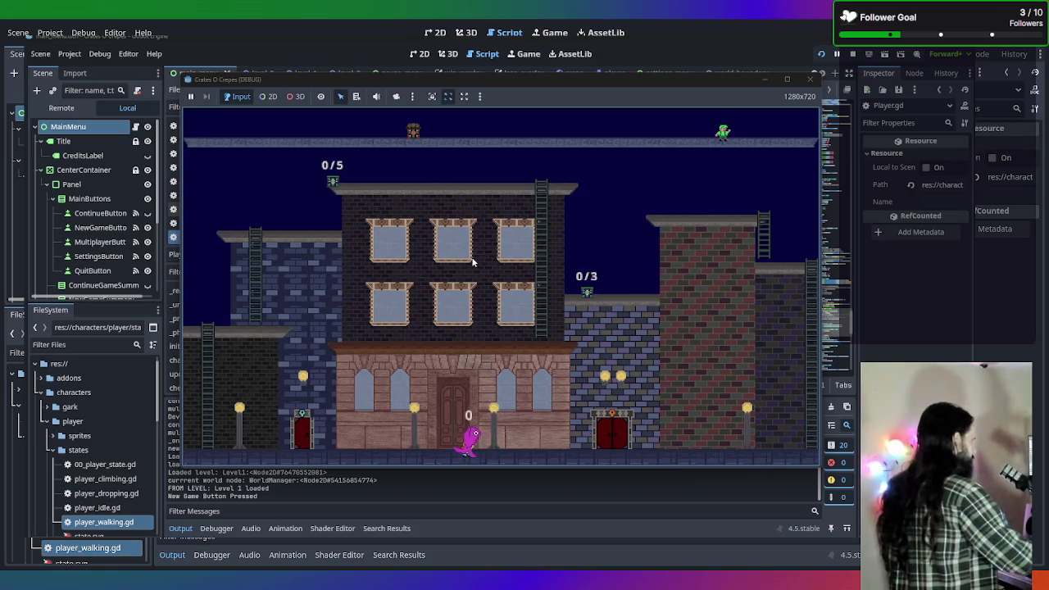
pyautogui.hotkey('shift', 'Tab')
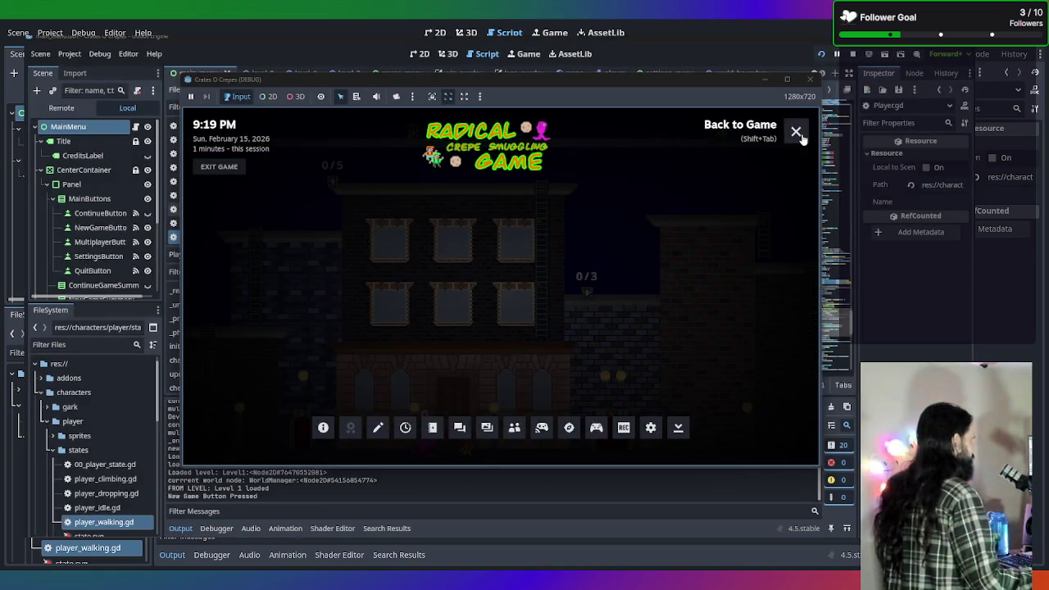
pyautogui.click(797, 133)
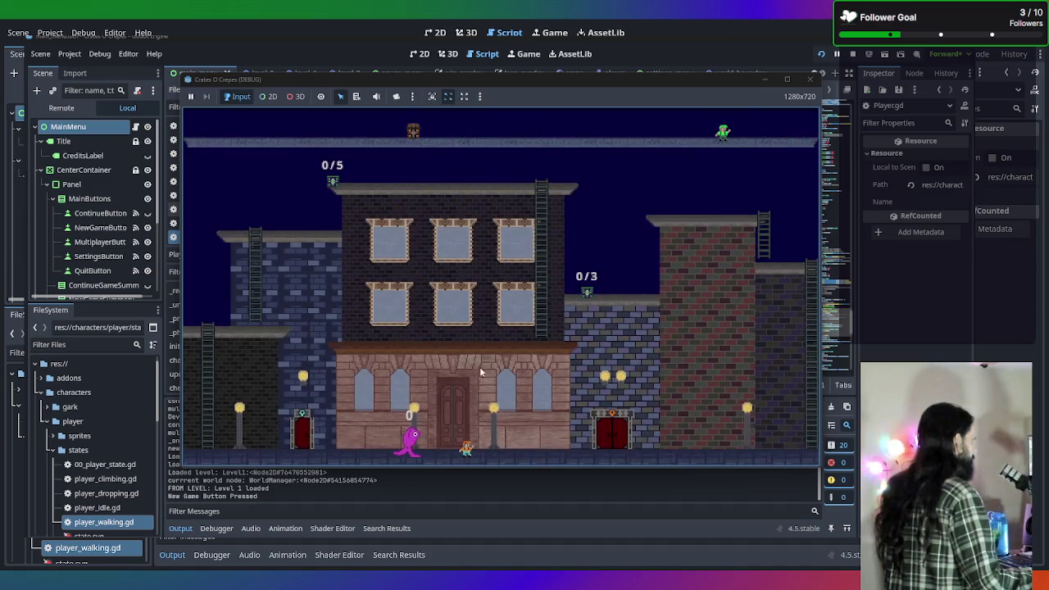
pyautogui.click(810, 79)
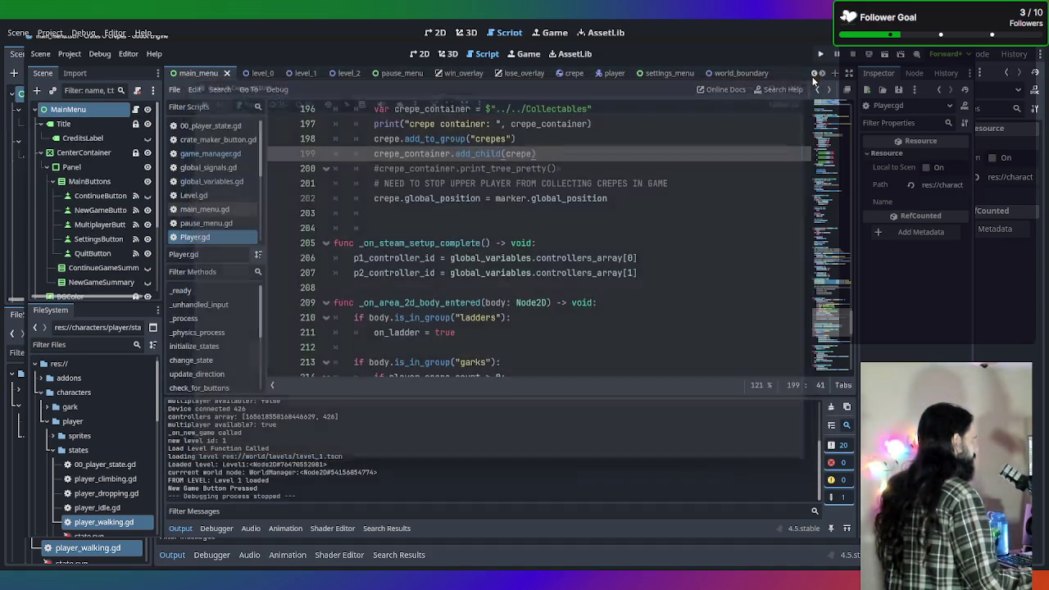
# Select the commented-out p1 and p2 controller_id lines 78–79 at the top of _process
pyautogui.scroll(-1, 544, 213)
pyautogui.scroll(8, 524, 201)
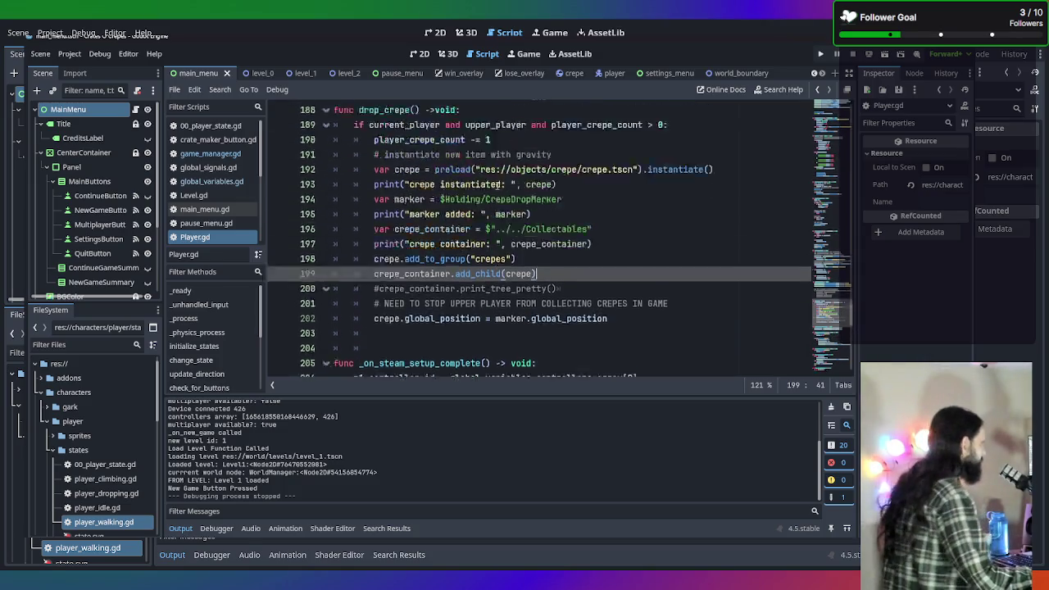
pyautogui.scroll(-10, 497, 186)
pyautogui.scroll(5, 497, 186)
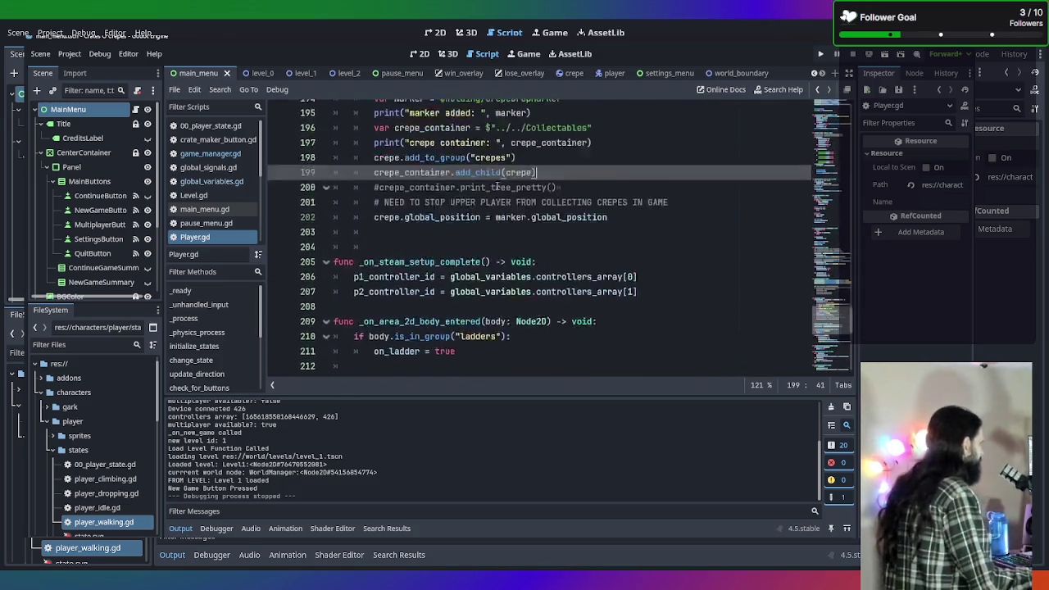
pyautogui.scroll(15, 497, 183)
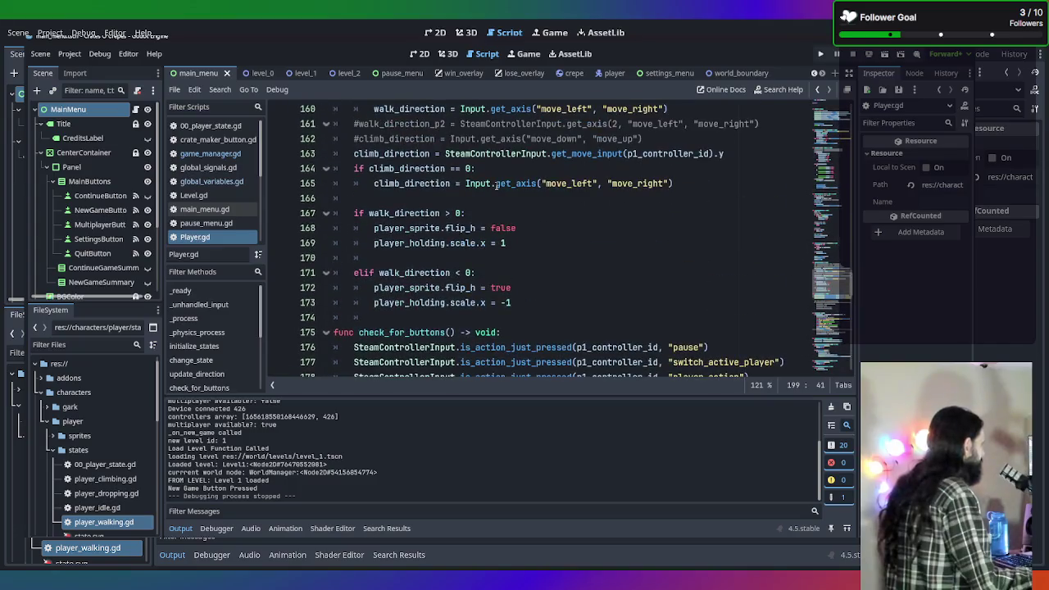
pyautogui.scroll(16, 497, 183)
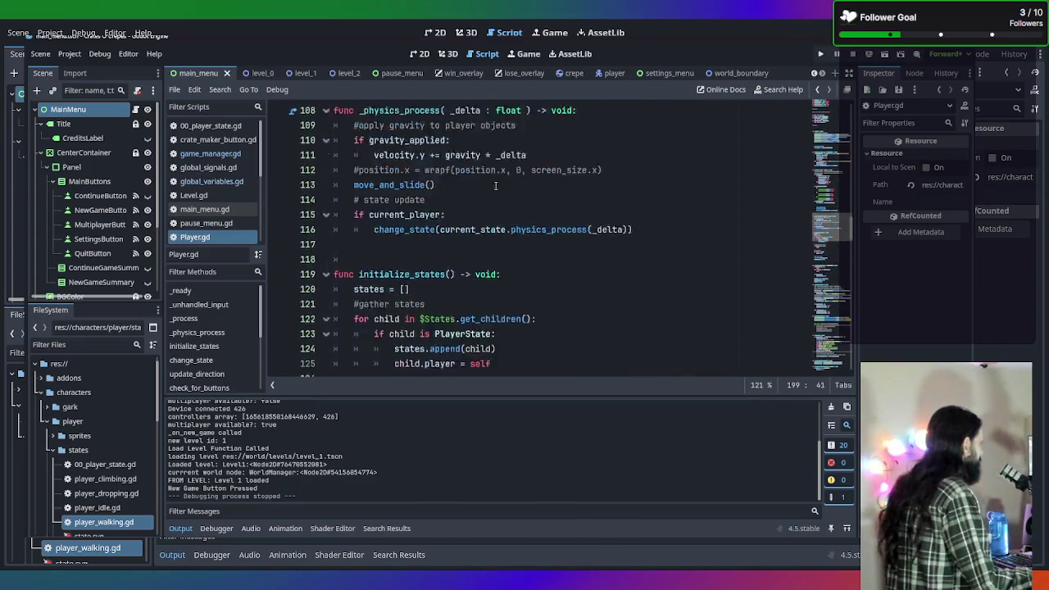
pyautogui.scroll(7, 496, 187)
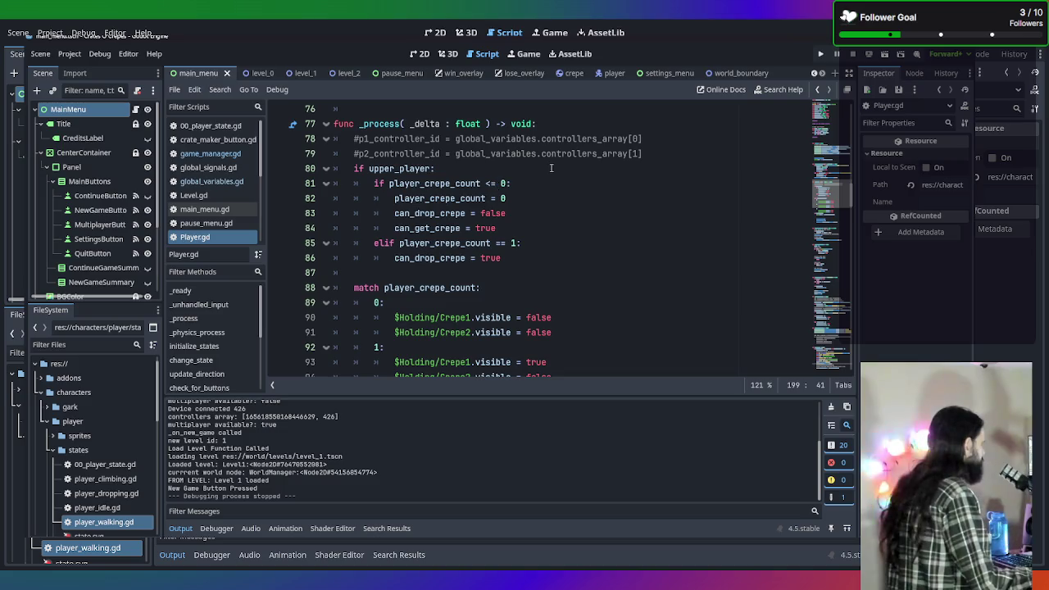
pyautogui.click(689, 154)
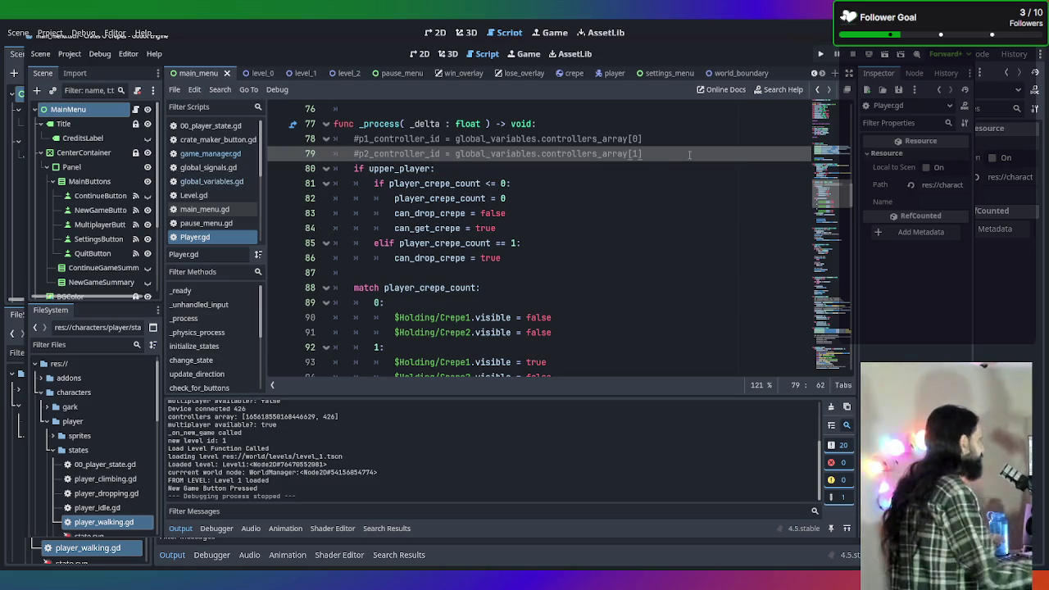
pyautogui.scroll(1, 680, 155)
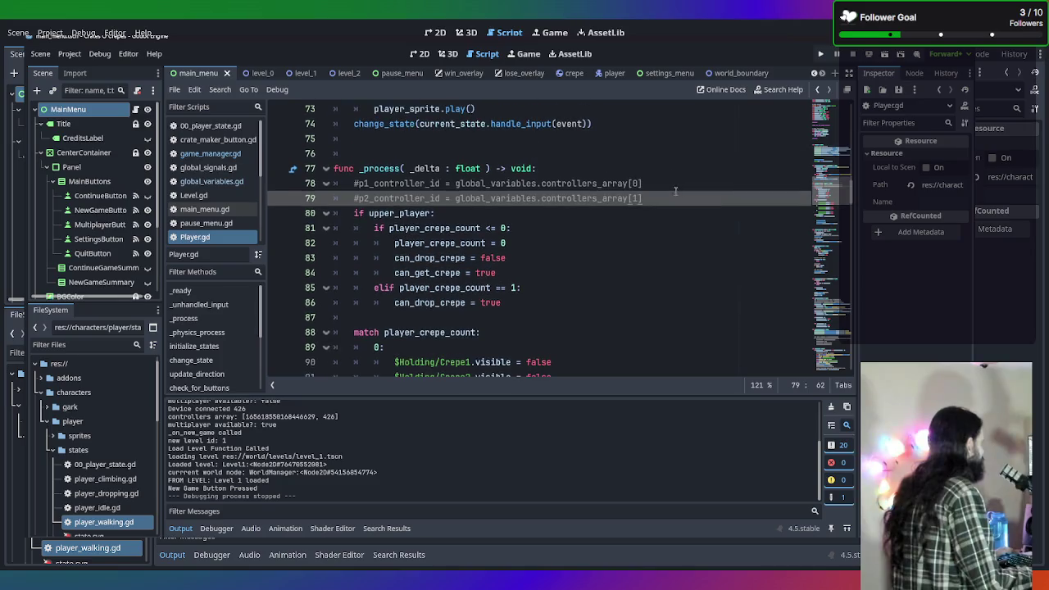
pyautogui.moveTo(654, 198)
pyautogui.mouseDown()
pyautogui.moveTo(295, 169)
pyautogui.moveTo(274, 179)
pyautogui.mouseUp()
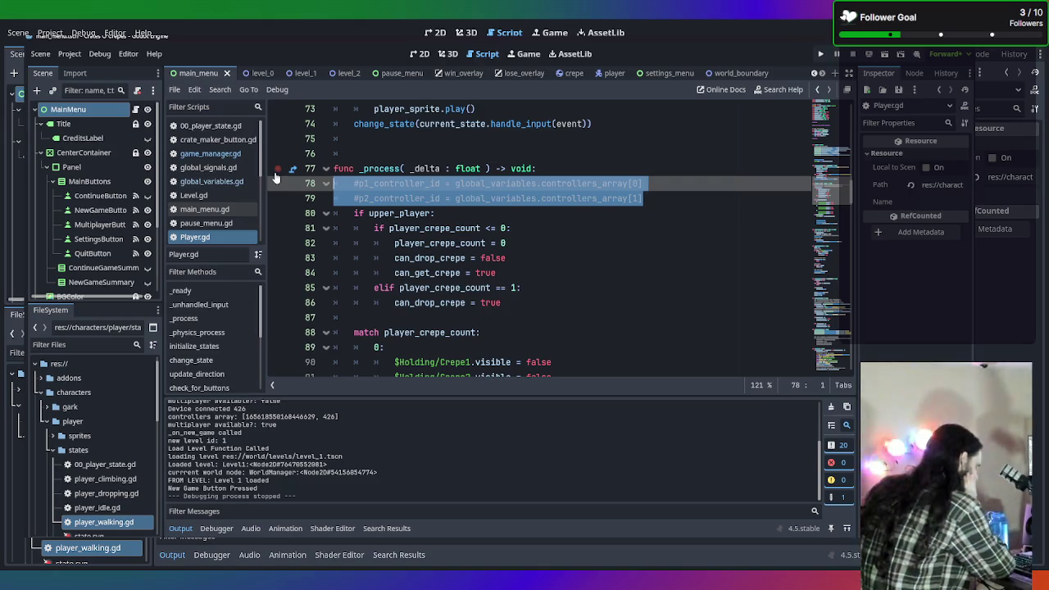
# Uncomment lines 78–79 with Ctrl+K, then reselect the p1 and p2 controller-id assignments
pyautogui.hotkey('ctrl', 'k')
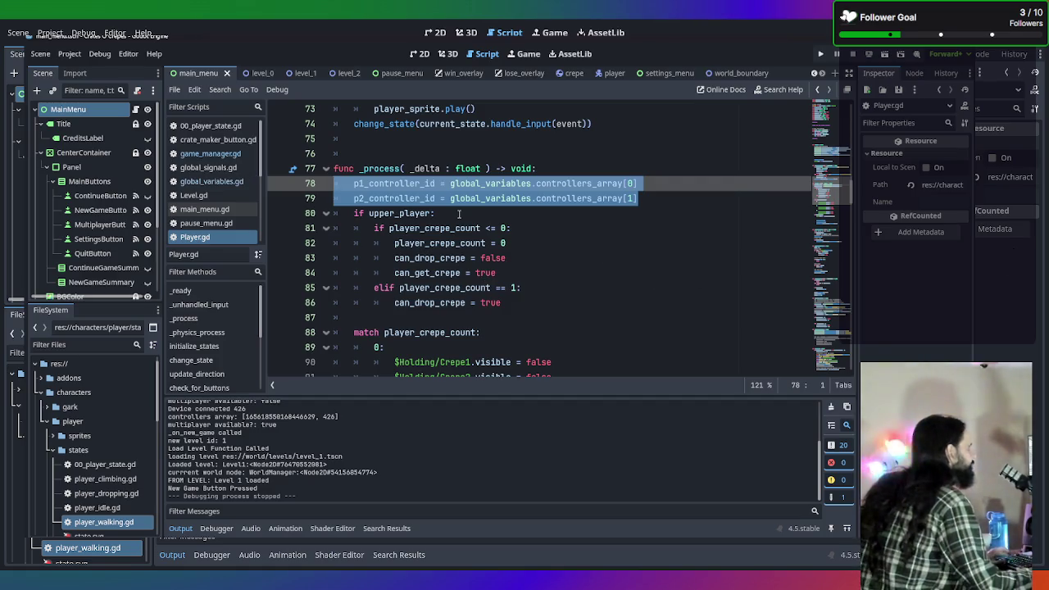
pyautogui.click(687, 258)
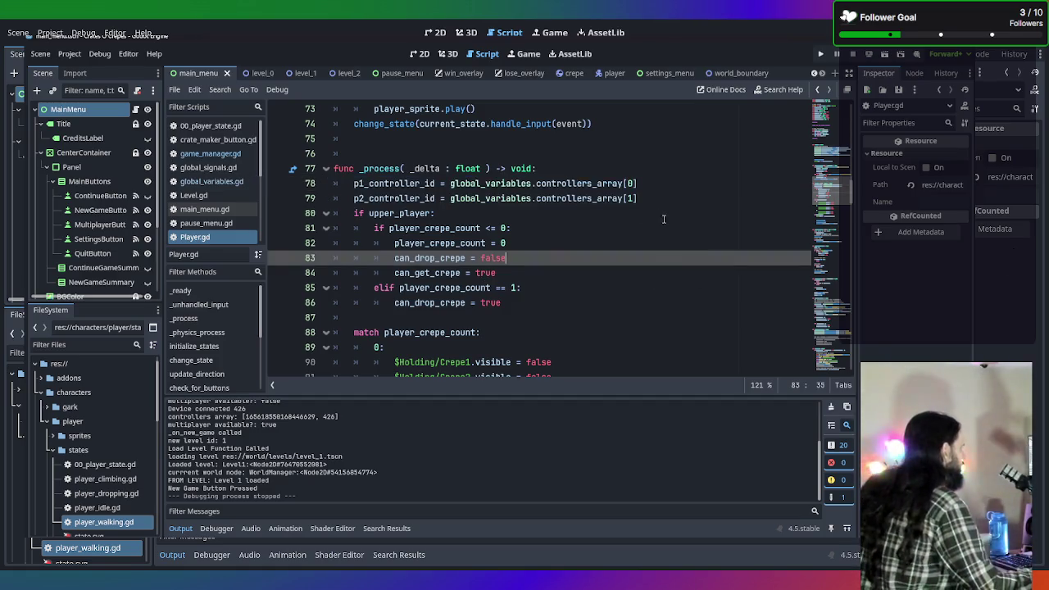
pyautogui.click(648, 198)
pyautogui.scroll(1, 651, 228)
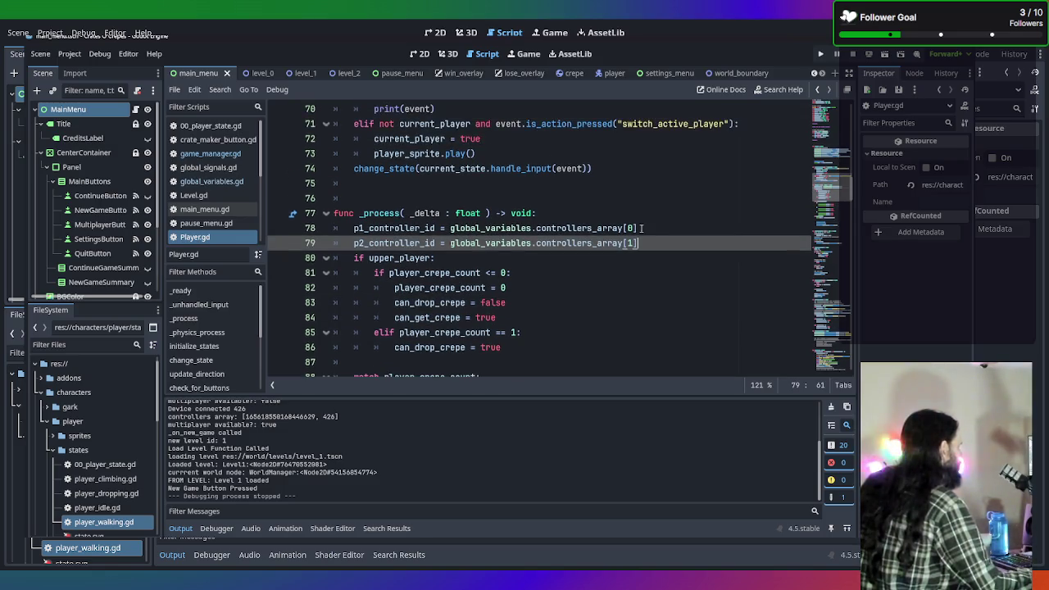
pyautogui.moveTo(639, 237); pyautogui.dragTo(250, 230)
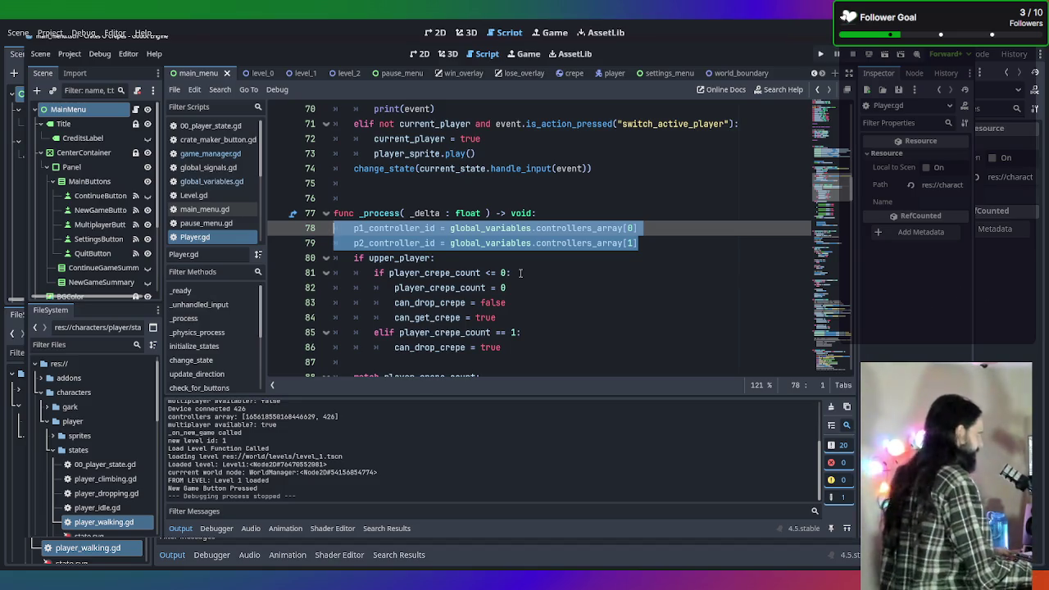
# Delete the selected p1 and p2 controller-id assignment lines
pyautogui.scroll(13, 458, 241)
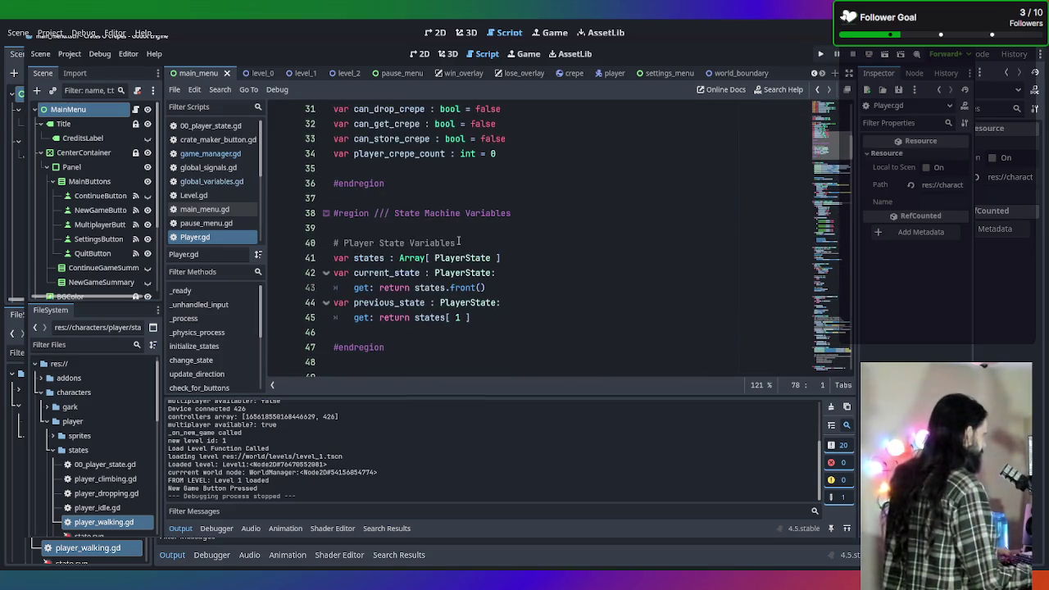
pyautogui.scroll(-8, 458, 241)
pyautogui.scroll(6, 459, 241)
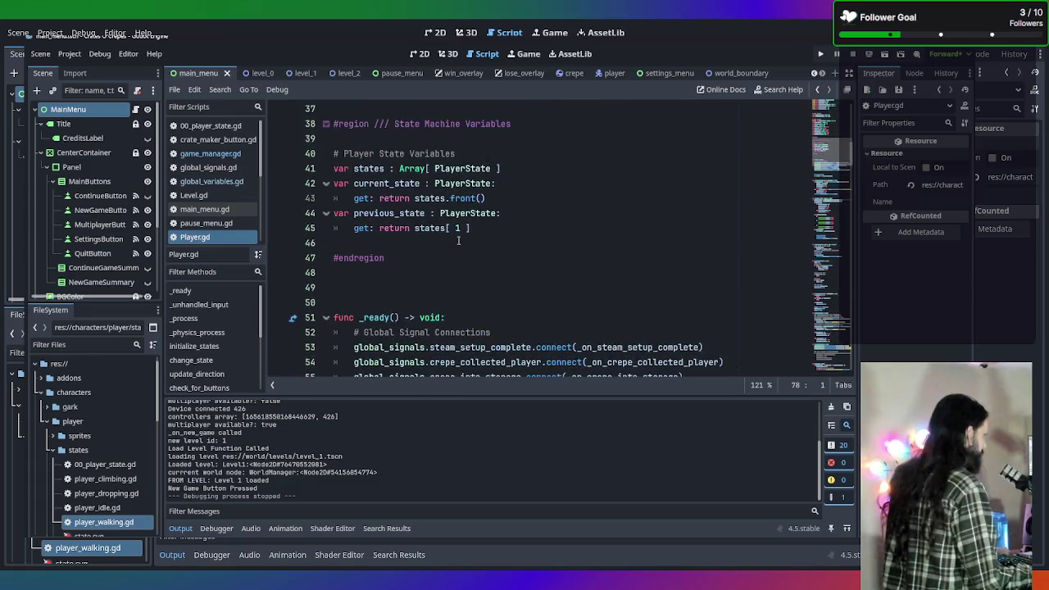
pyautogui.scroll(-4, 458, 241)
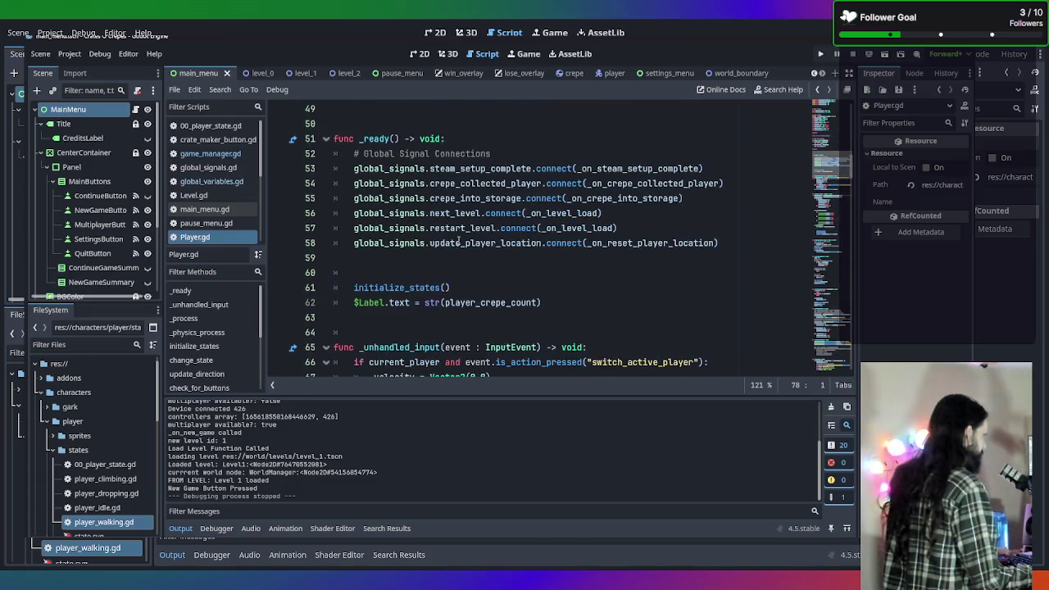
pyautogui.scroll(-20, 458, 241)
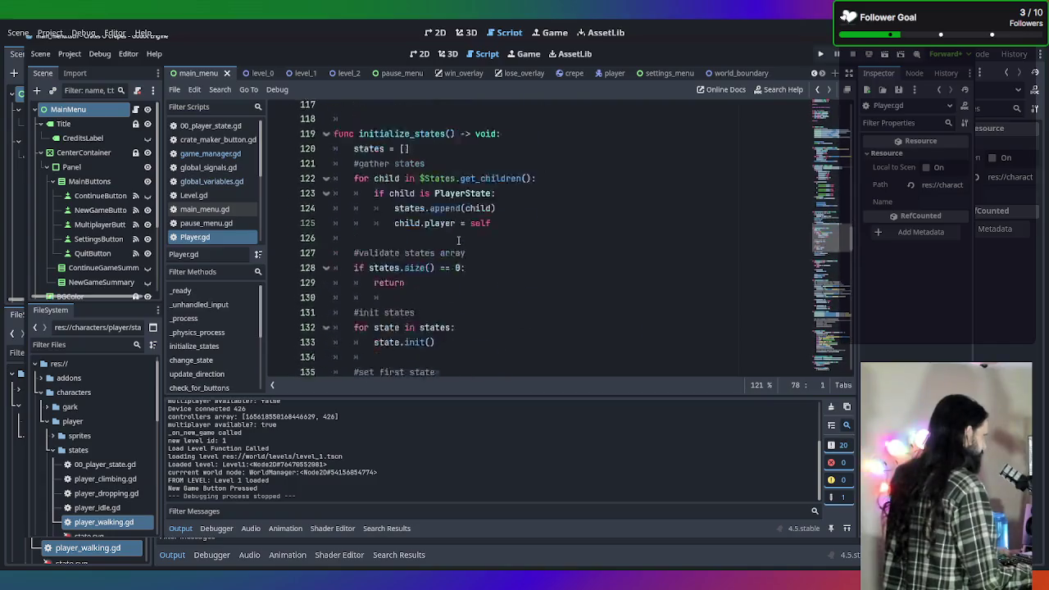
pyautogui.scroll(19, 459, 241)
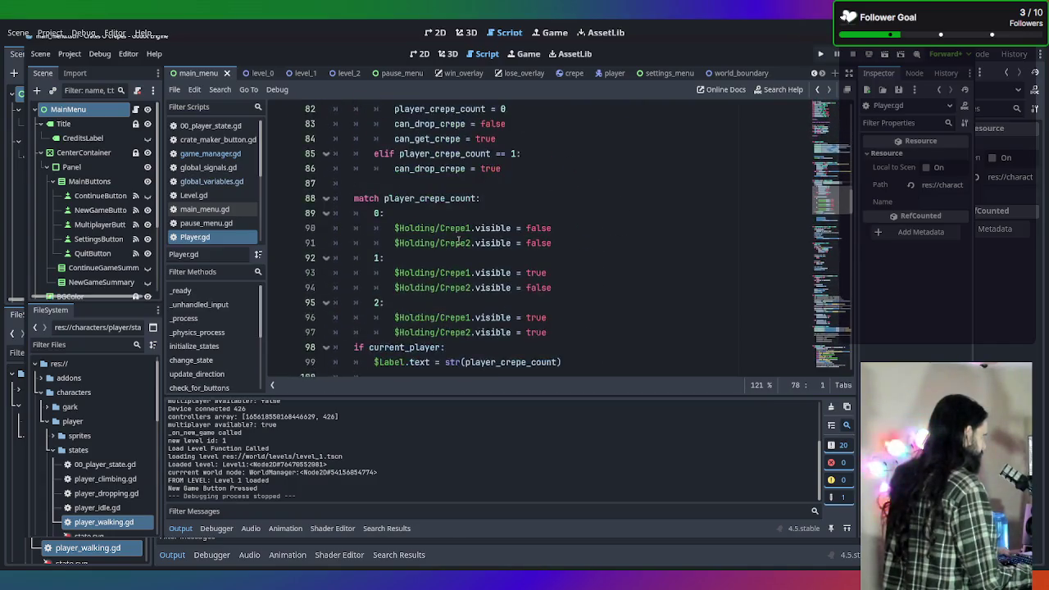
pyautogui.scroll(-1, 459, 241)
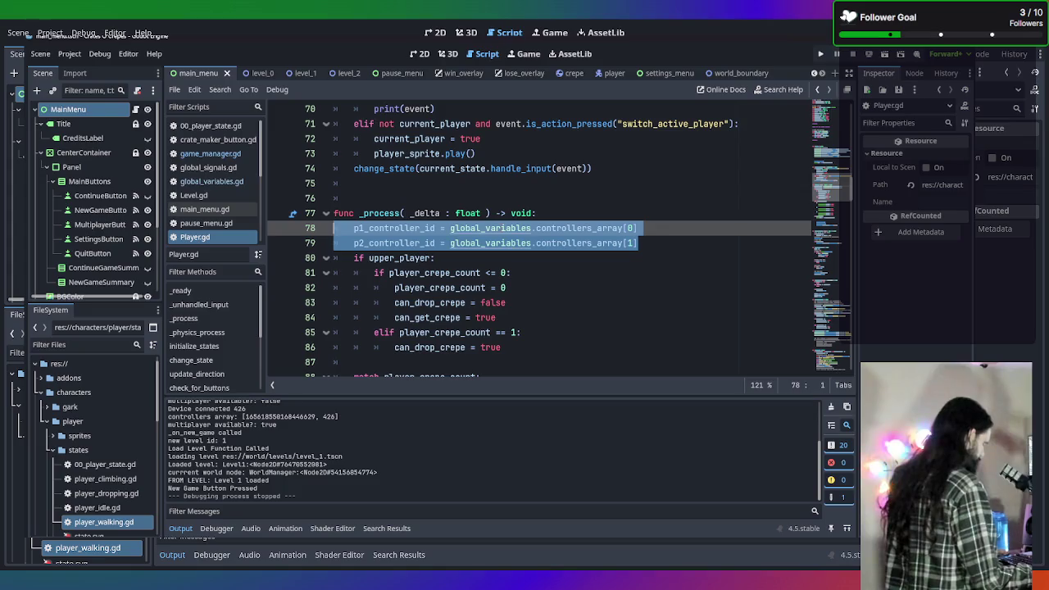
pyautogui.press('BackSpace')
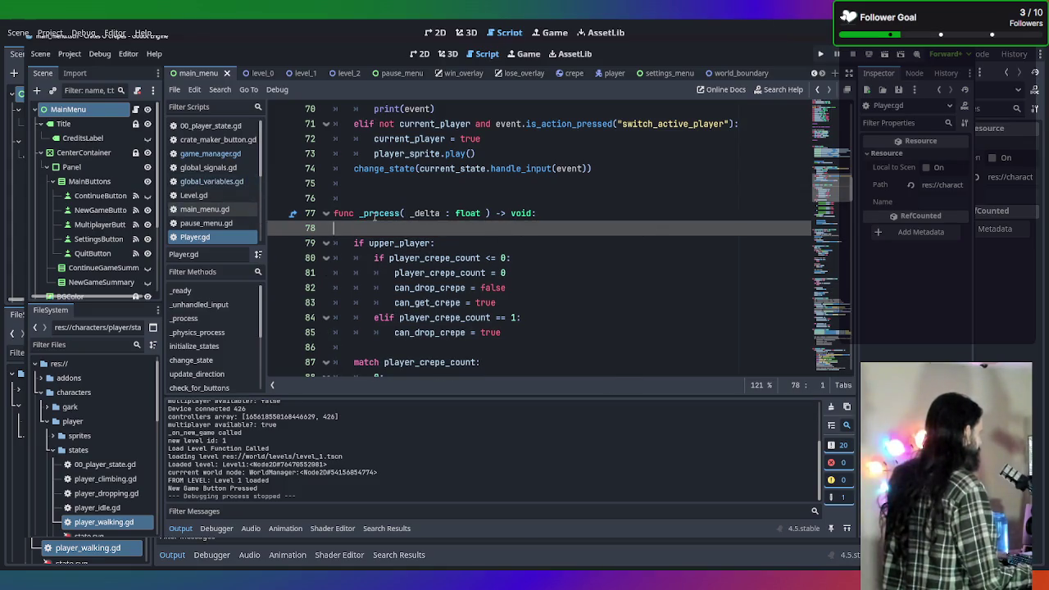
# Remove the leftover empty line at the start of _process
pyautogui.press('BackSpace')
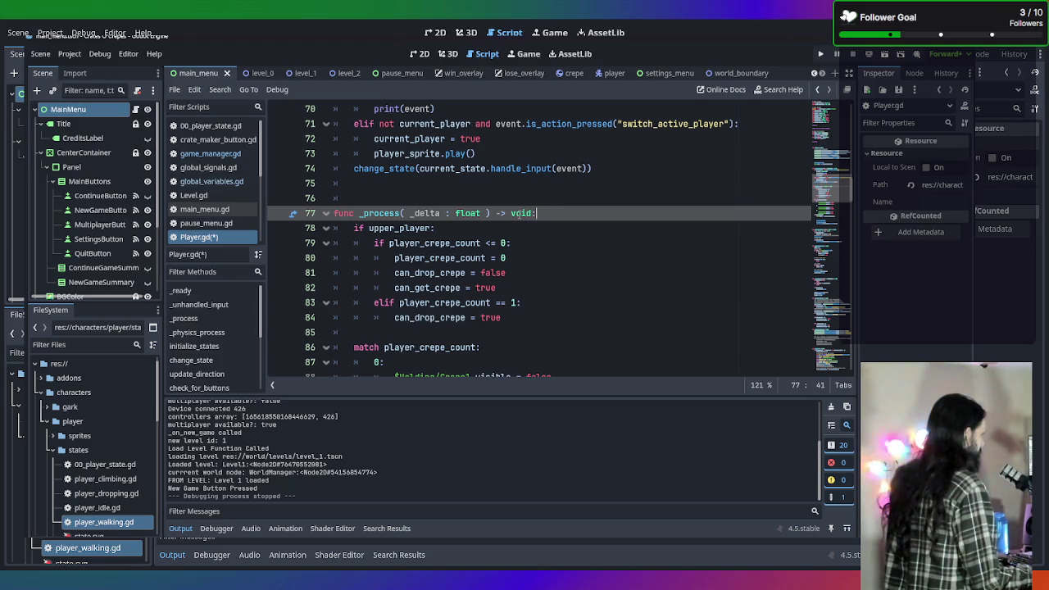
pyautogui.scroll(6, 472, 221)
pyautogui.scroll(3, 472, 220)
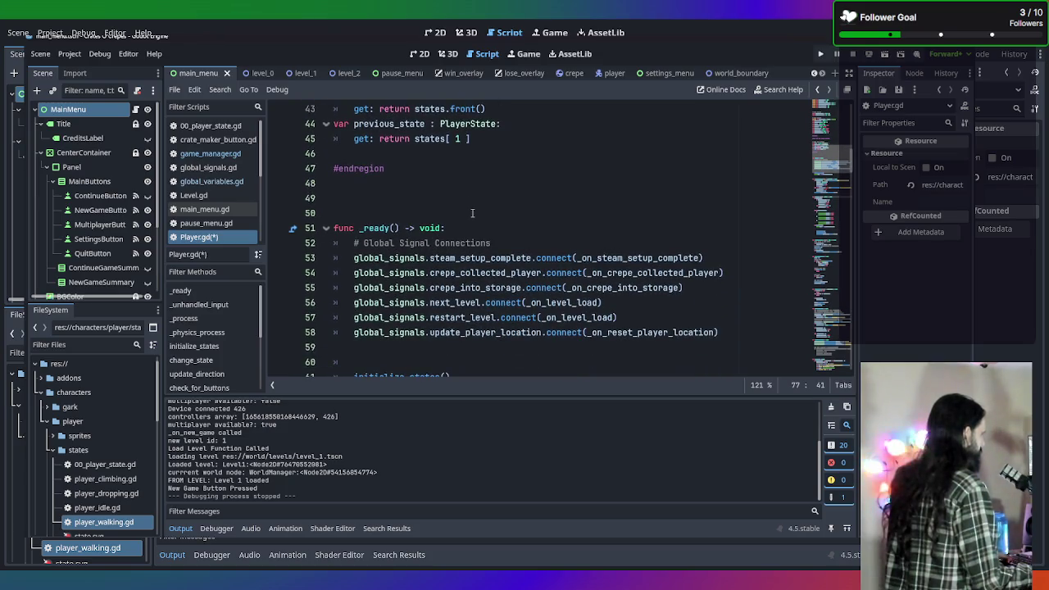
pyautogui.scroll(2, 462, 191)
pyautogui.scroll(2, 462, 191)
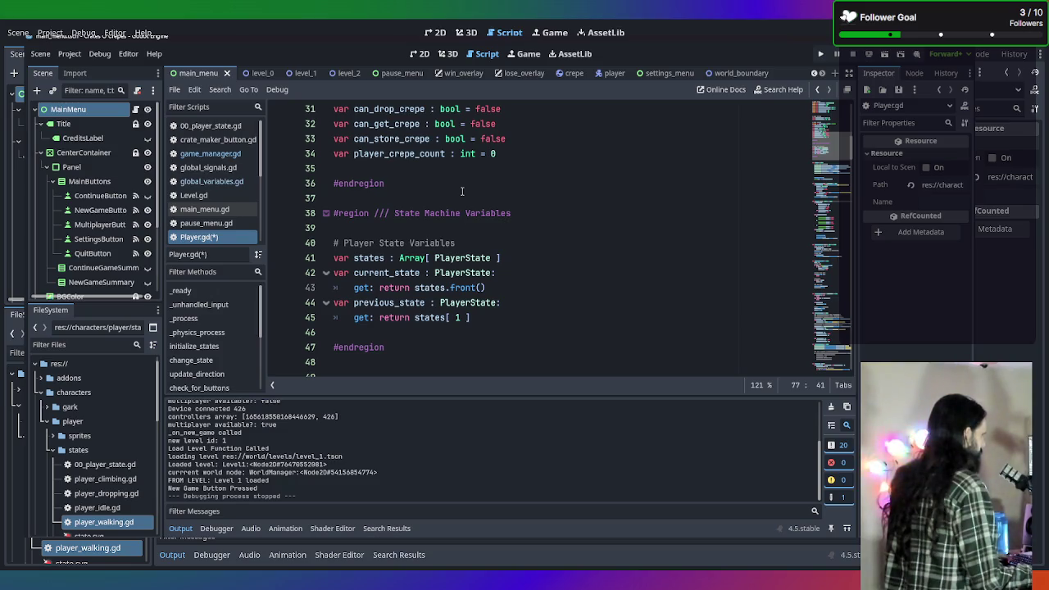
pyautogui.scroll(4, 461, 191)
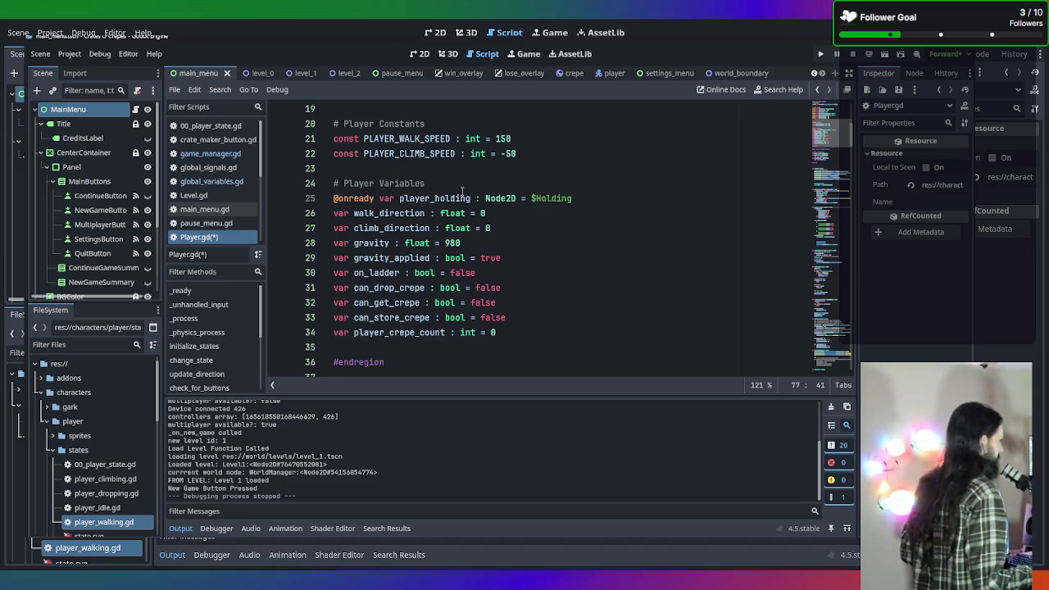
# Review update_direction's SteamControllerInput move-input code, then bring up the Windows Start menu
pyautogui.scroll(-20, 462, 191)
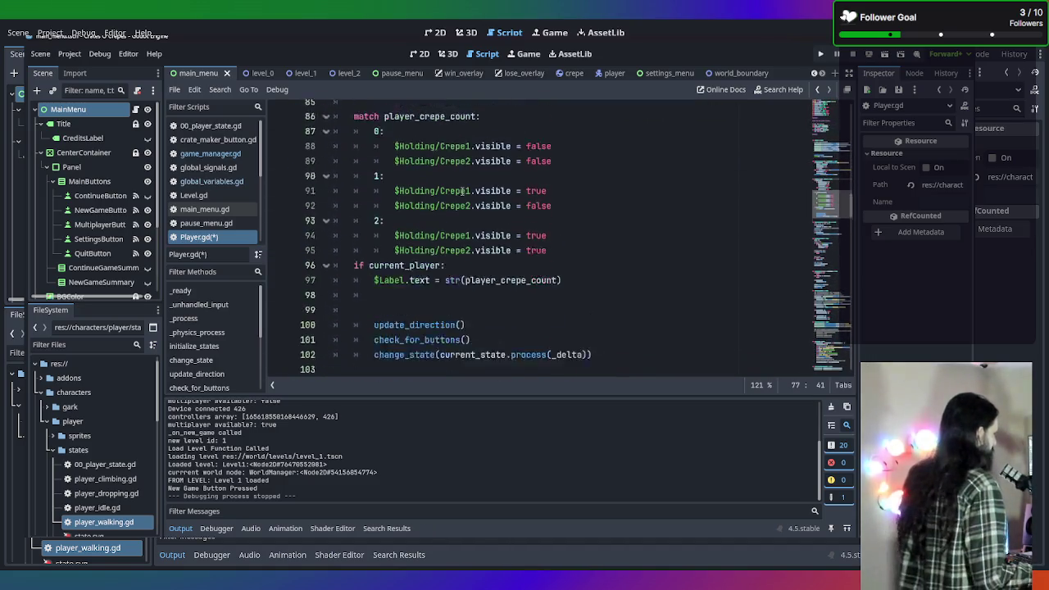
pyautogui.scroll(-12, 462, 191)
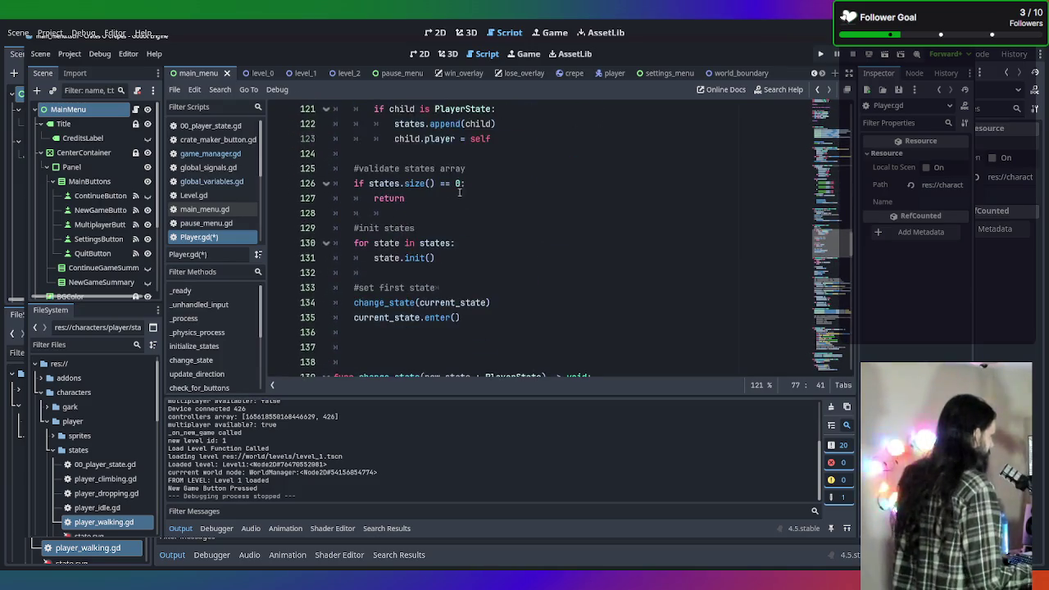
pyautogui.scroll(-2, 434, 191)
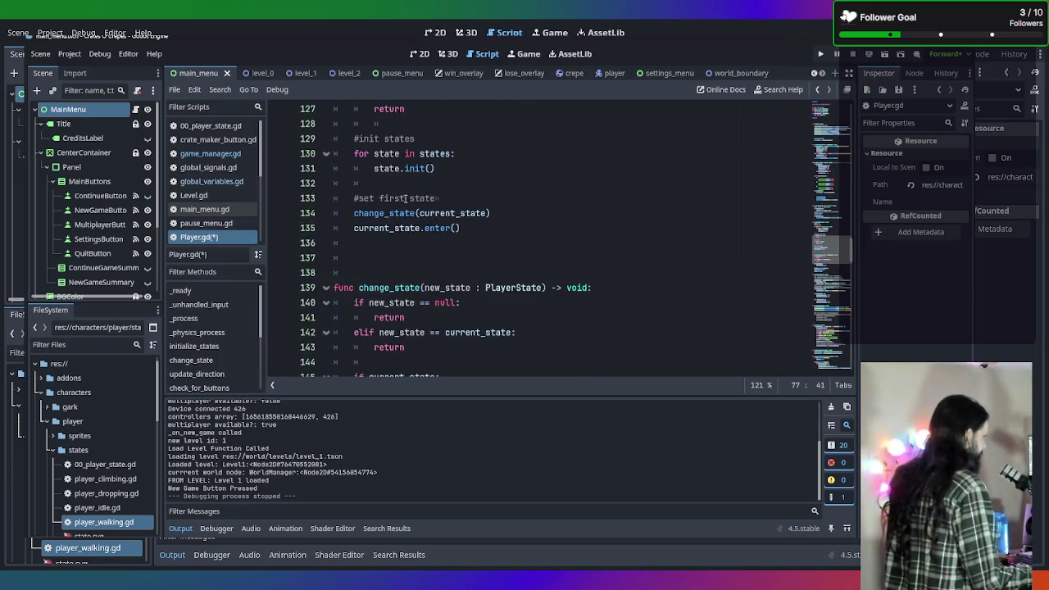
pyautogui.scroll(-4, 405, 198)
pyautogui.scroll(3, 432, 199)
pyautogui.scroll(-3, 432, 199)
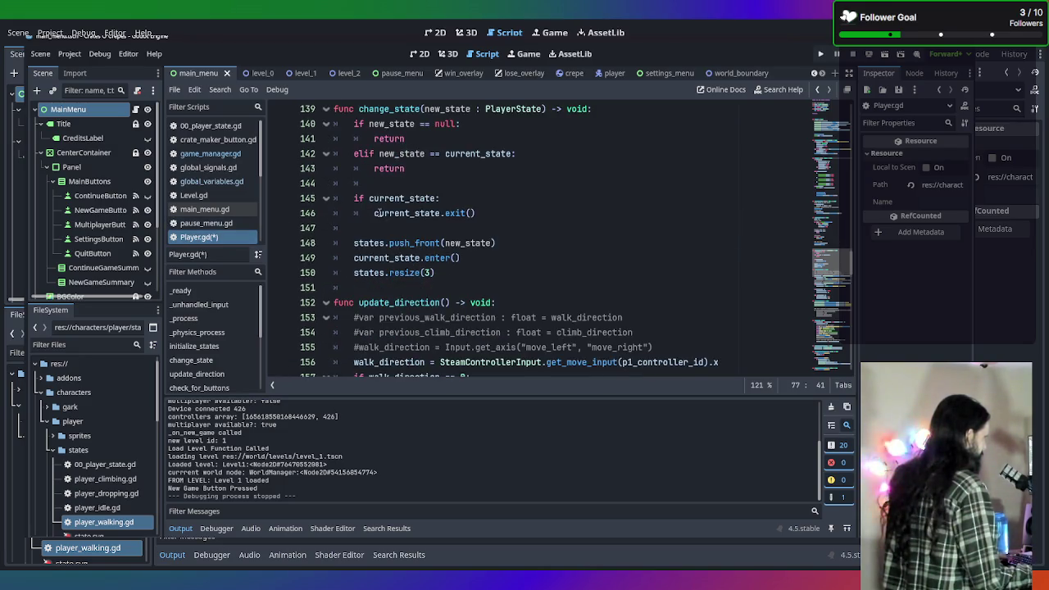
pyautogui.scroll(-1, 406, 218)
pyautogui.scroll(-2, 399, 227)
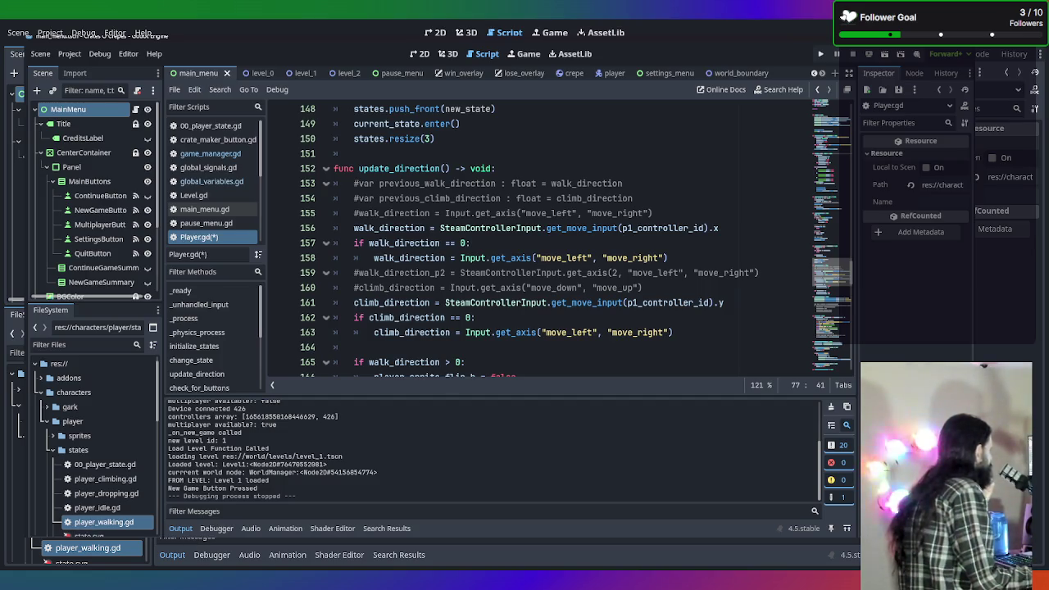
pyautogui.press('super')
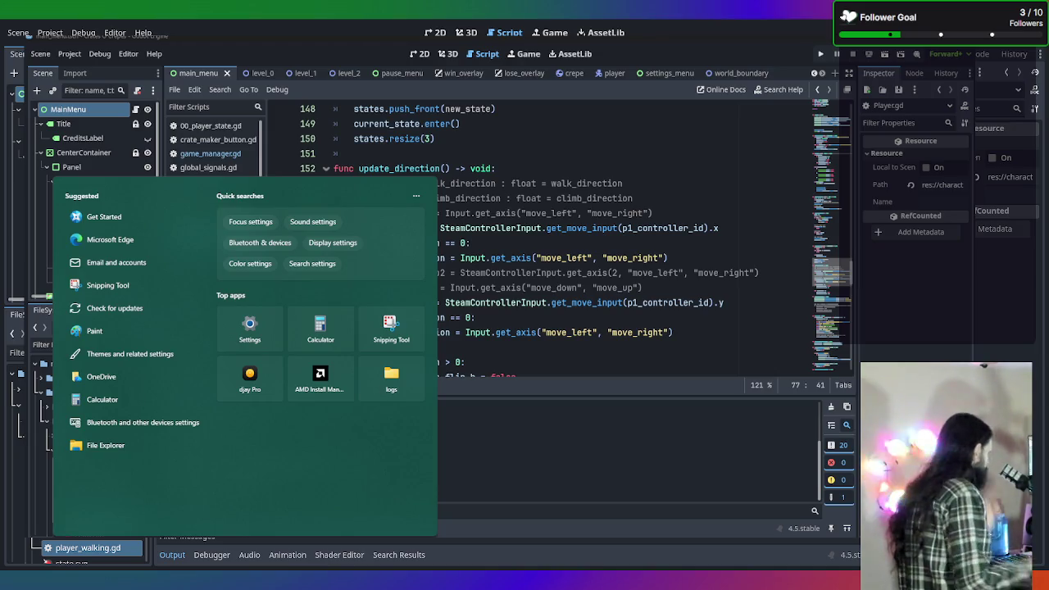
# Launch Notepad and clear out the old note text
pyautogui.write('notepad')
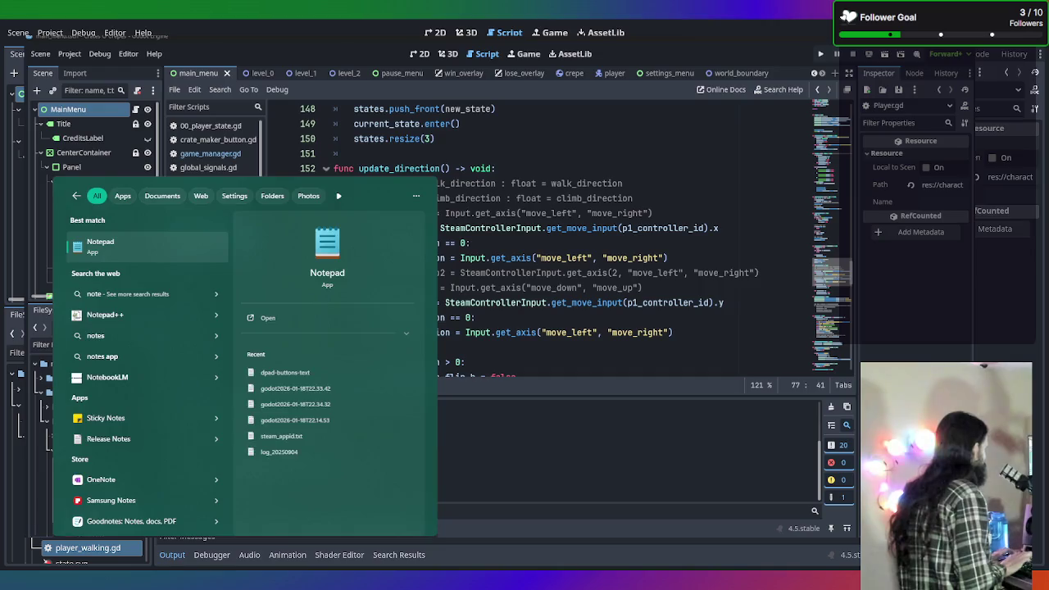
pyautogui.press('Return')
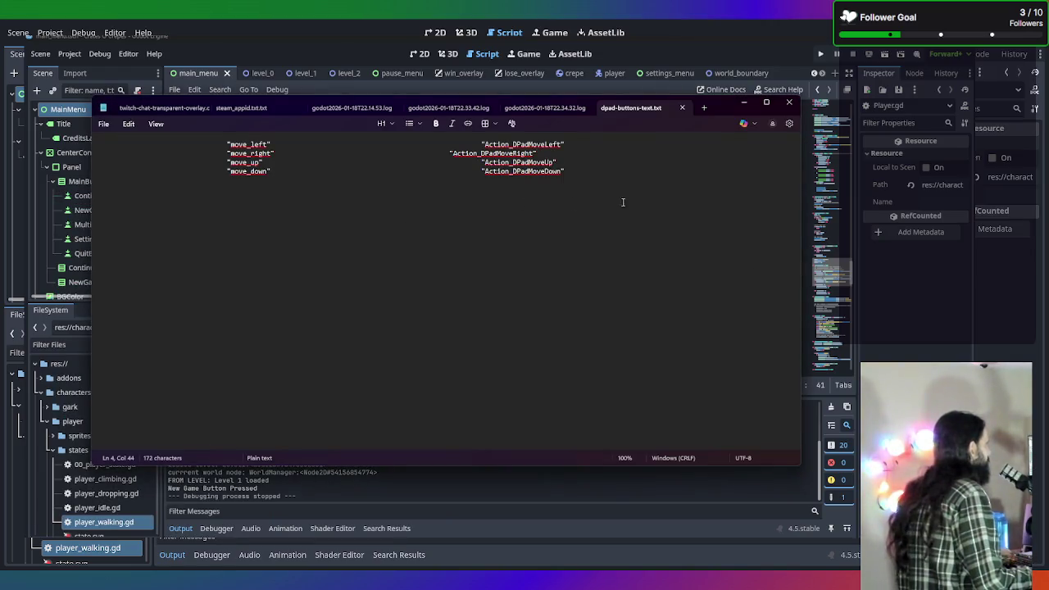
pyautogui.hotkey('ctrl', 'a')
pyautogui.press('Delete')
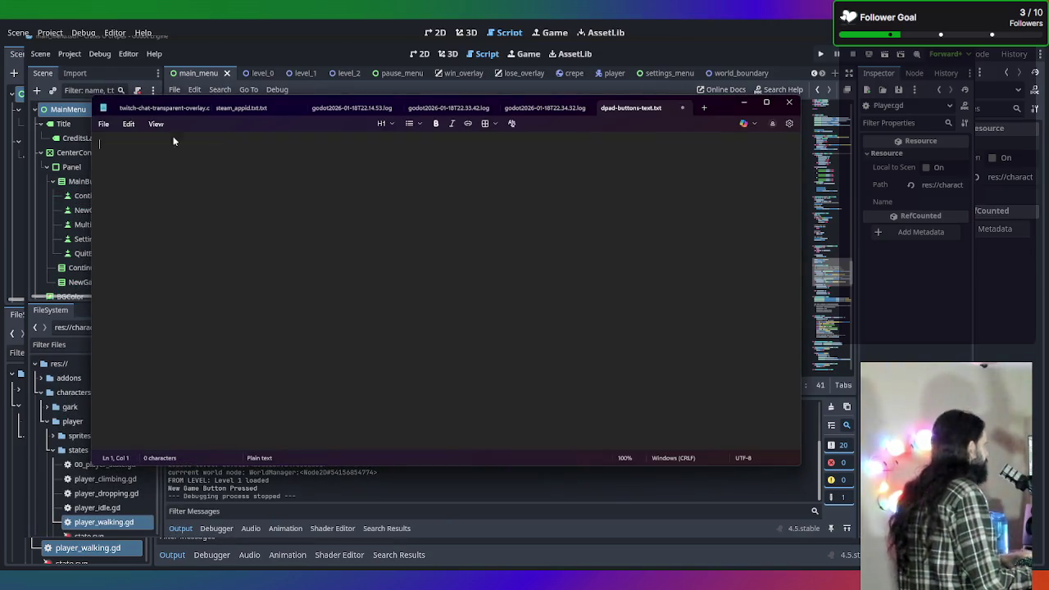
# Write 'What should the game do when you are in multiplayer and lose a controller?' at smaller zoom
pyautogui.write('Wha')
pyautogui.press('BackSpace')
pyautogui.press('BackSpace')
pyautogui.press('BackSpace')
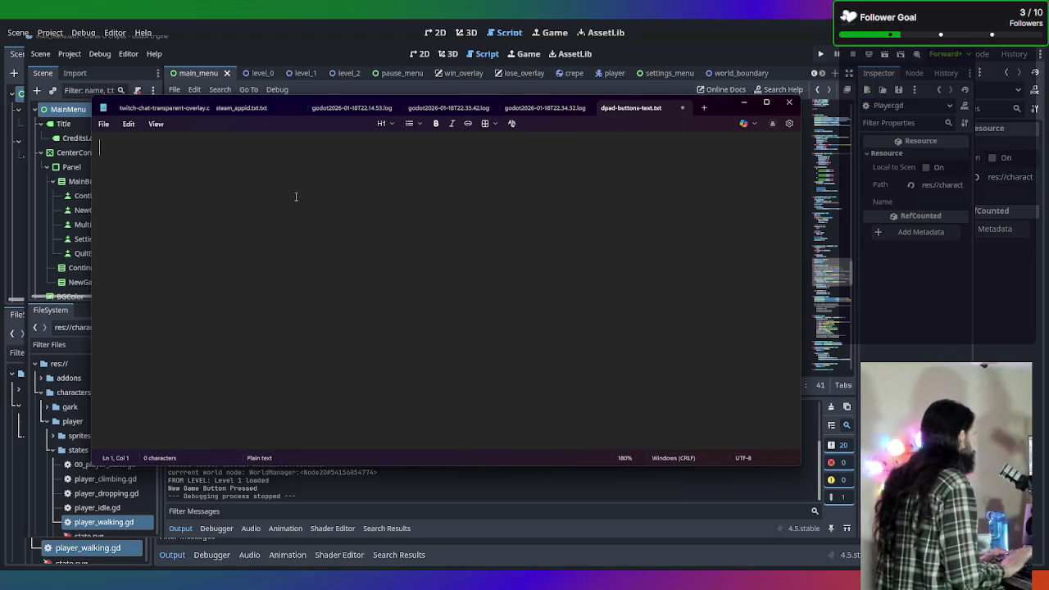
pyautogui.hotkey('ctrl', '-')
pyautogui.hotkey('ctrl', '-')
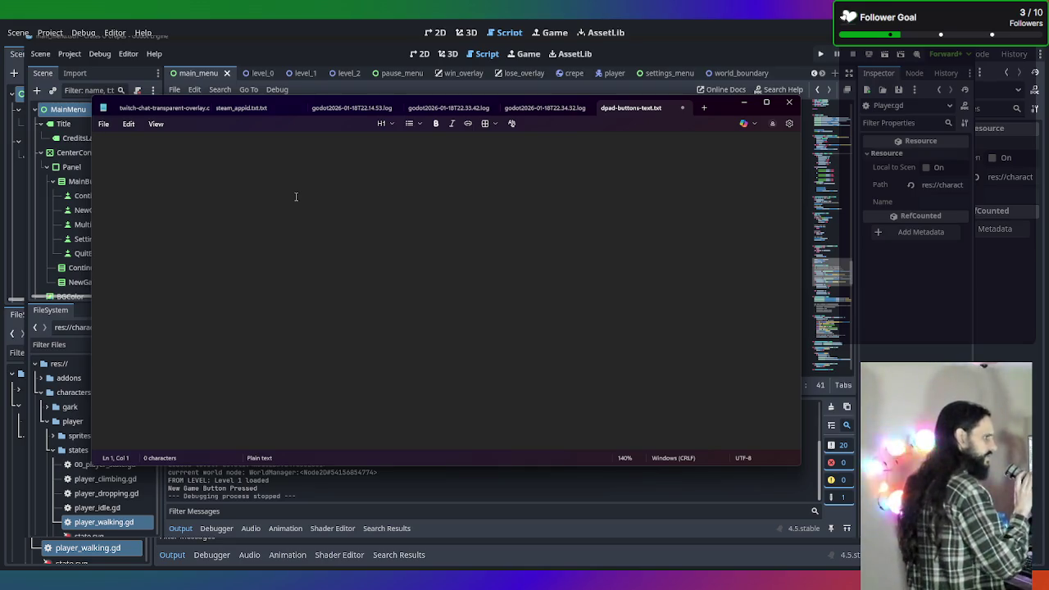
pyautogui.write('What ')
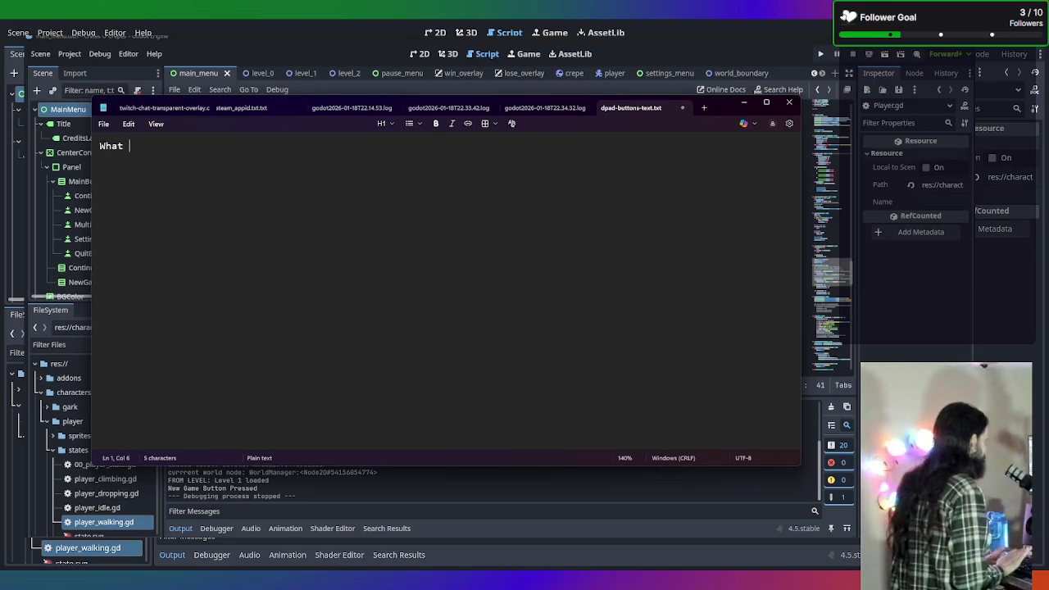
pyautogui.write('should the')
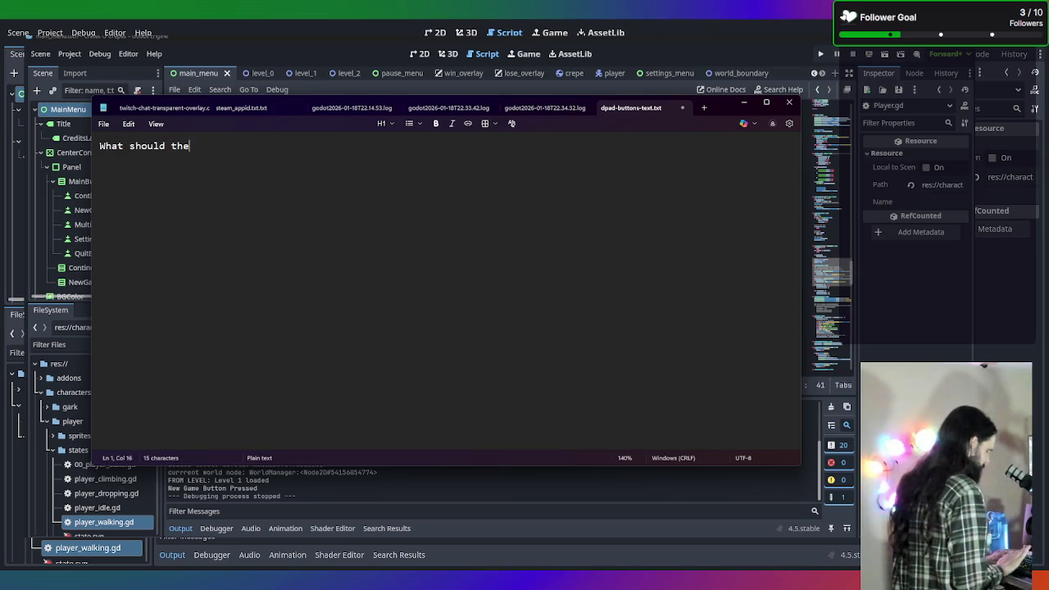
pyautogui.write(' game do wh')
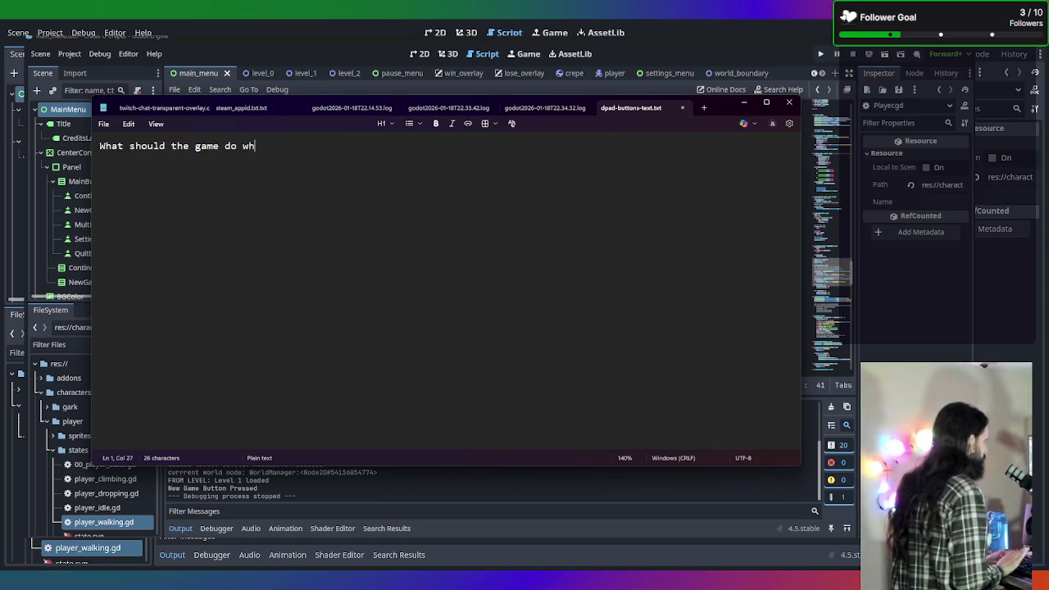
pyautogui.write('en you are ')
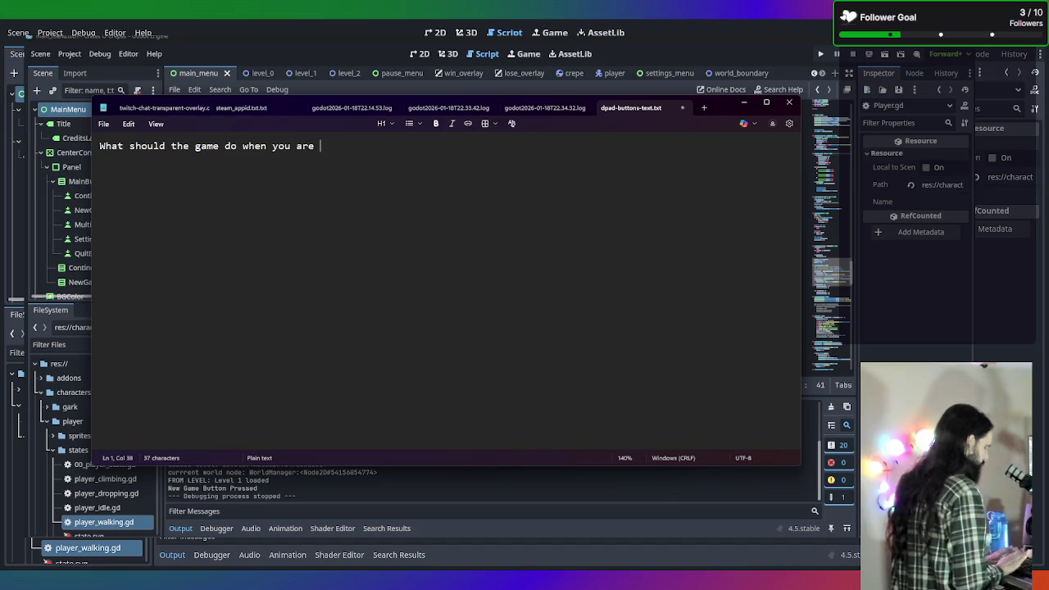
pyautogui.write('in multiplayer a')
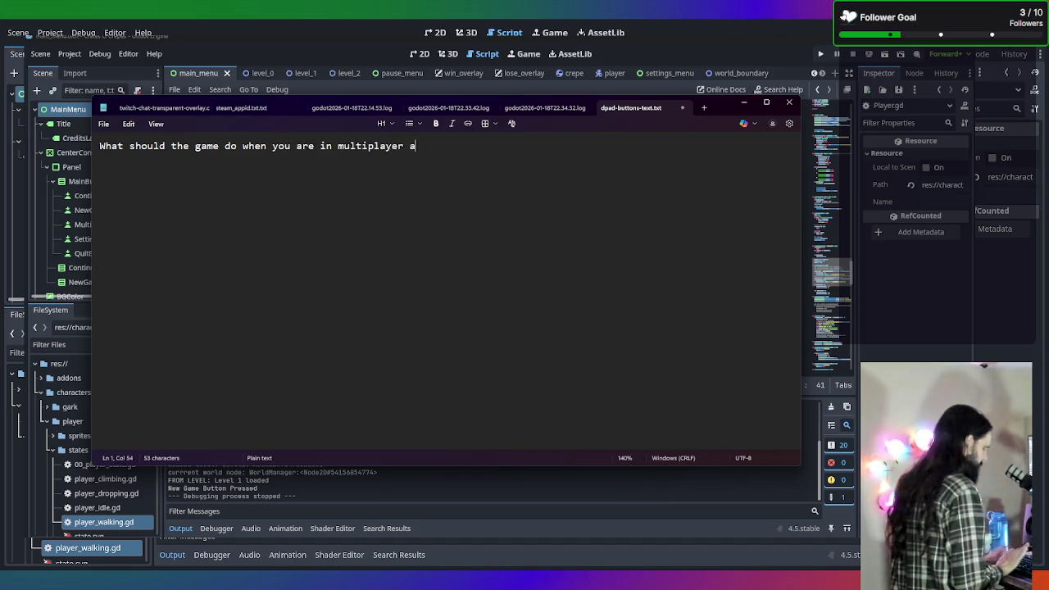
pyautogui.write('nd lose a co')
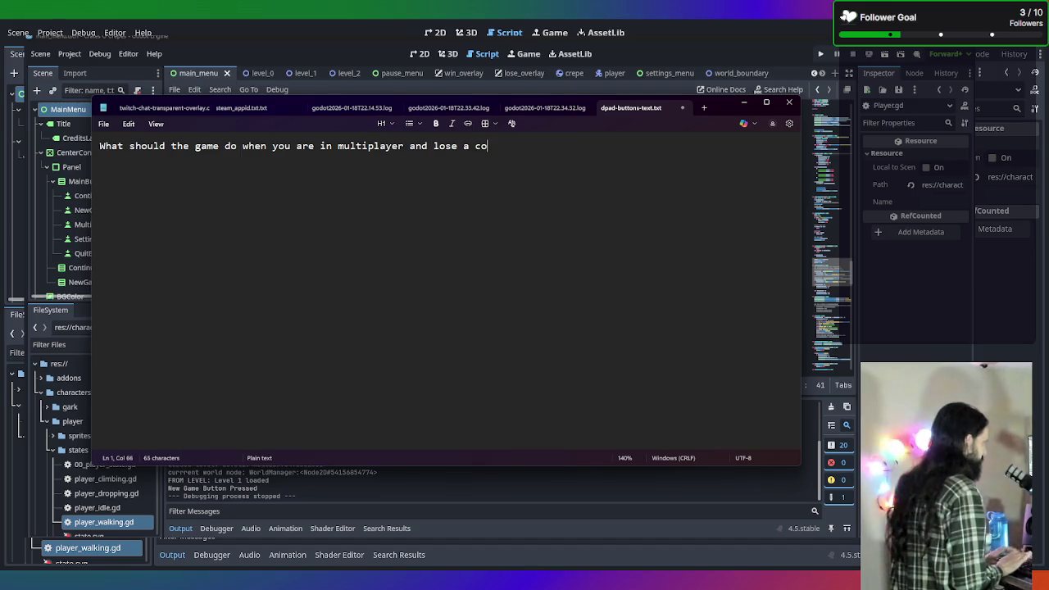
pyautogui.write('ntroller?')
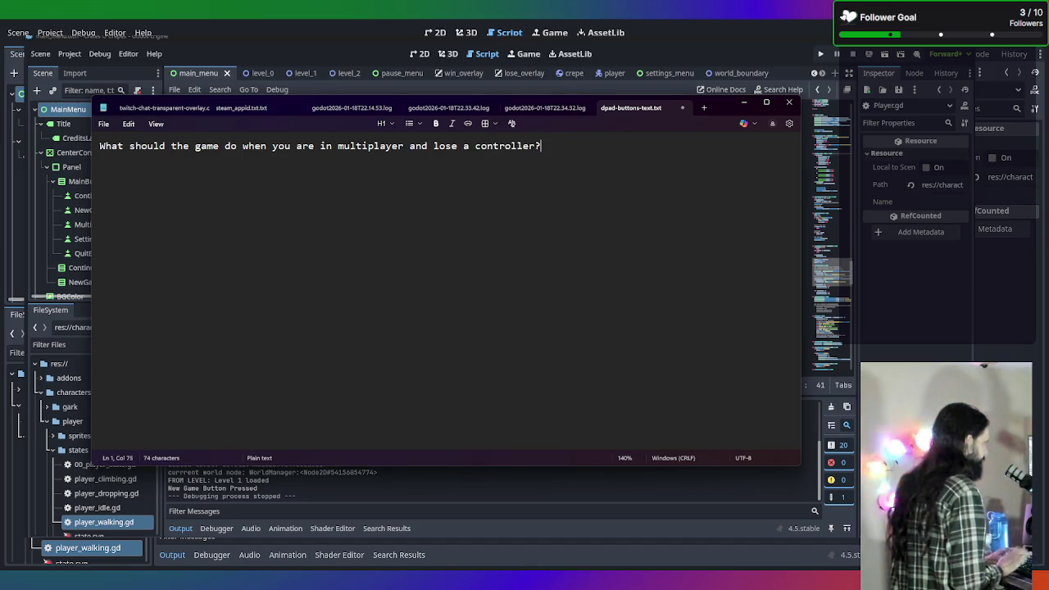
pyautogui.press('Return')
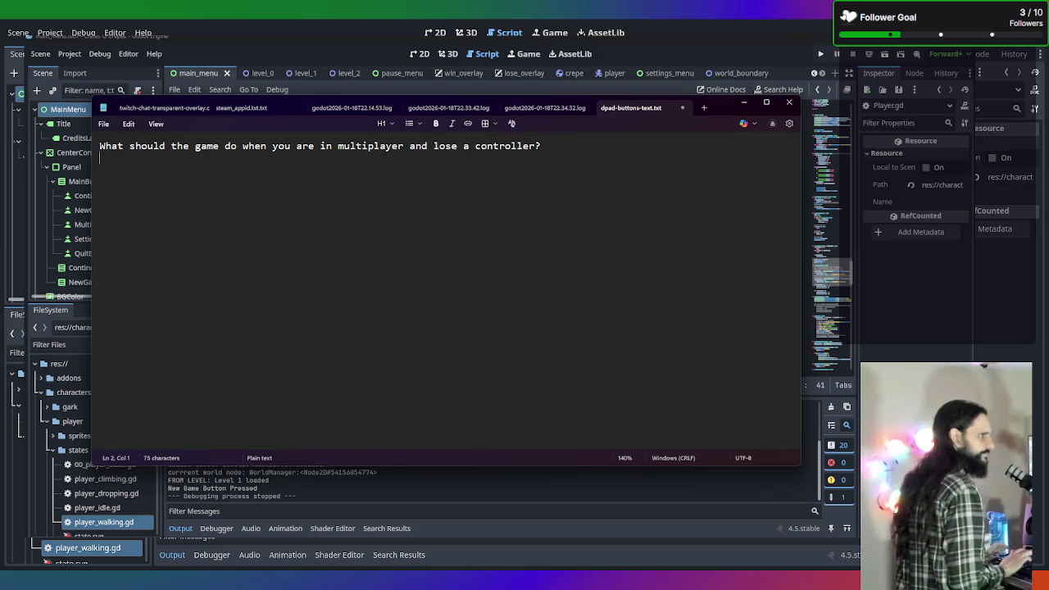
pyautogui.press('Return')
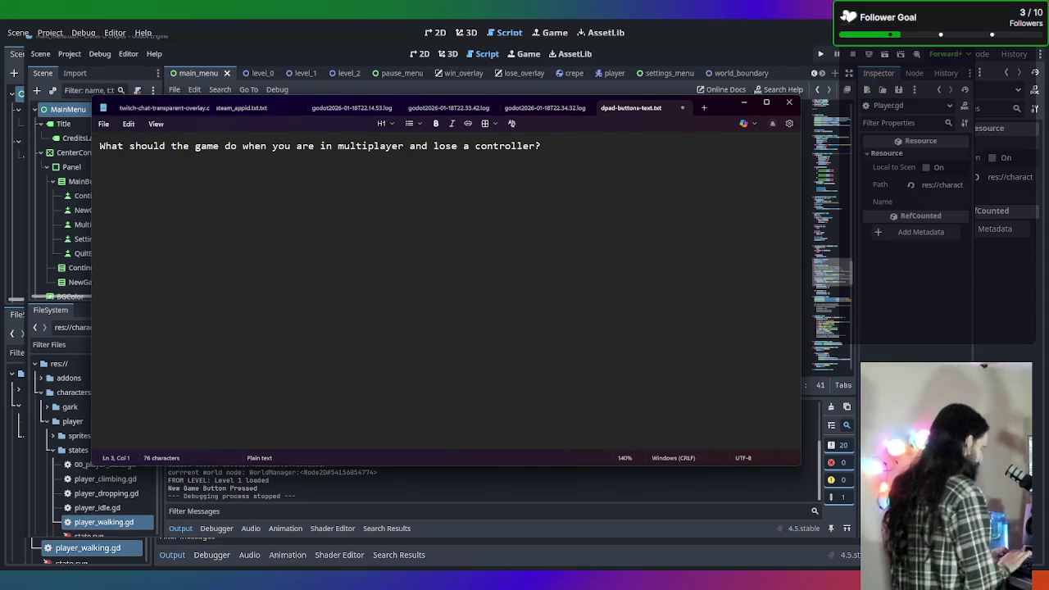
# Add the more-than-2-controllers question with an indented 'Player selector (upper or lower)' note
pyautogui.write('If more than 2 controlle')
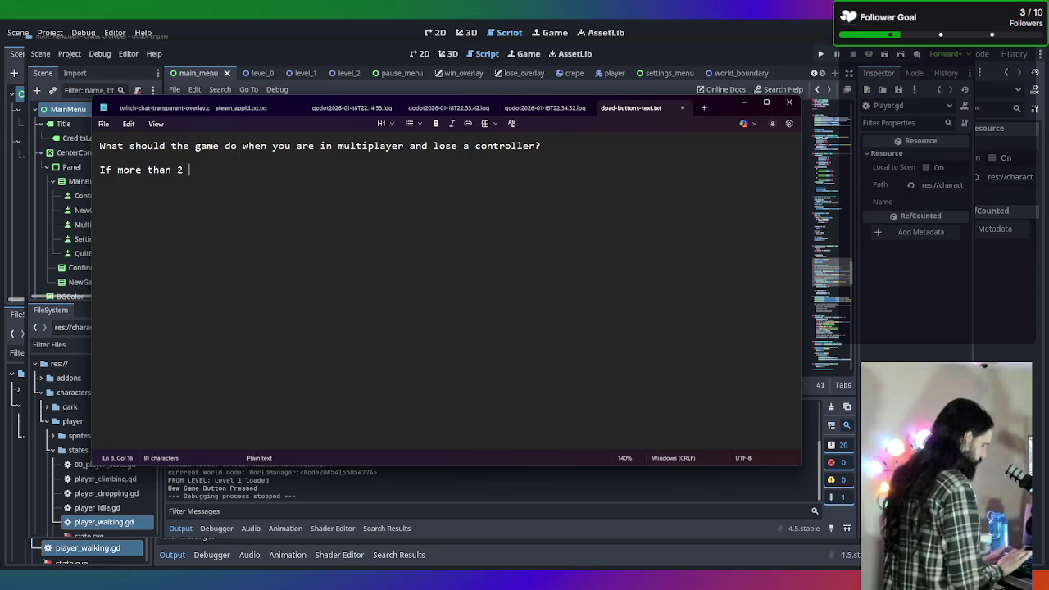
pyautogui.write('rs are c')
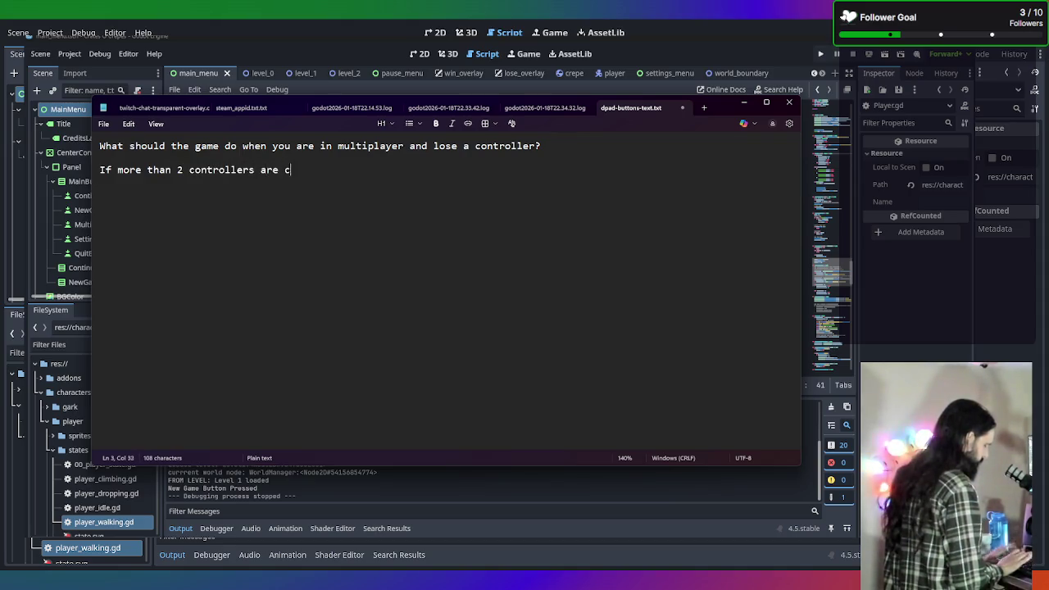
pyautogui.write('onnected, how ')
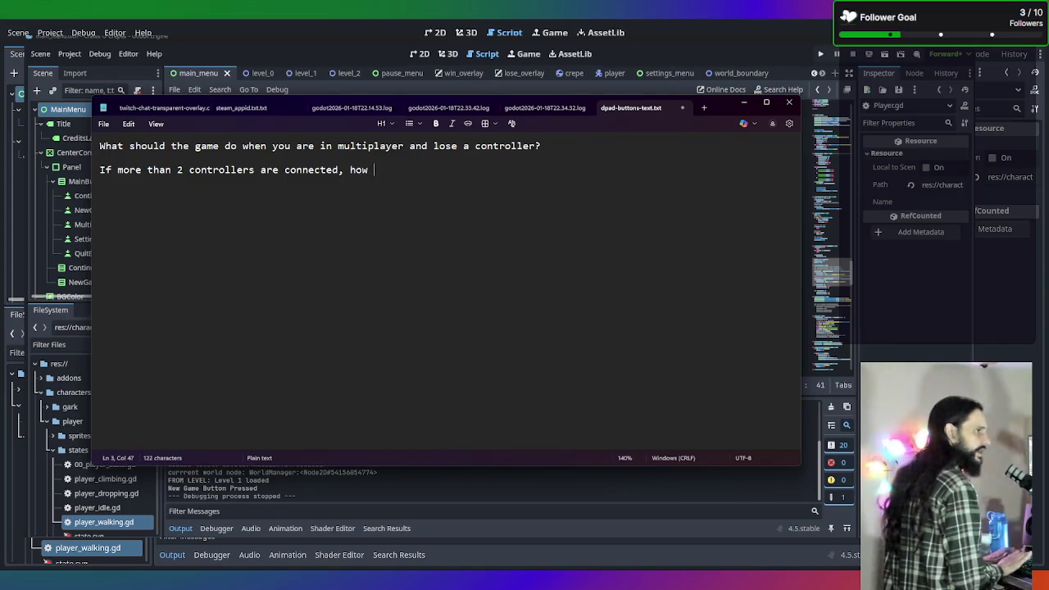
pyautogui.write('should we de')
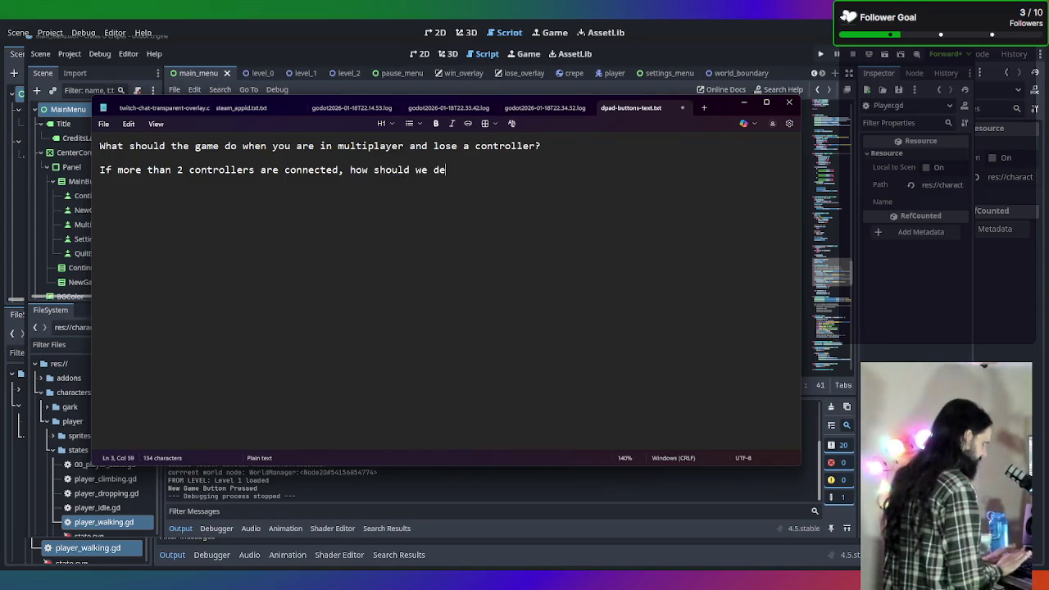
pyautogui.write('cide which is w')
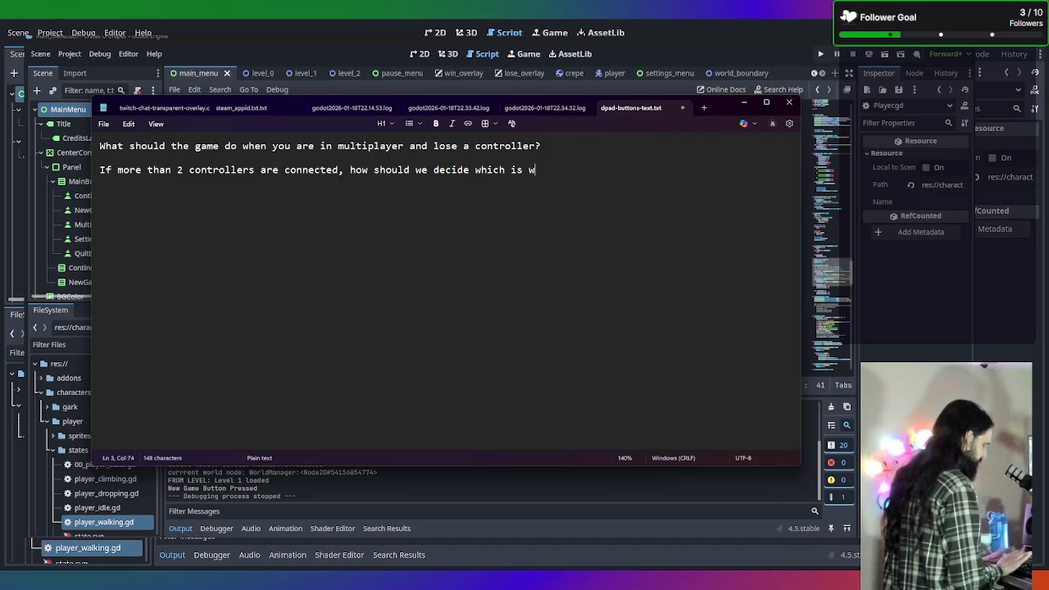
pyautogui.write('hich?')
pyautogui.press('Tab')
pyautogui.write('Player selector')
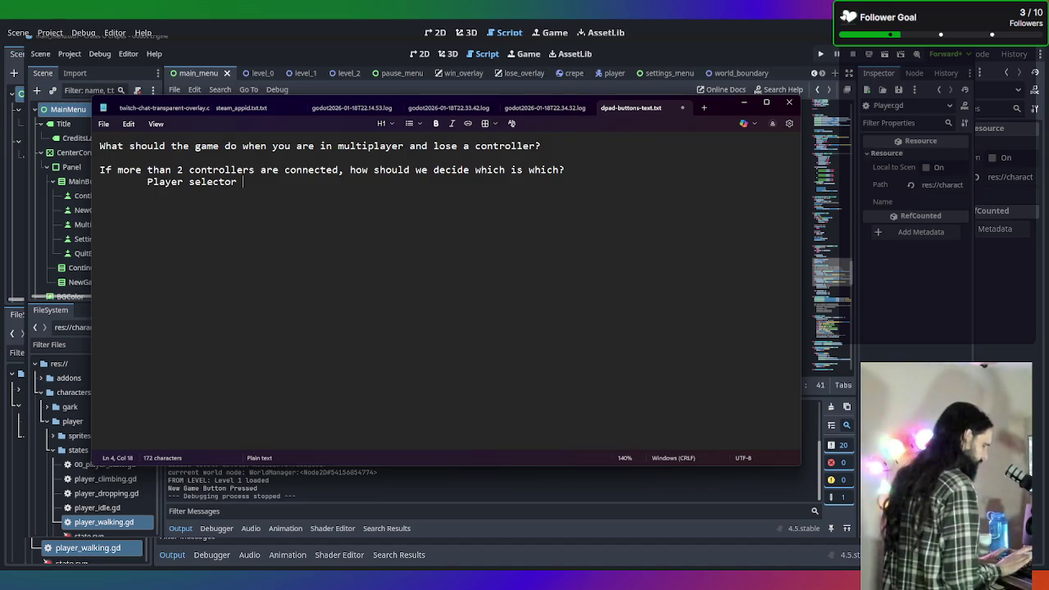
pyautogui.write('(upper or lower)')
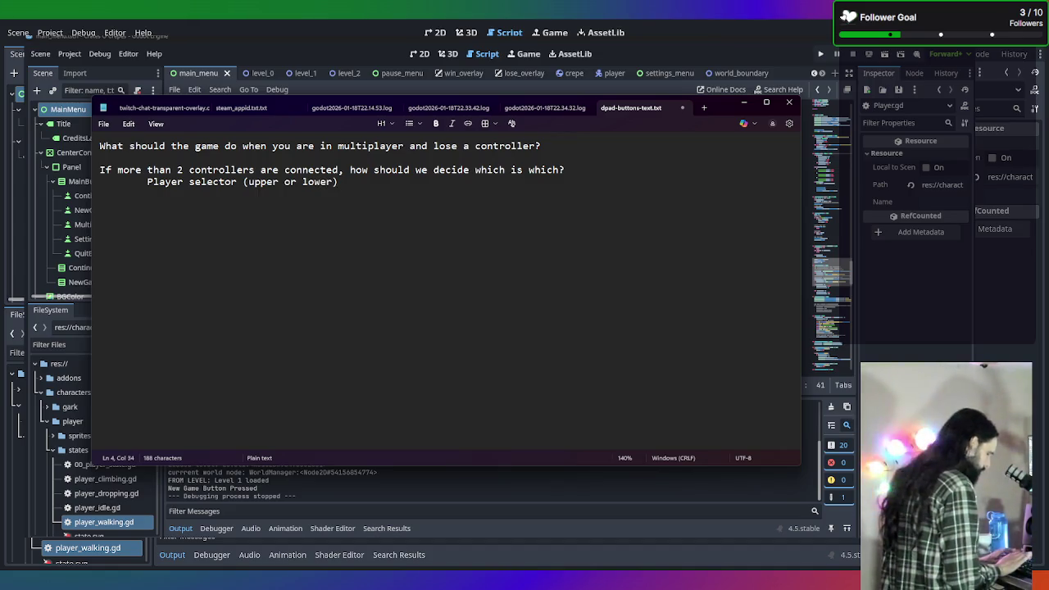
# Edit the selector note to read 'Player selector ((upper or lower) or gark?)'
pyautogui.click(250, 182)
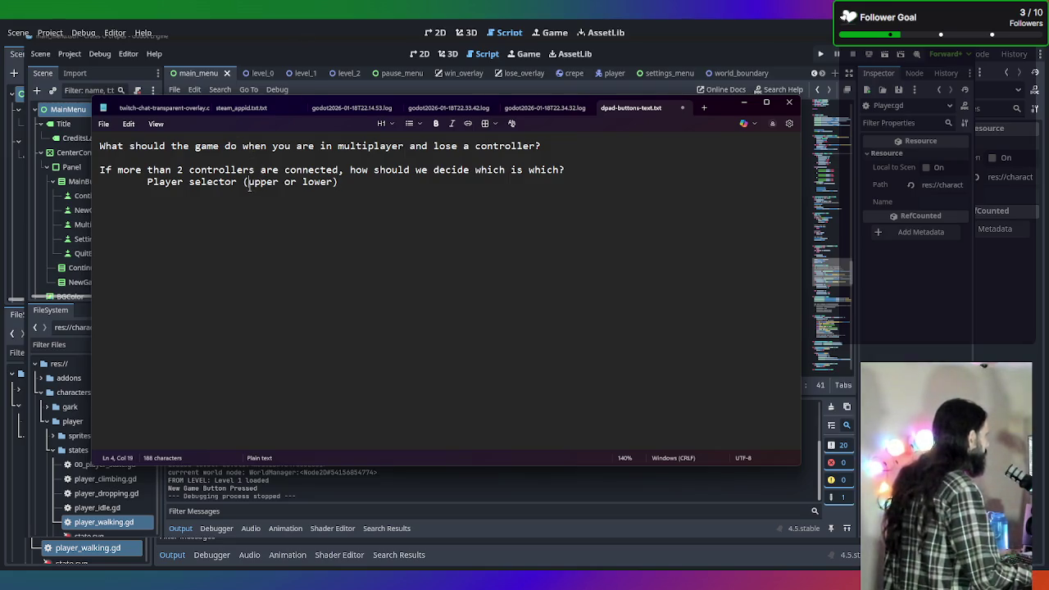
pyautogui.write('(')
pyautogui.click(368, 182)
pyautogui.write('or gark)')
pyautogui.press('Left')
pyautogui.write('?')
pyautogui.press('Right')
pyautogui.press('Return')
pyautogui.press('Return')
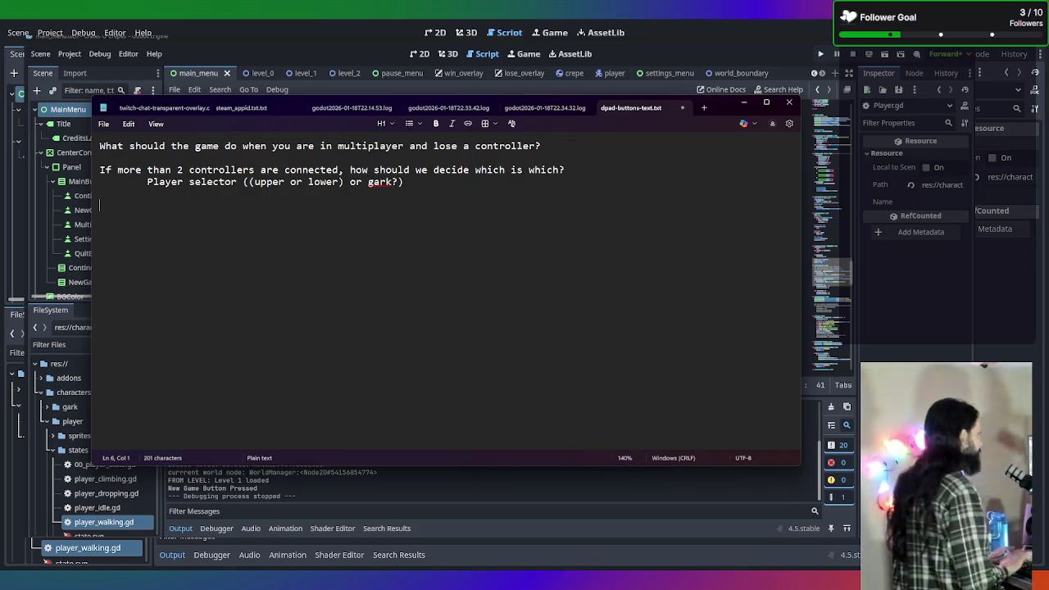
pyautogui.press('BackSpace')
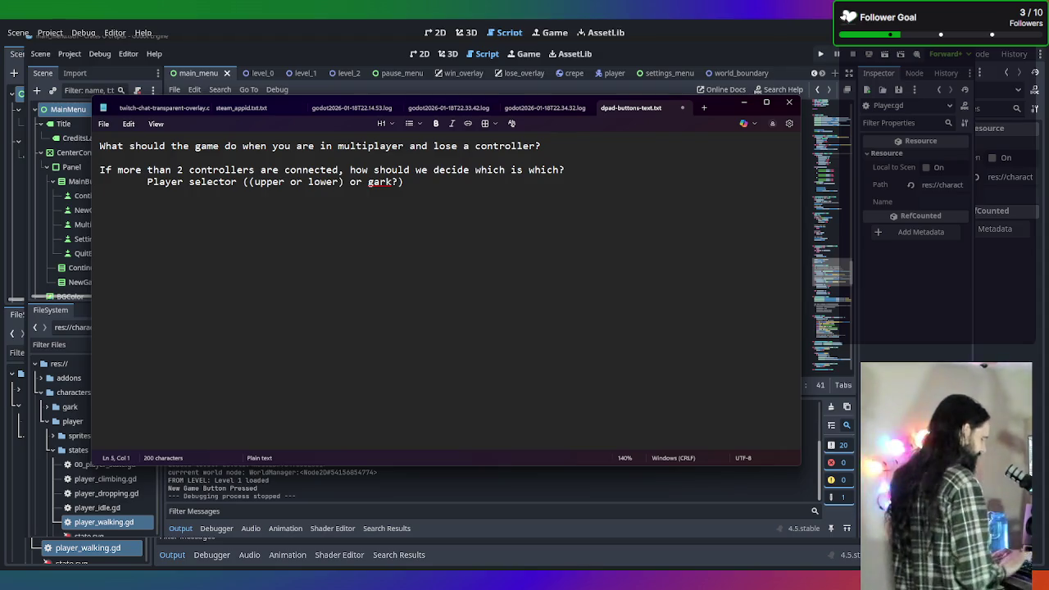
pyautogui.press('Return')
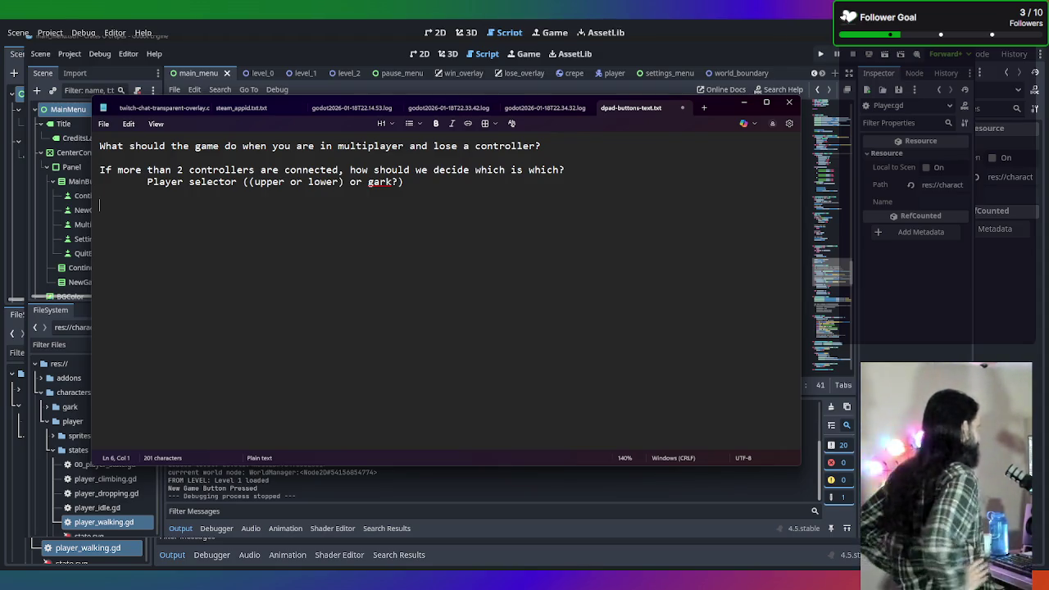
pyautogui.moveTo(597, 146); pyautogui.dragTo(25, 149)
pyautogui.hotkey('ctrl', 'c')
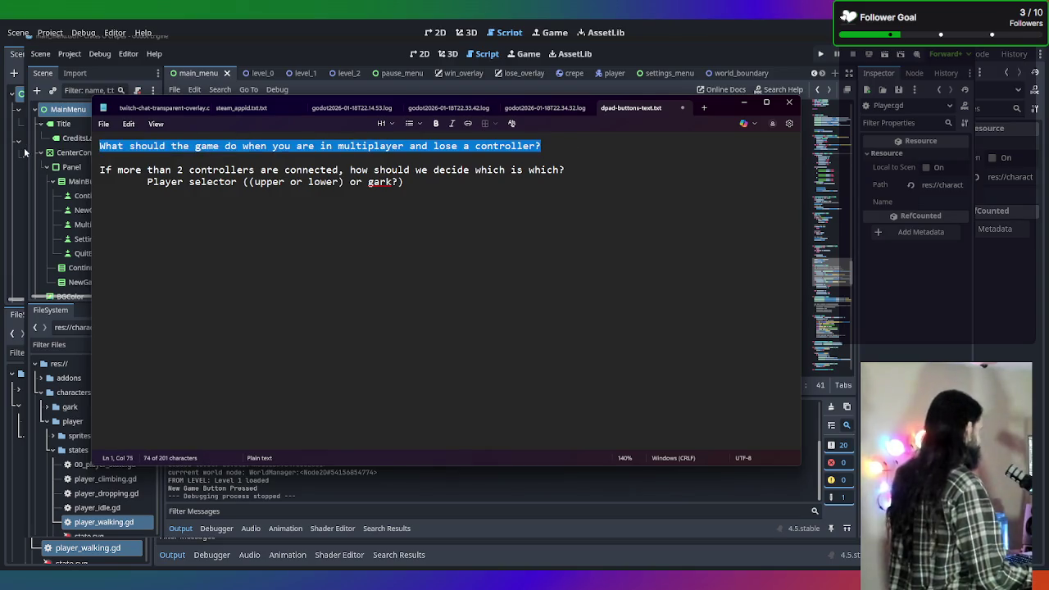
# Move the lost-controller question from the top to below the selector note
pyautogui.press('BackSpace')
pyautogui.press('Delete')
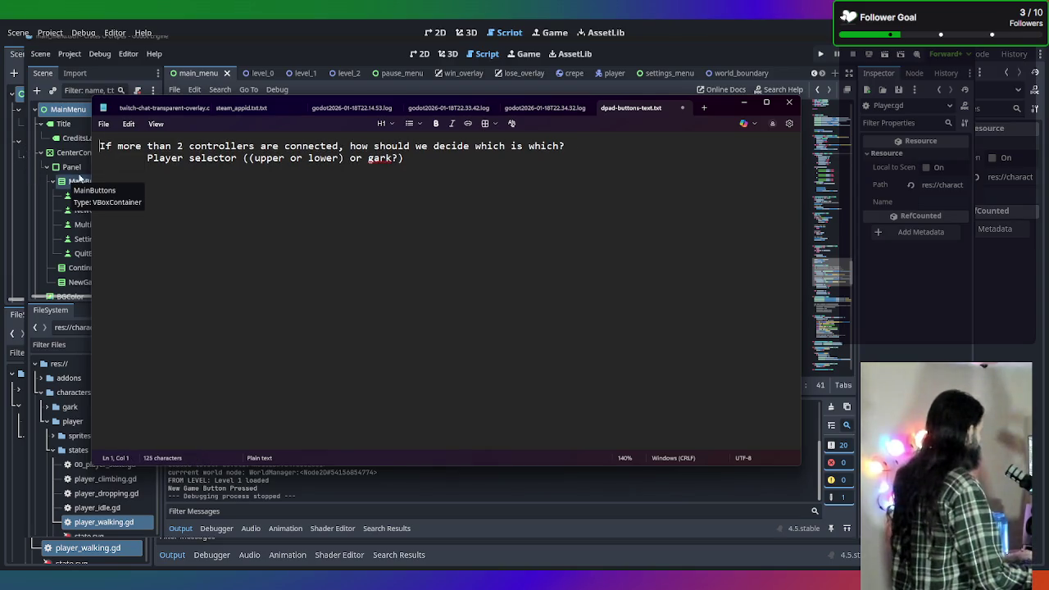
pyautogui.click(198, 192)
pyautogui.press('Return')
pyautogui.hotkey('ctrl', 'v')
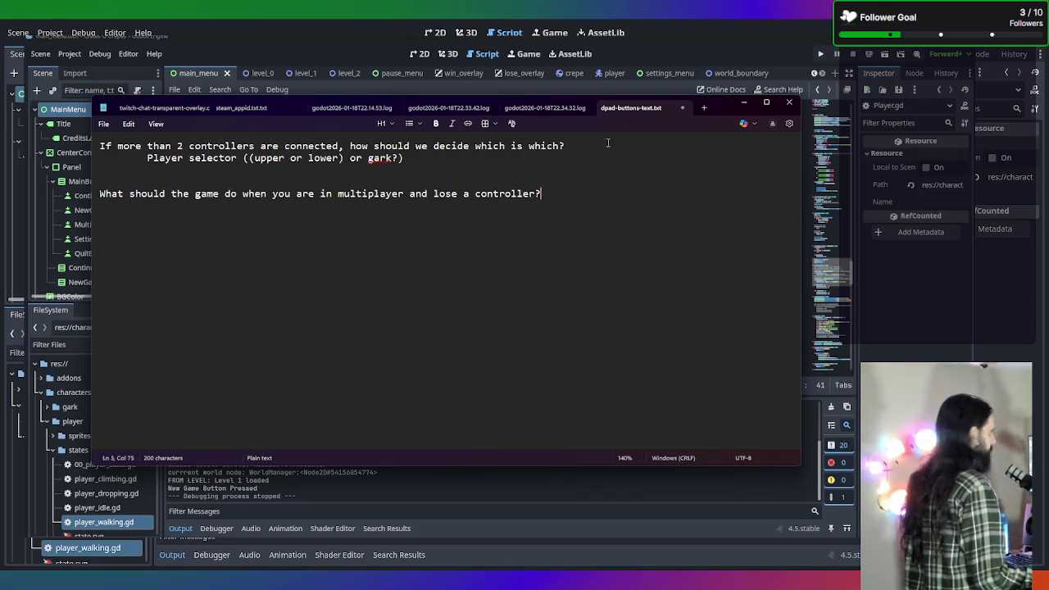
# Add a blank line between the questions and two blank lines at the top
pyautogui.click(436, 169)
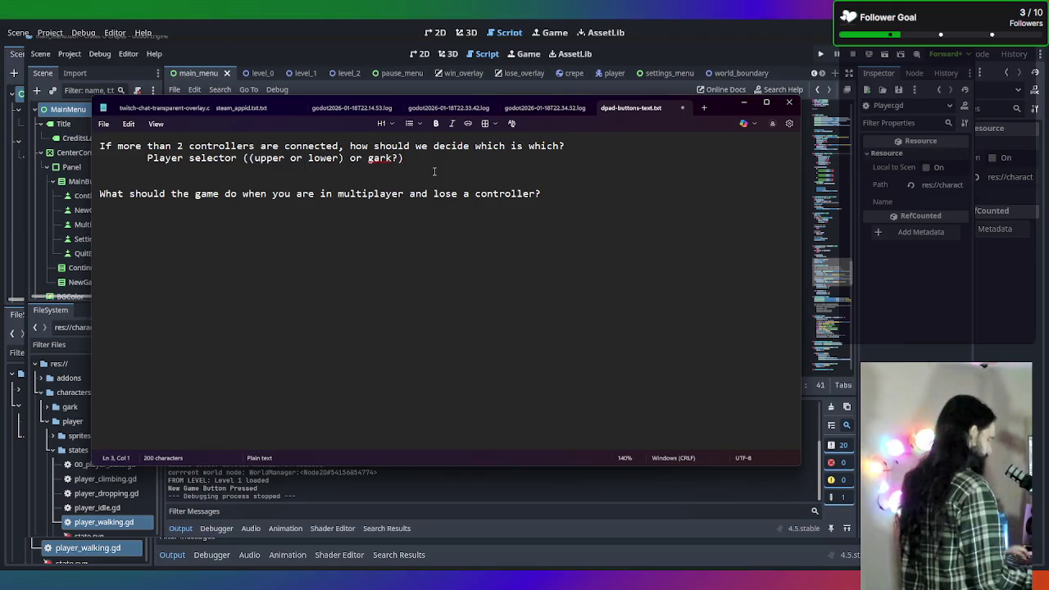
pyautogui.press('Return')
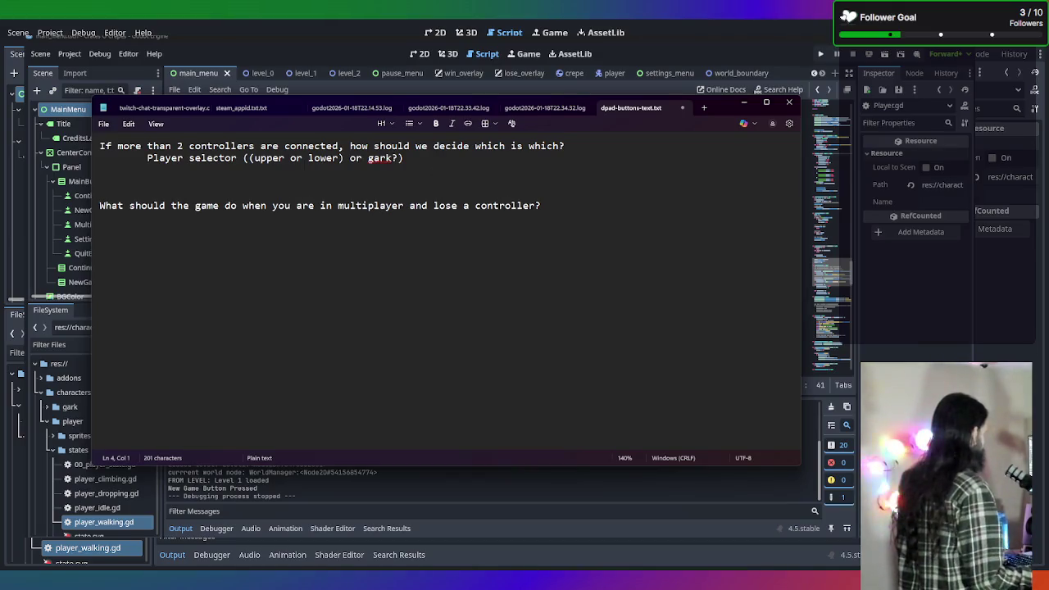
pyautogui.click(95, 146)
pyautogui.press('Return')
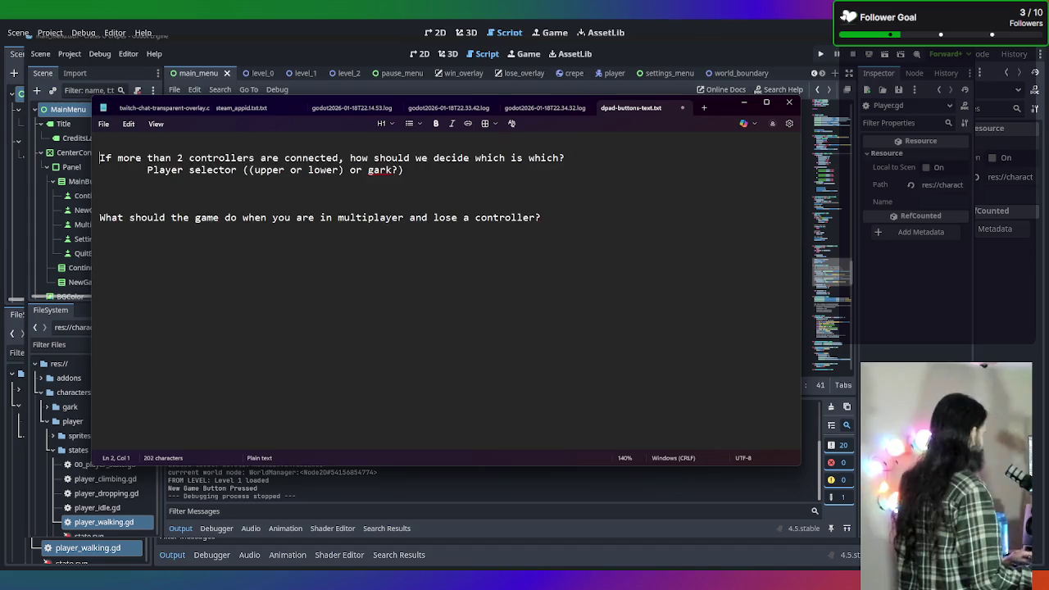
pyautogui.press('Return')
pyautogui.click(106, 143)
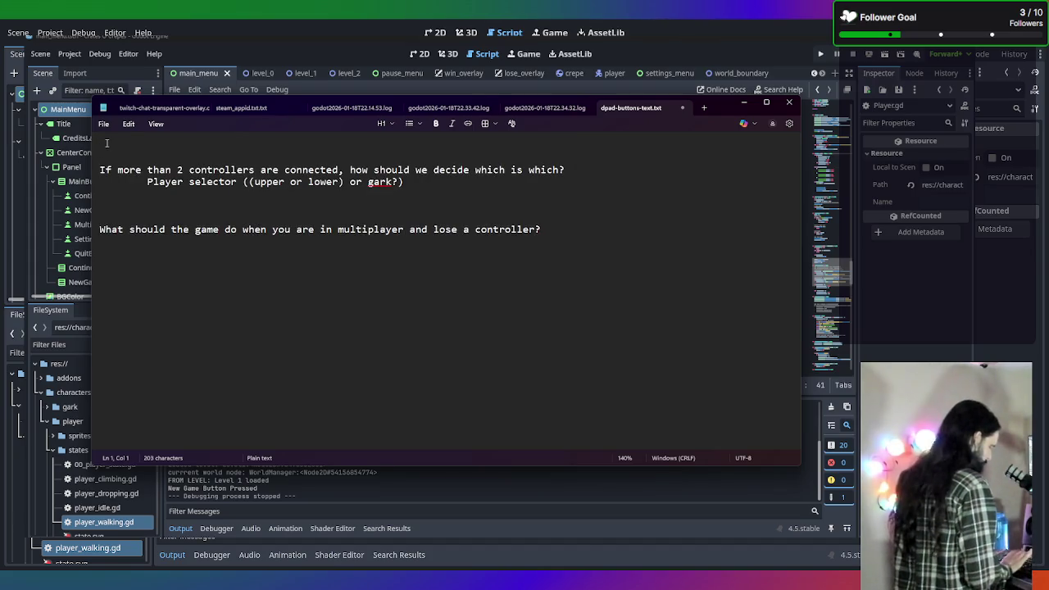
# Type 'More robust game mode set and check during initial menu/load' on the top line, fixing typos
pyautogui.write('More r')
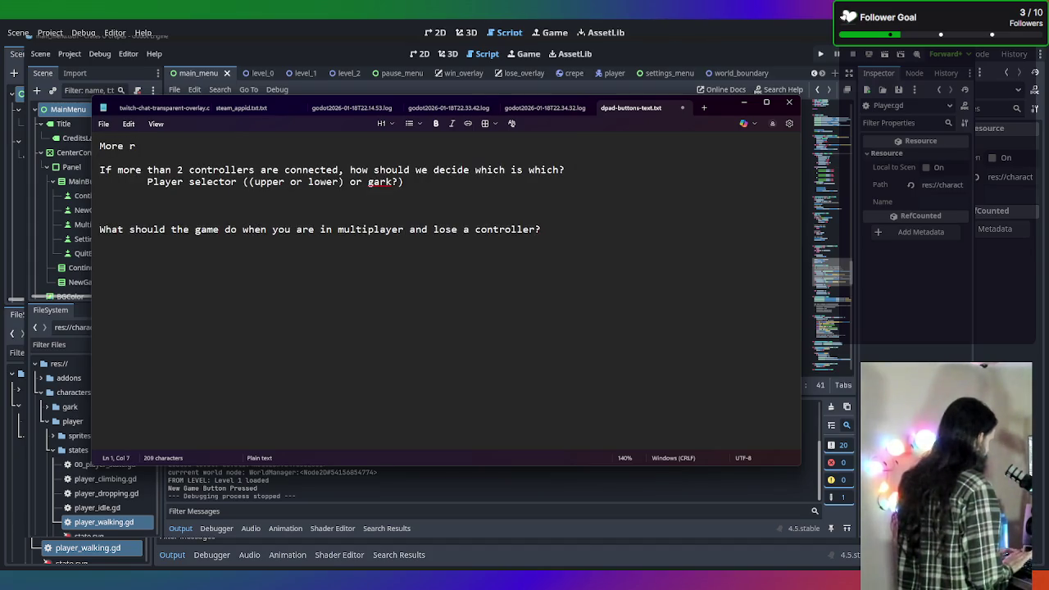
pyautogui.write('obust game mode set and check ')
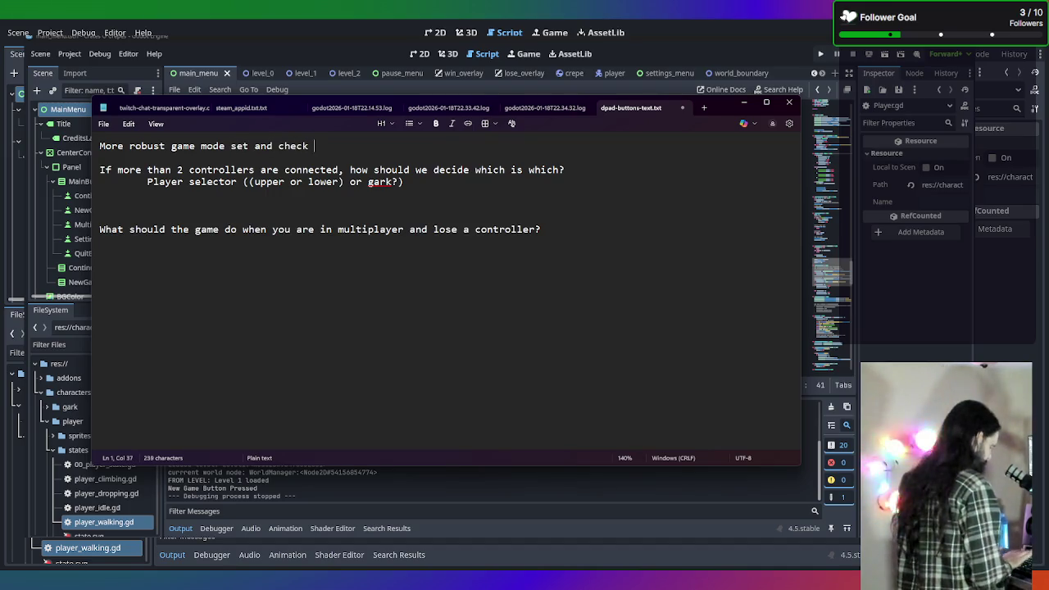
pyautogui.write('during ini')
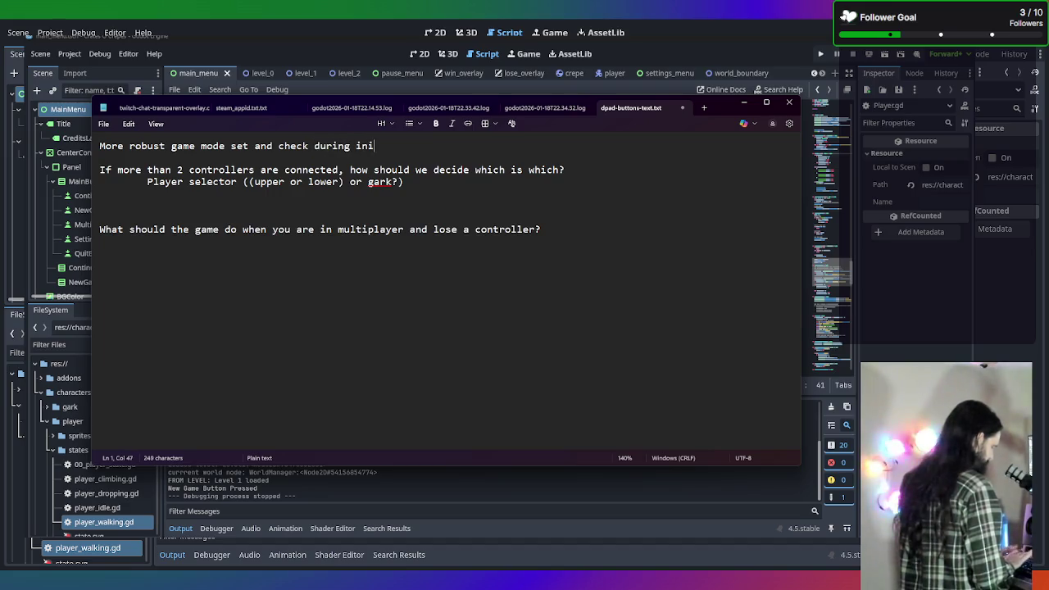
pyautogui.write('tial menu')
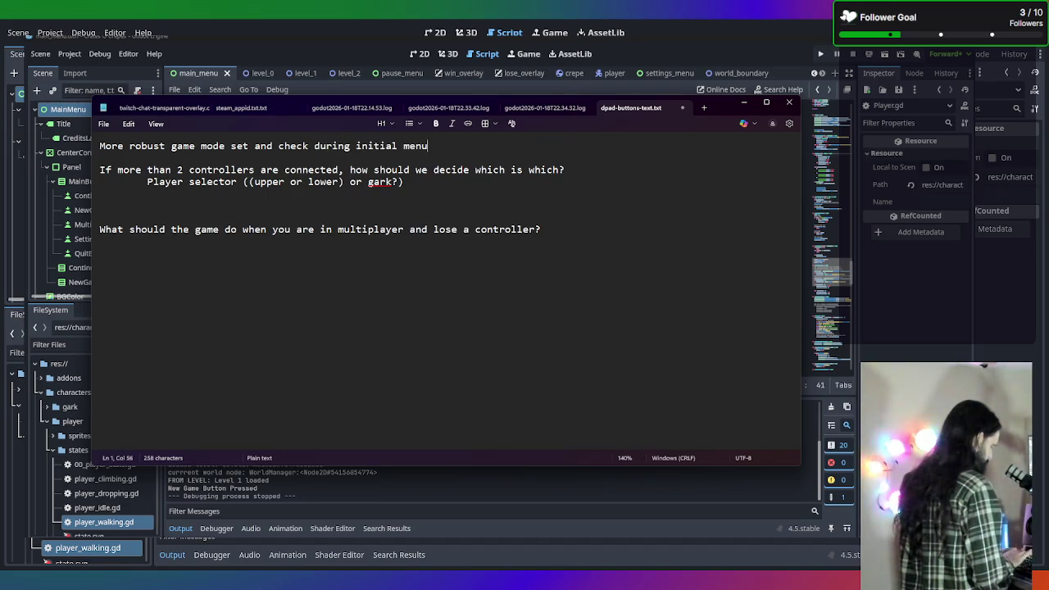
pyautogui.write('ced')
pyautogui.press('BackSpace')
pyautogui.press('BackSpace')
pyautogui.press('BackSpace')
pyautogui.write('1oad')
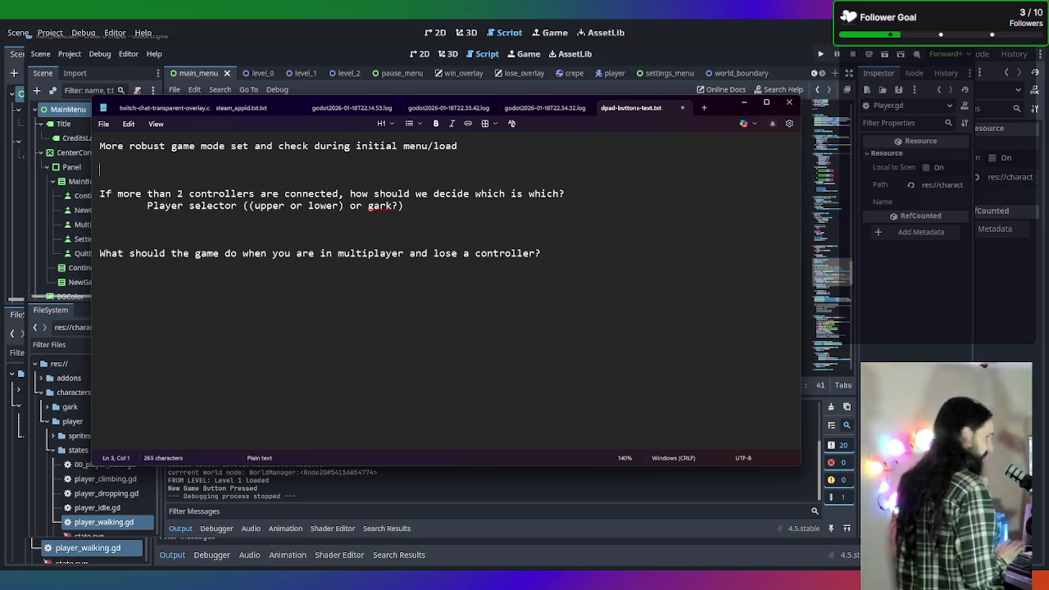
pyautogui.press('BackSpace')
pyautogui.press('BackSpace')
pyautogui.press('BackSpace')
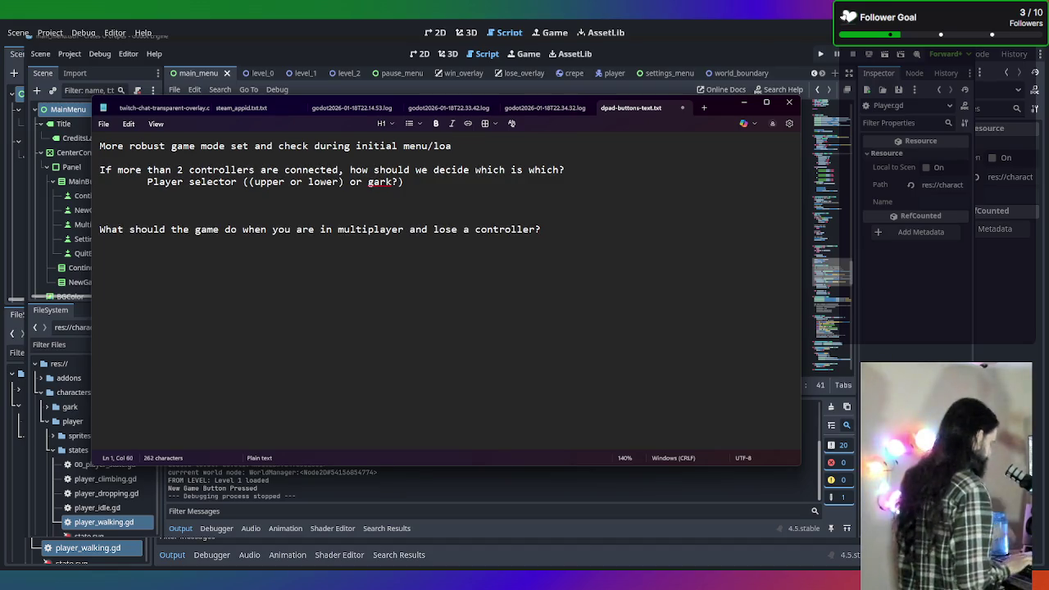
pyautogui.write('d')
pyautogui.press('Return')
pyautogui.press('Return')
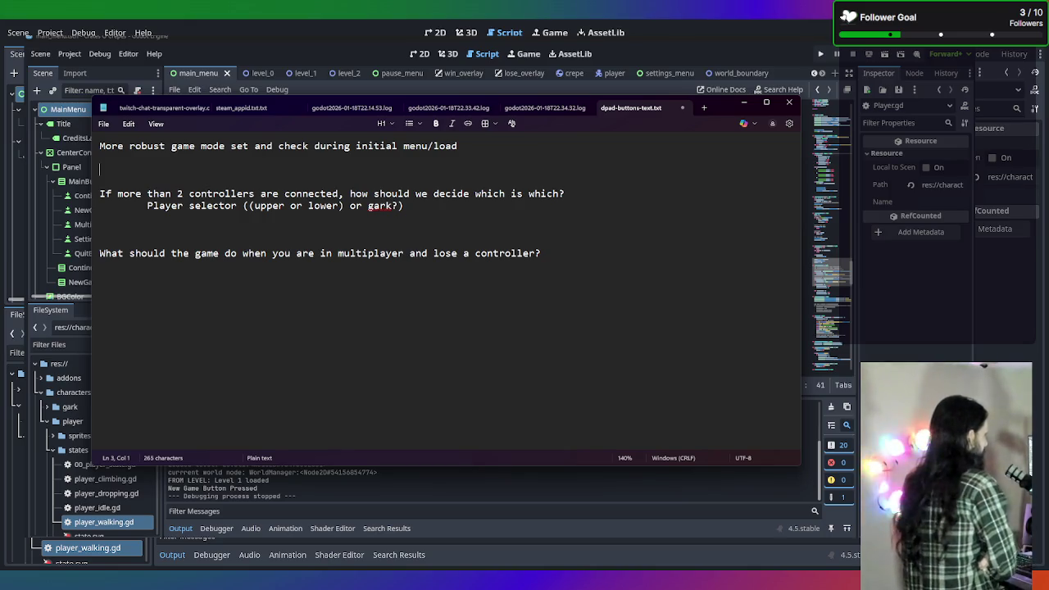
pyautogui.press('BackSpace')
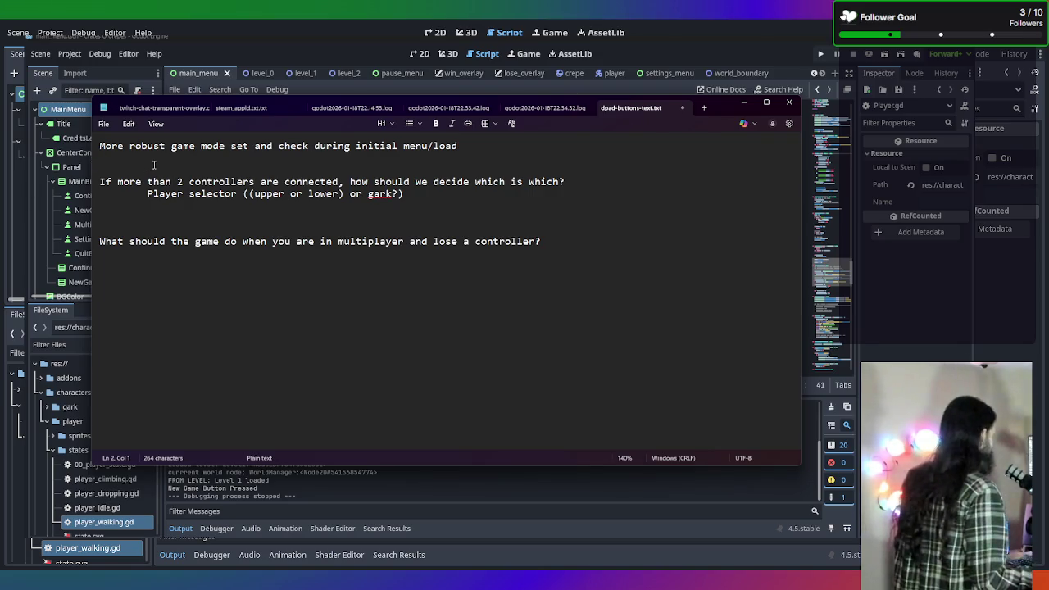
# Replace 'more than 2' with '2 or more', then add a line after the lost-controller question
pyautogui.doubleClick(180, 181)
pyautogui.moveTo(186, 182); pyautogui.dragTo(120, 185)
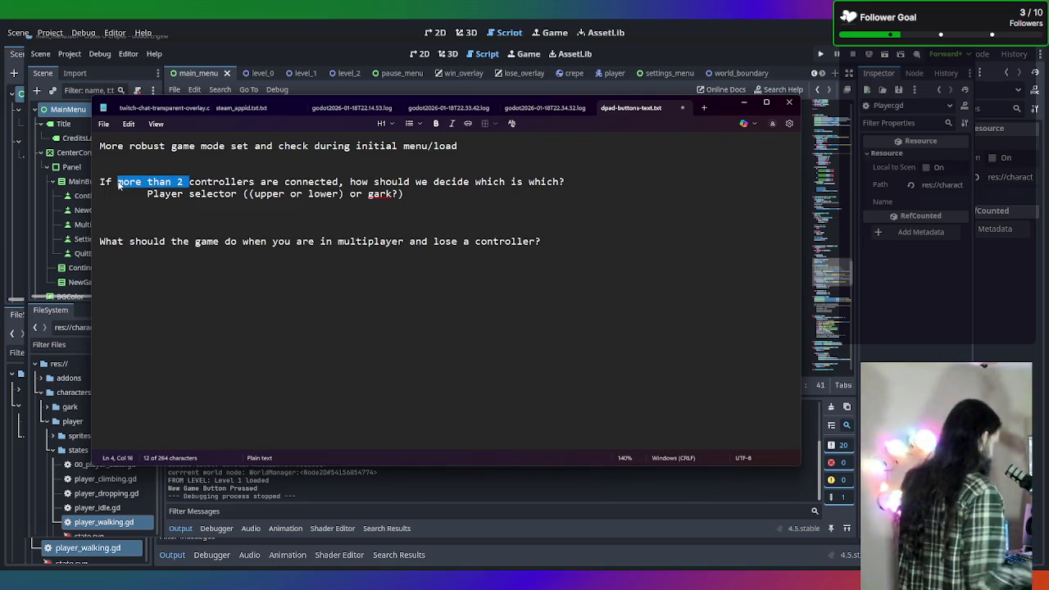
pyautogui.write('there')
pyautogui.press('BackSpace')
pyautogui.press('BackSpace')
pyautogui.press('BackSpace')
pyautogui.write('2 or mo')
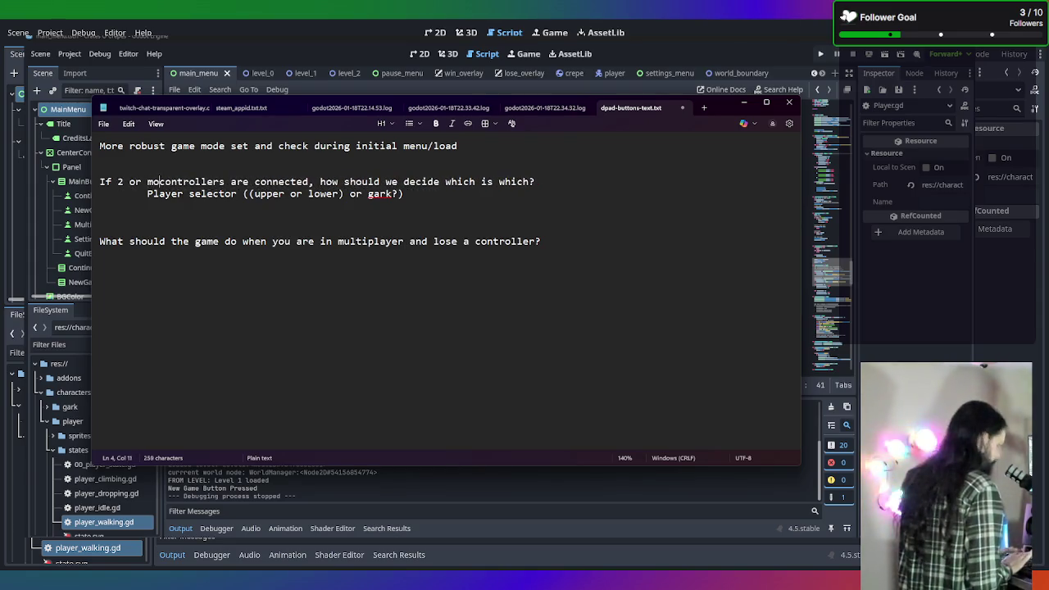
pyautogui.write('re')
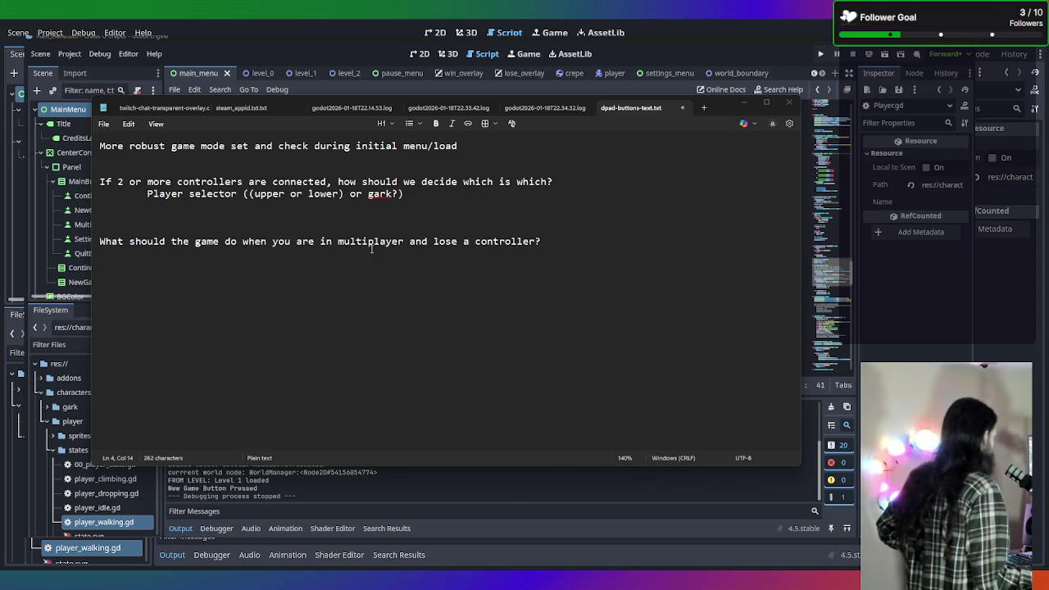
pyautogui.click(543, 243)
pyautogui.press('Return')
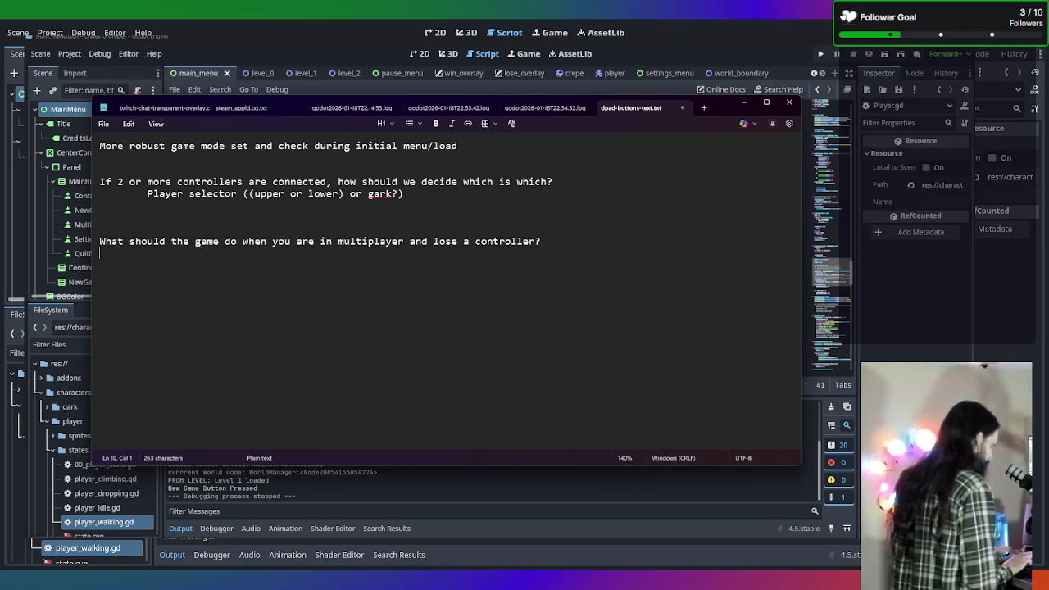
# Add the indented answer 'Pause until there are 2 again? (option for remaining player to quit to main menu)'
pyautogui.press('Tab')
pyautogui.write('Paus')
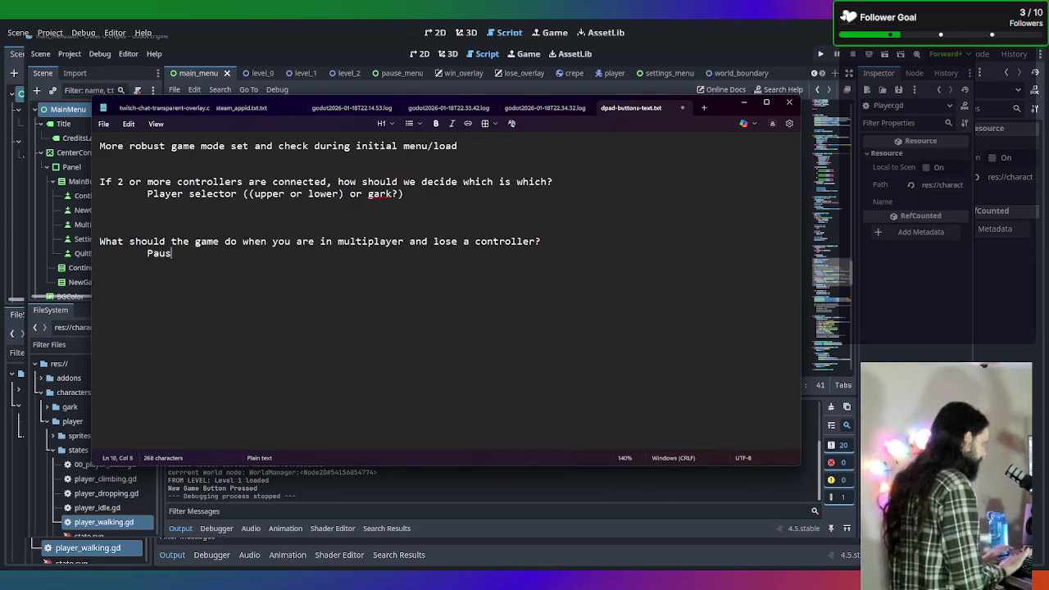
pyautogui.write('e until th')
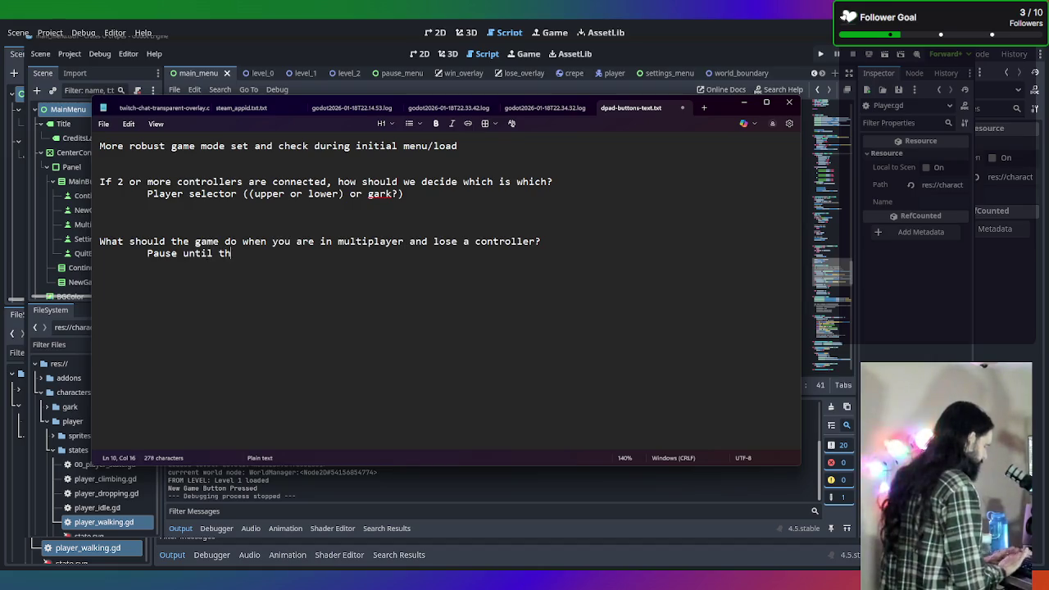
pyautogui.write('ere are 2 again?')
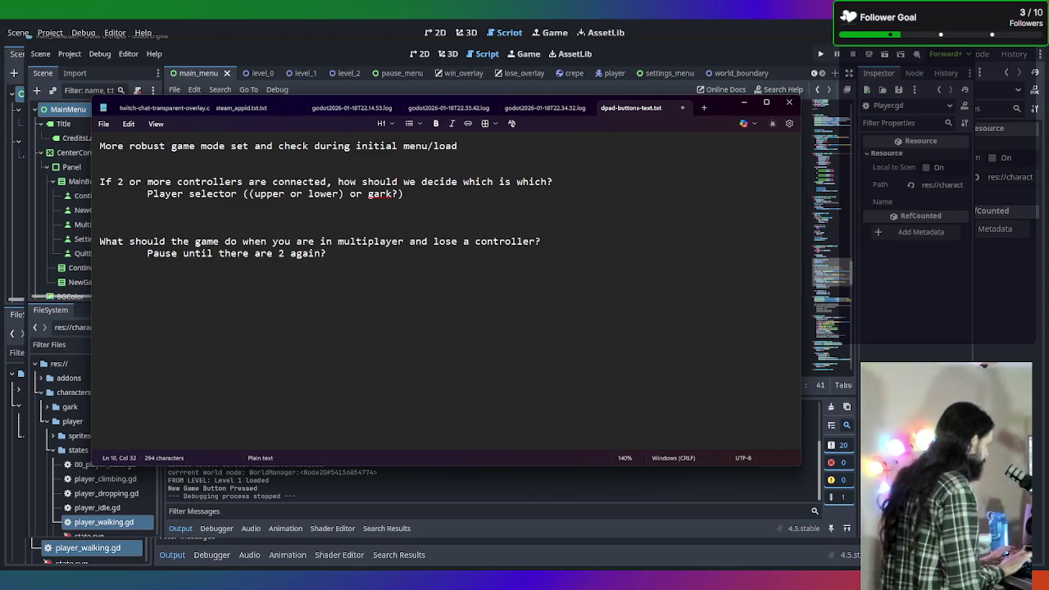
pyautogui.write(' (option')
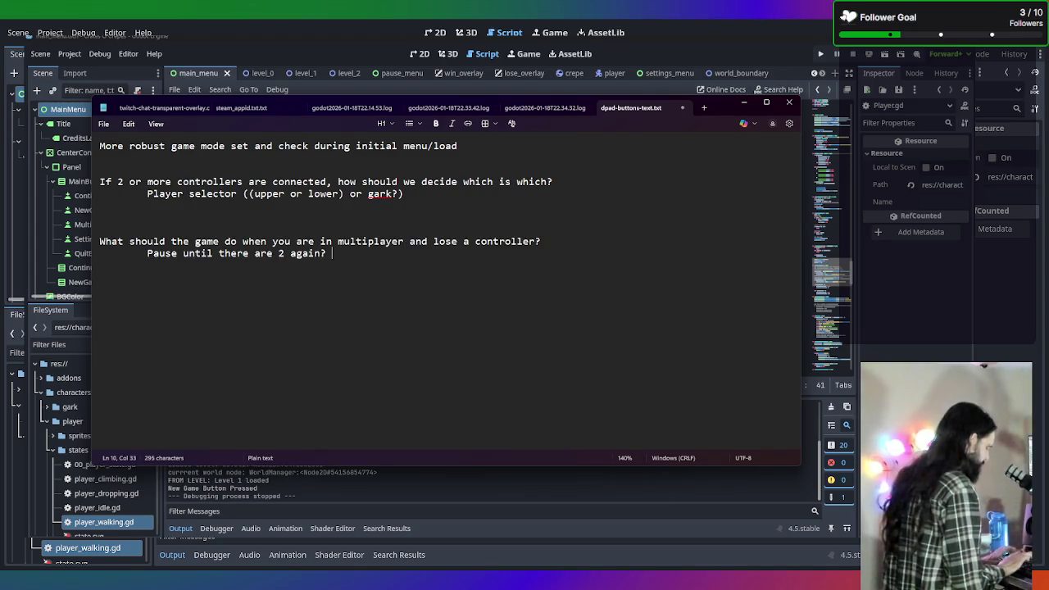
pyautogui.write(' for')
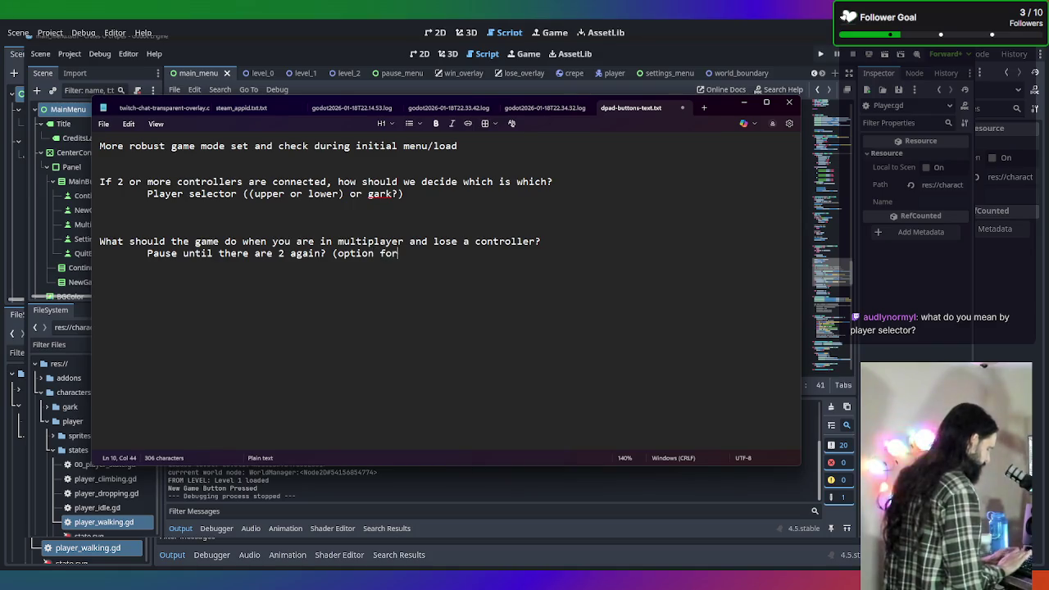
pyautogui.write(' remaining')
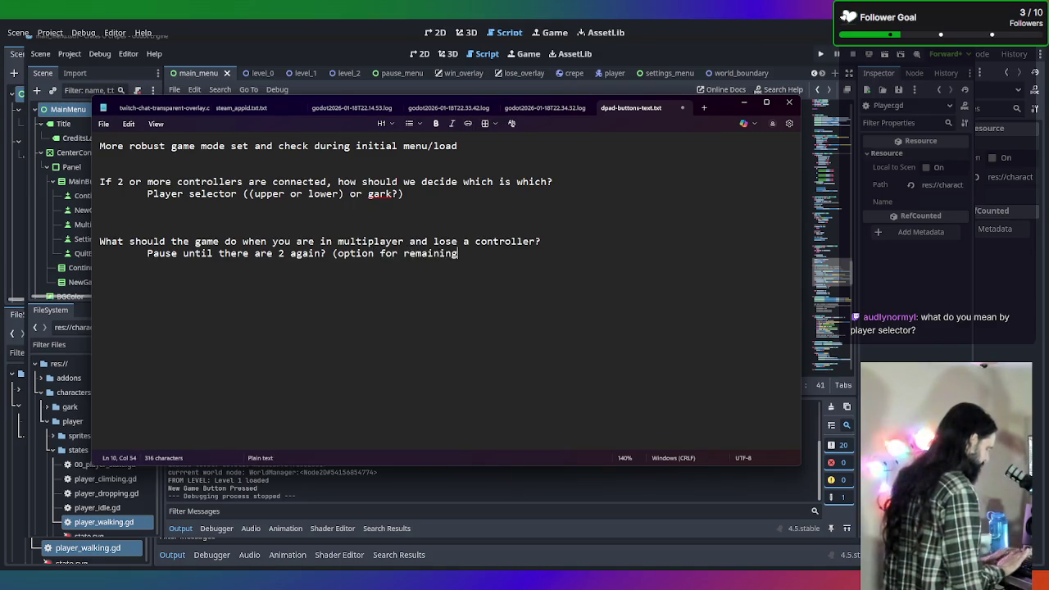
pyautogui.write(' player to qu')
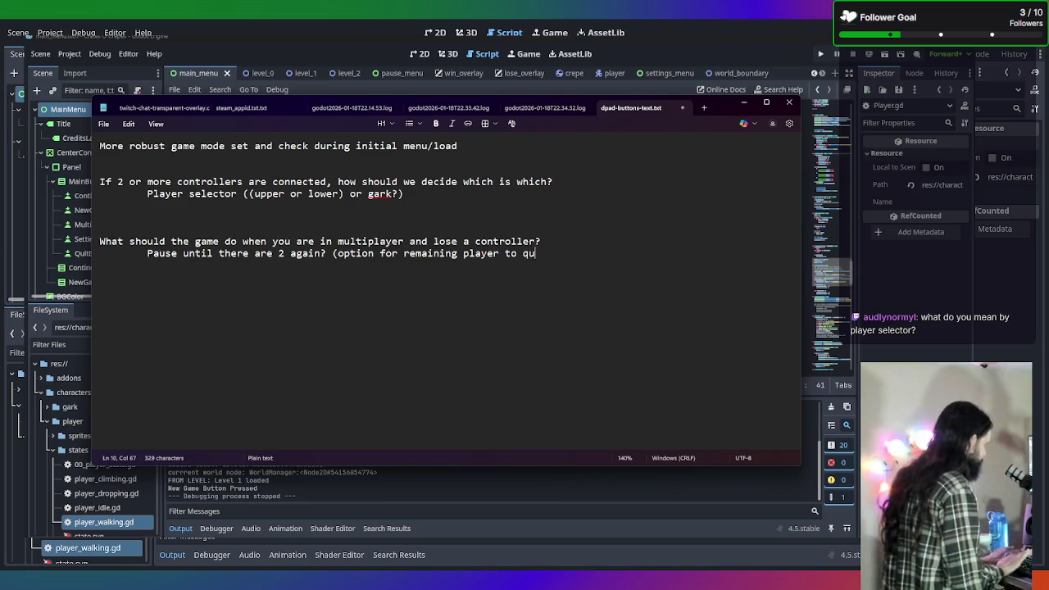
pyautogui.write('it to main menu)')
pyautogui.press('Return')
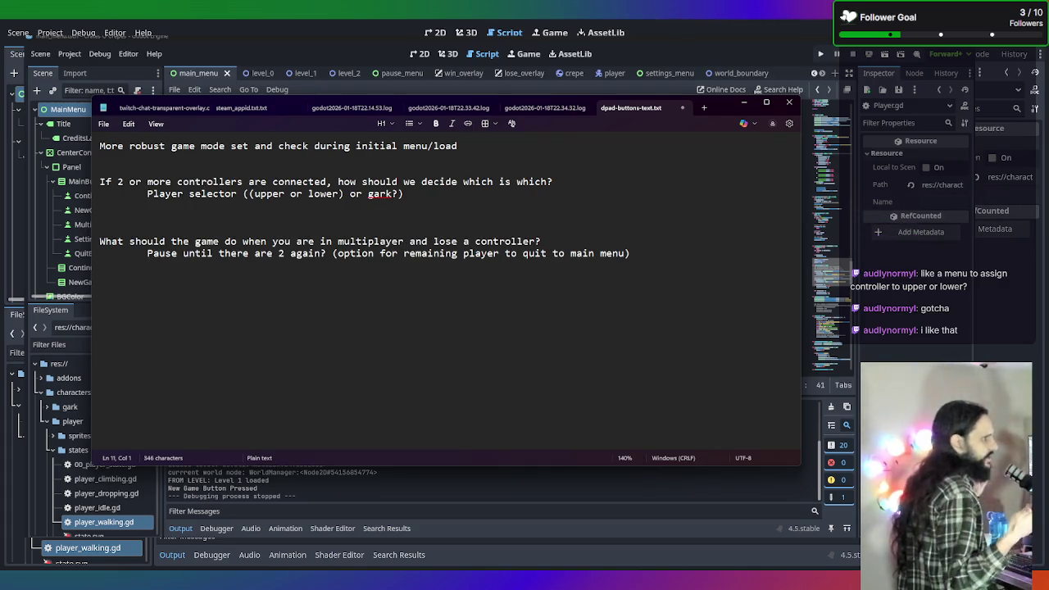
# Insert blank lines below the game-mode line and write 'If single player selected, then just play as is!'
pyautogui.click(468, 197)
pyautogui.moveTo(464, 147)
pyautogui.mouseDown()
pyautogui.moveTo(26, 119)
pyautogui.moveTo(275, 146)
pyautogui.moveTo(90, 146)
pyautogui.moveTo(468, 141)
pyautogui.mouseUp()
pyautogui.hotkey('shift', 'Down')
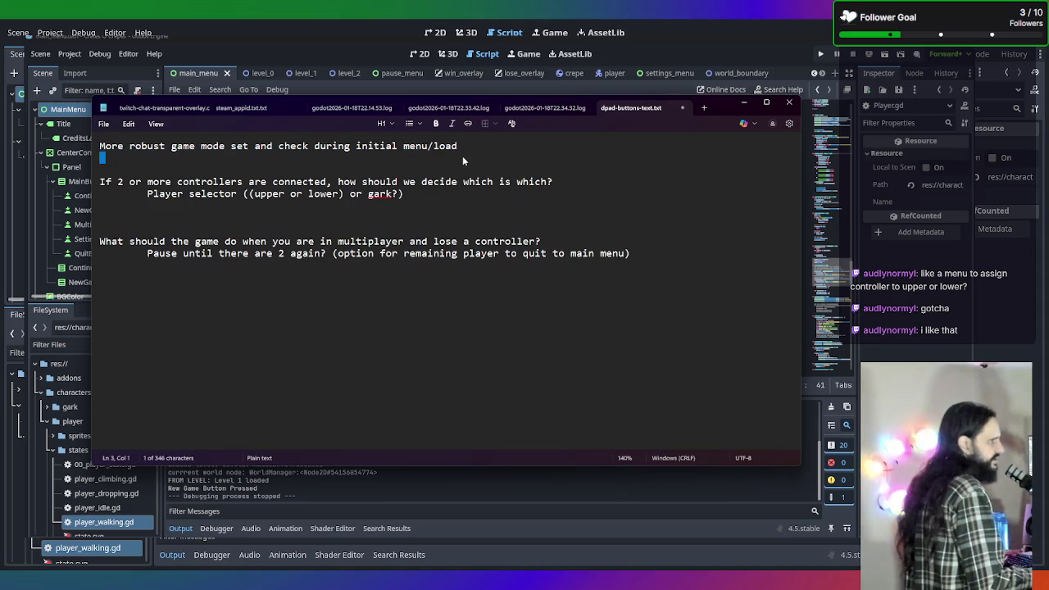
pyautogui.press('Return')
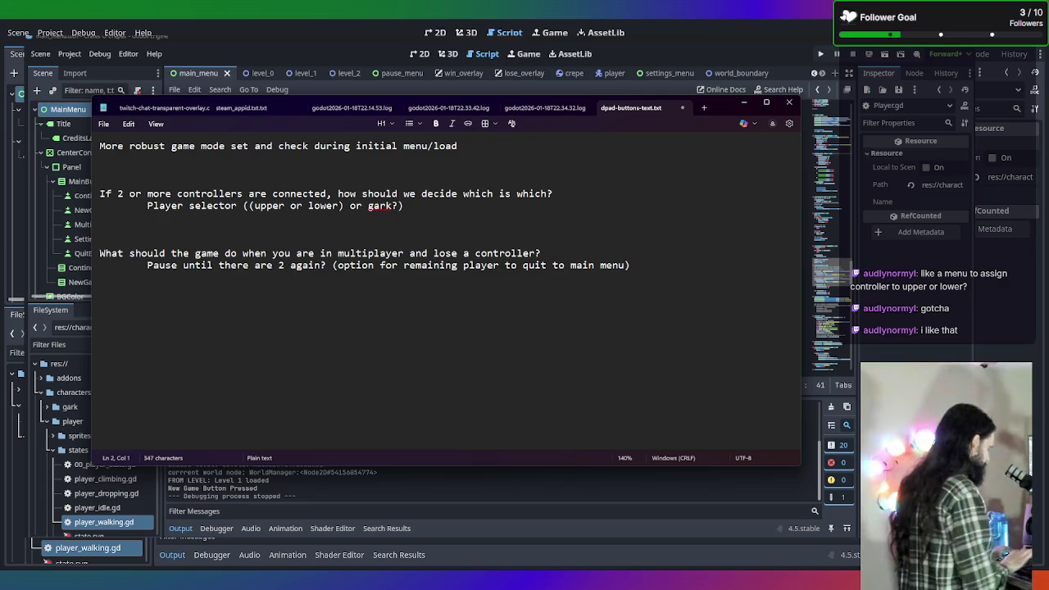
pyautogui.press('Return')
pyautogui.write('If sin')
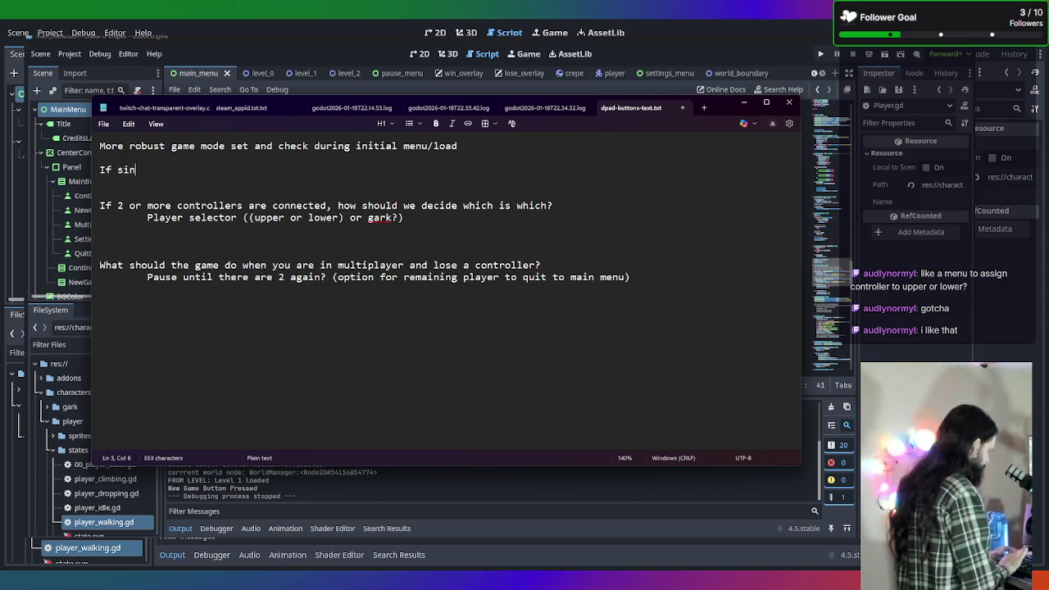
pyautogui.write('gle player selec')
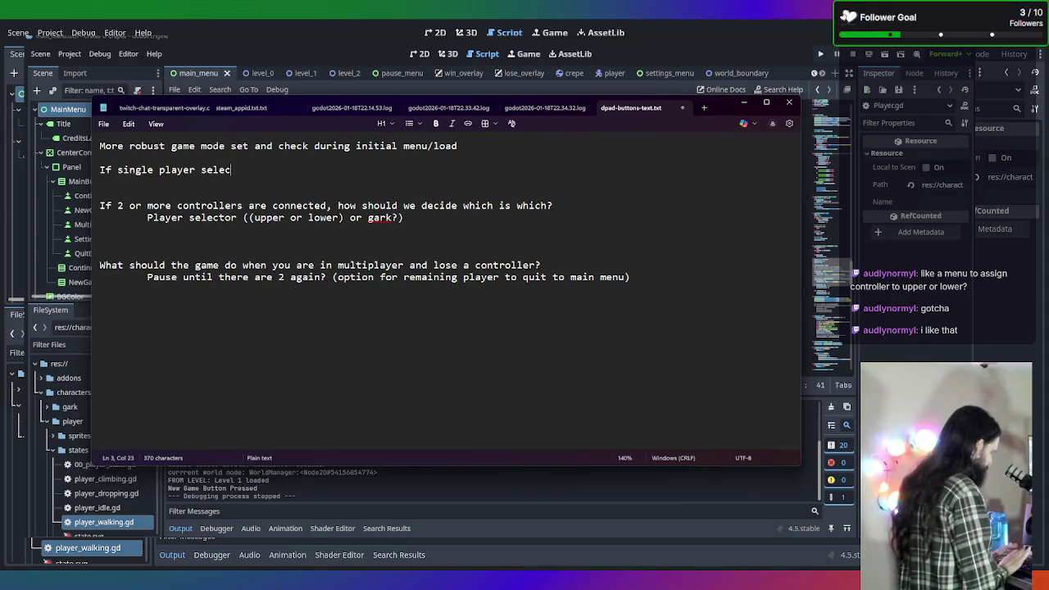
pyautogui.write('ted, then just ')
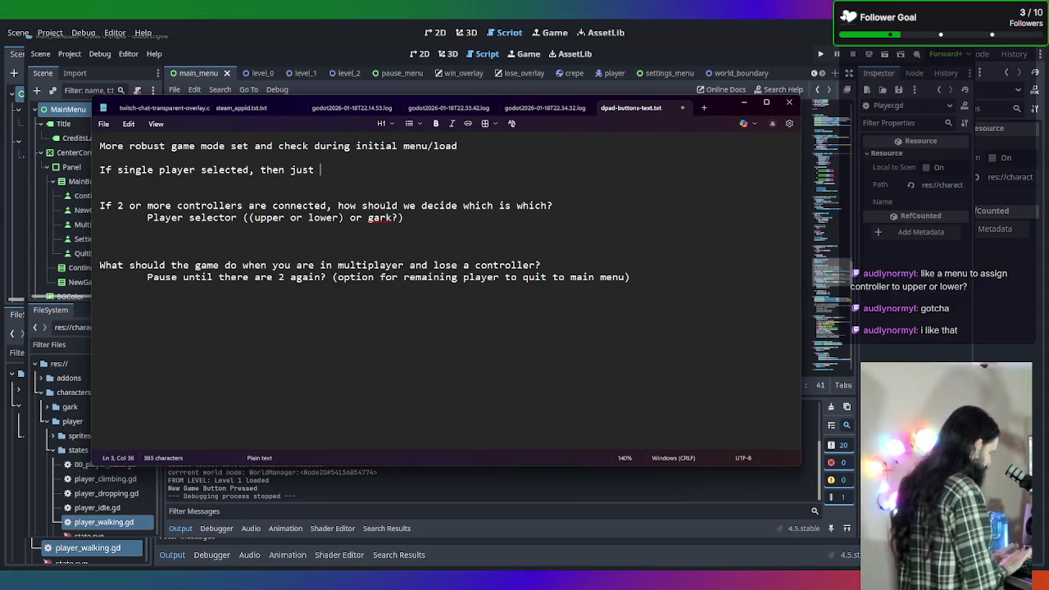
pyautogui.write('play as is')
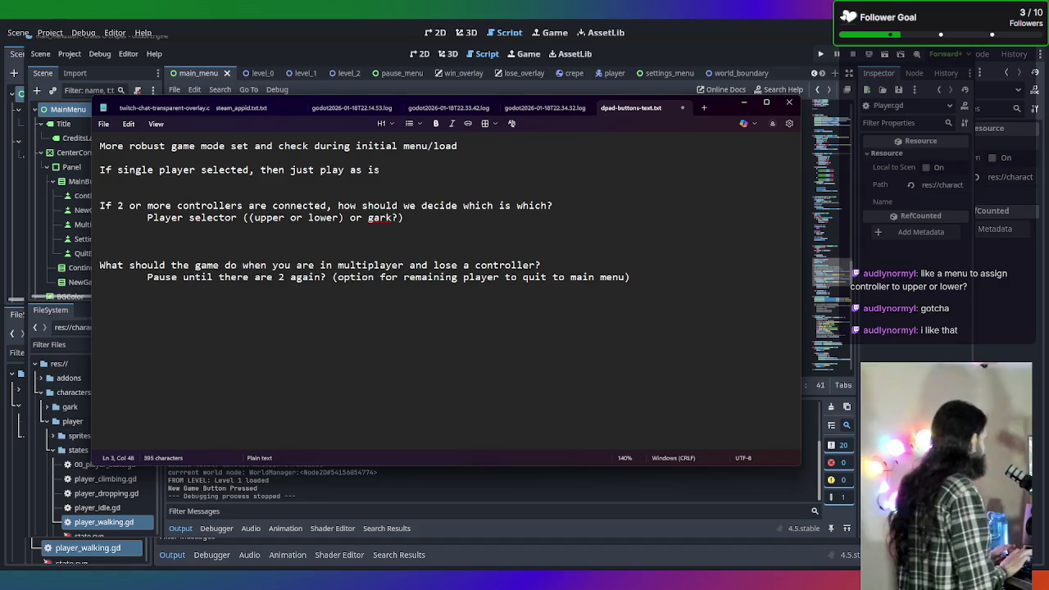
pyautogui.write('!')
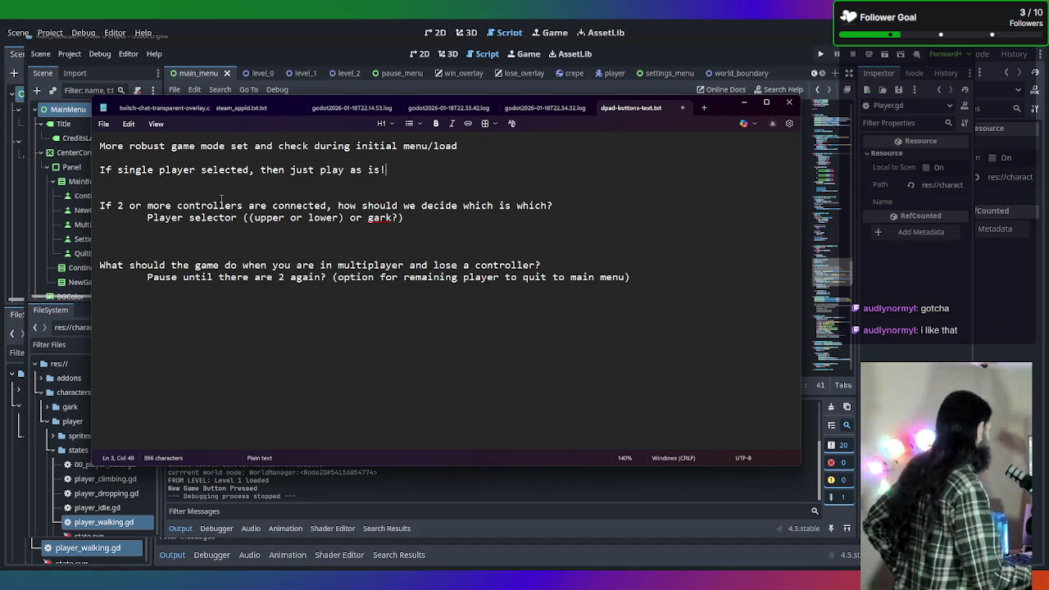
# Add the heading 'If Multiplayer selected:' above the controllers question
pyautogui.moveTo(193, 206); pyautogui.dragTo(199, 206)
pyautogui.click(111, 195)
pyautogui.write('I')
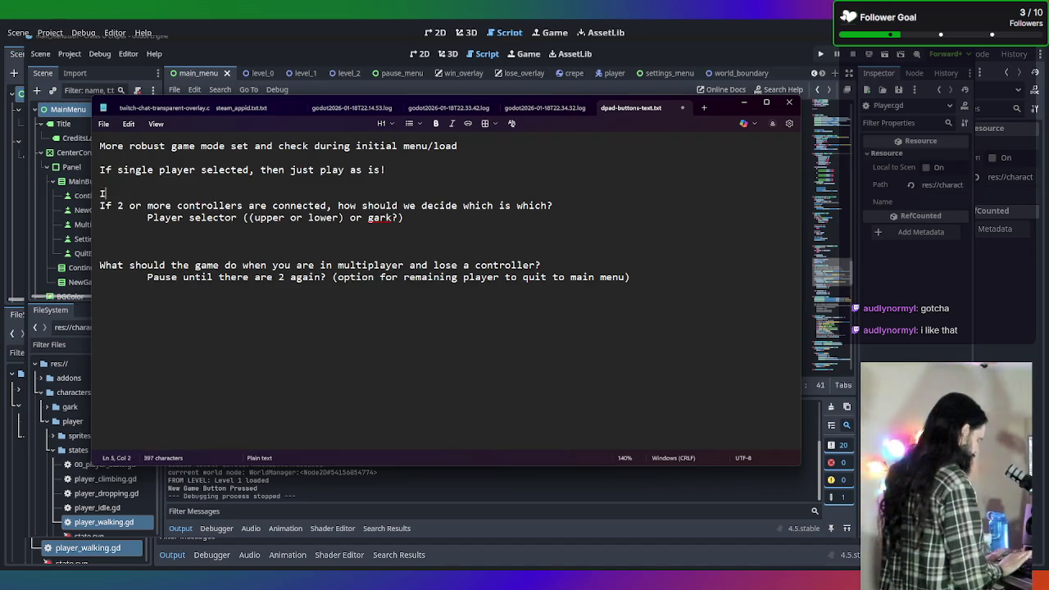
pyautogui.write('f Multiplayer ')
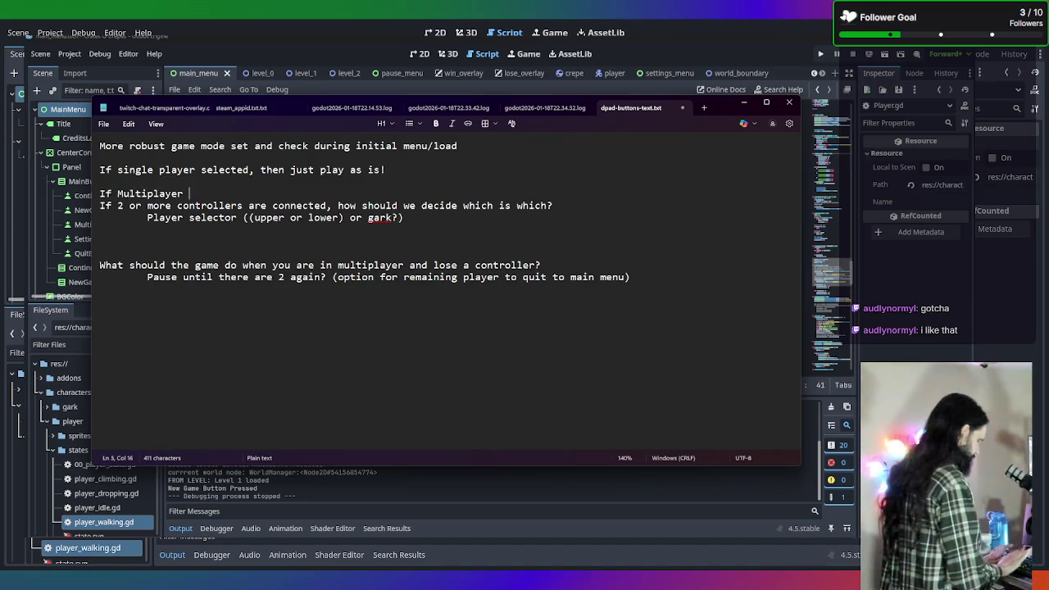
pyautogui.write('selected:')
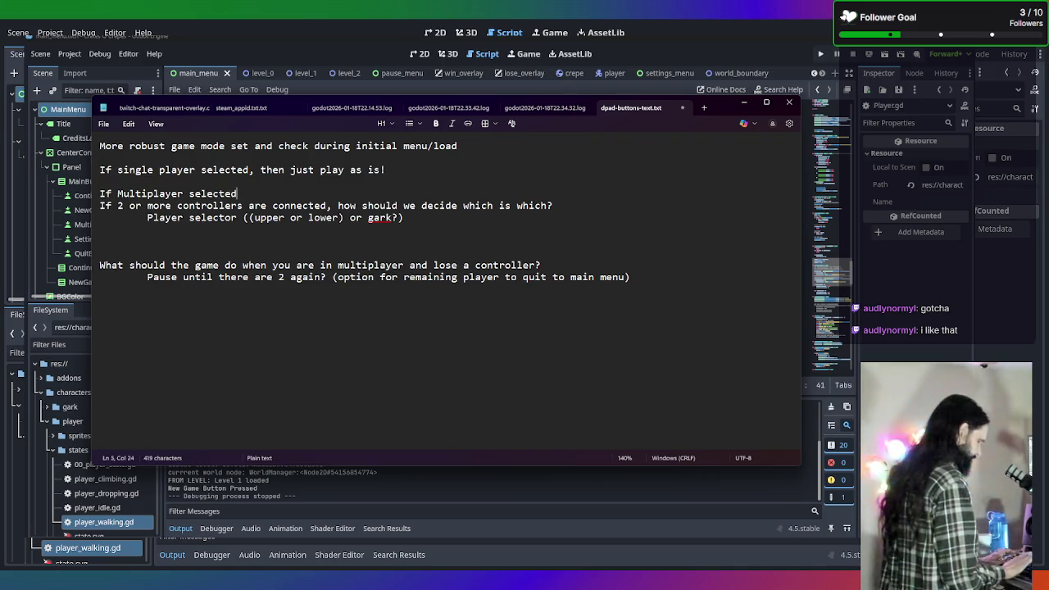
# Indent the two controller-question lines beneath the 'If Multiplayer selected:' heading
pyautogui.tripleClick(117, 207)
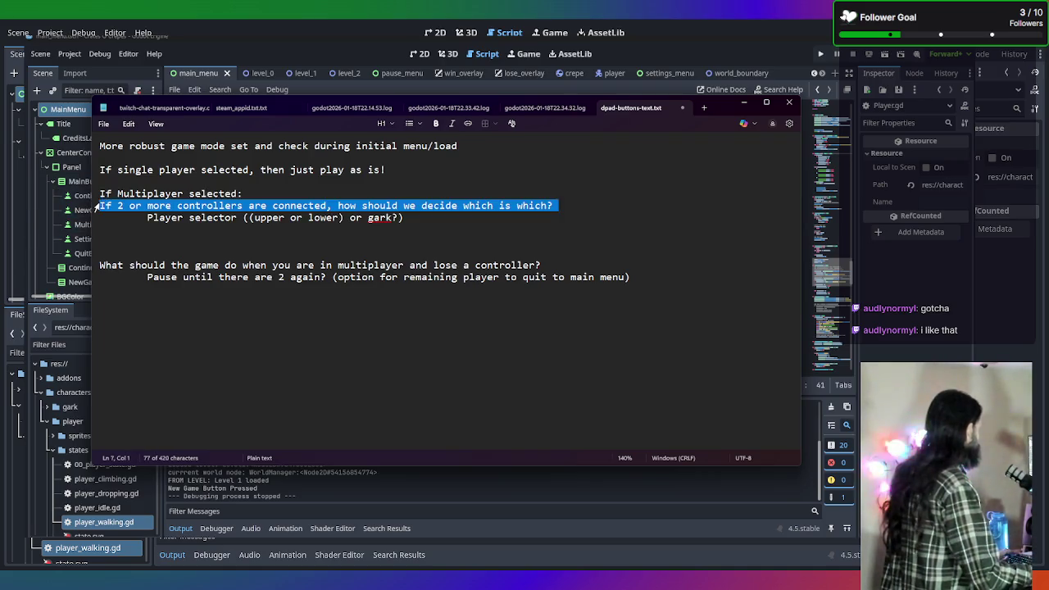
pyautogui.hotkey('shift', 'Down')
pyautogui.press('BackSpace')
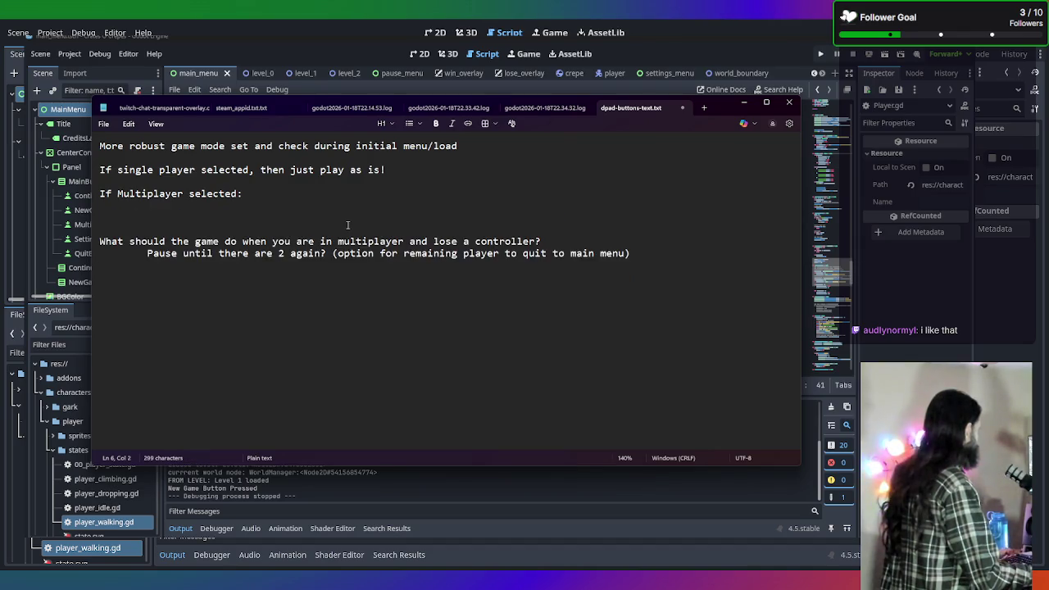
pyautogui.hotkey('ctrl', 'z')
pyautogui.press('Right')
pyautogui.click(95, 207)
pyautogui.click(100, 207)
pyautogui.press('Tab')
pyautogui.click(145, 218)
pyautogui.press('Tab')
pyautogui.click(331, 287)
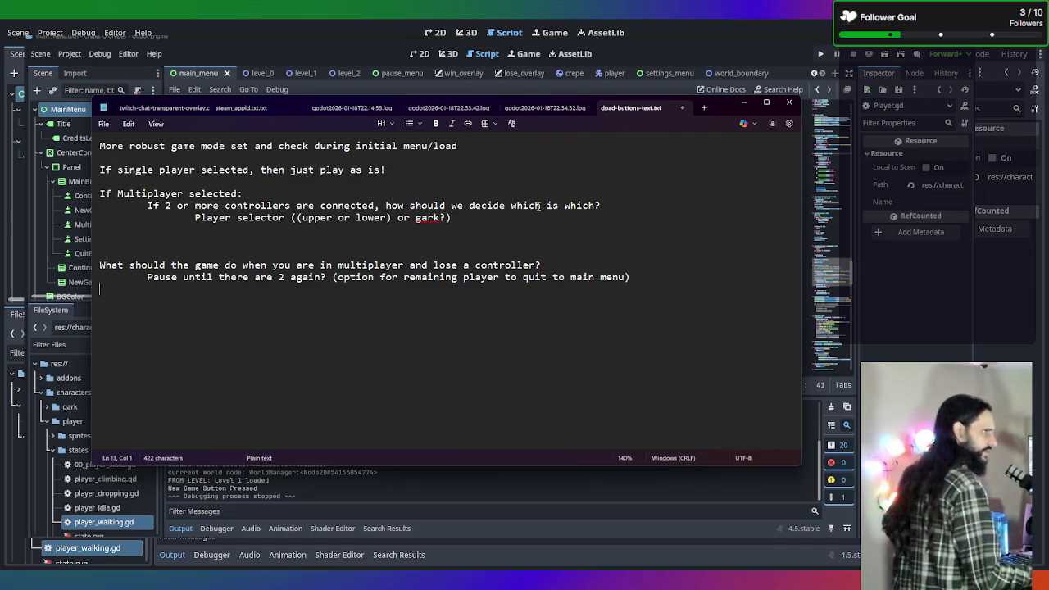
pyautogui.click(183, 243)
pyautogui.click(143, 264)
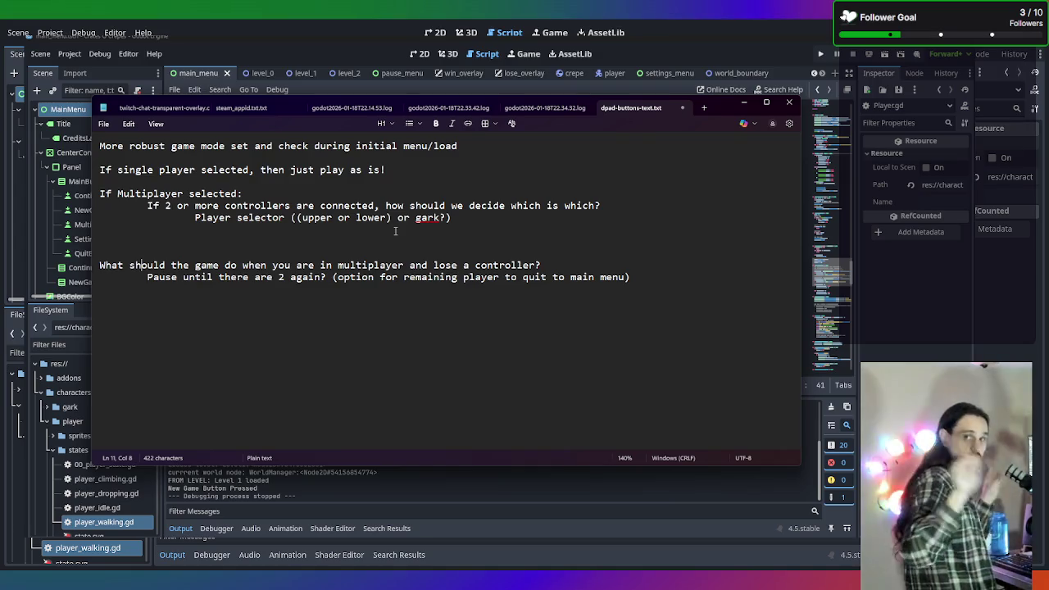
pyautogui.click(153, 285)
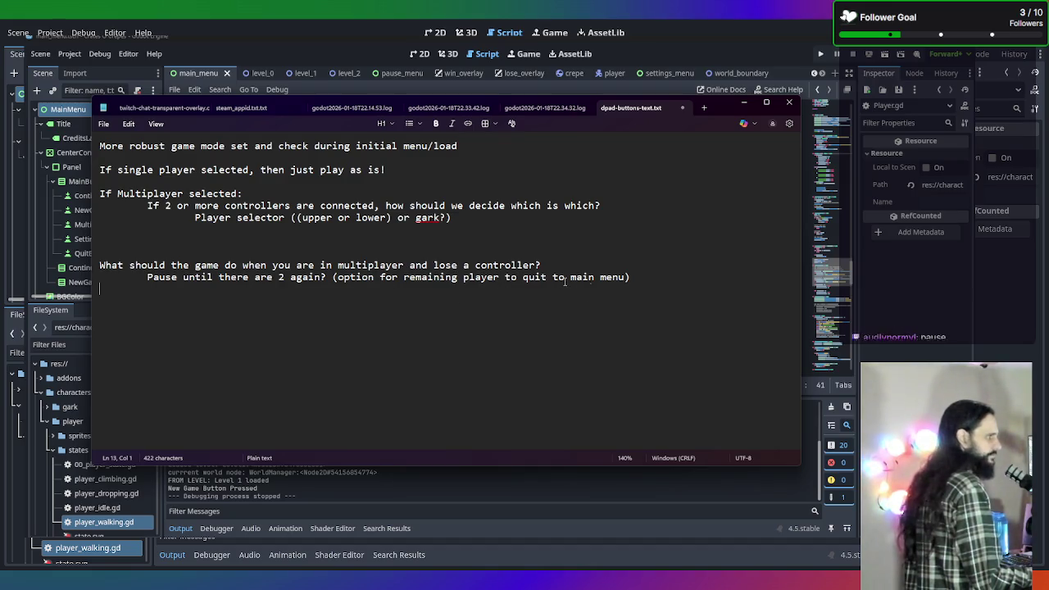
# Add the indented answer 'Timeout if in multiplayer that will eventually return to main menu'
pyautogui.click(695, 271)
pyautogui.press('Return')
pyautogui.press('Tab')
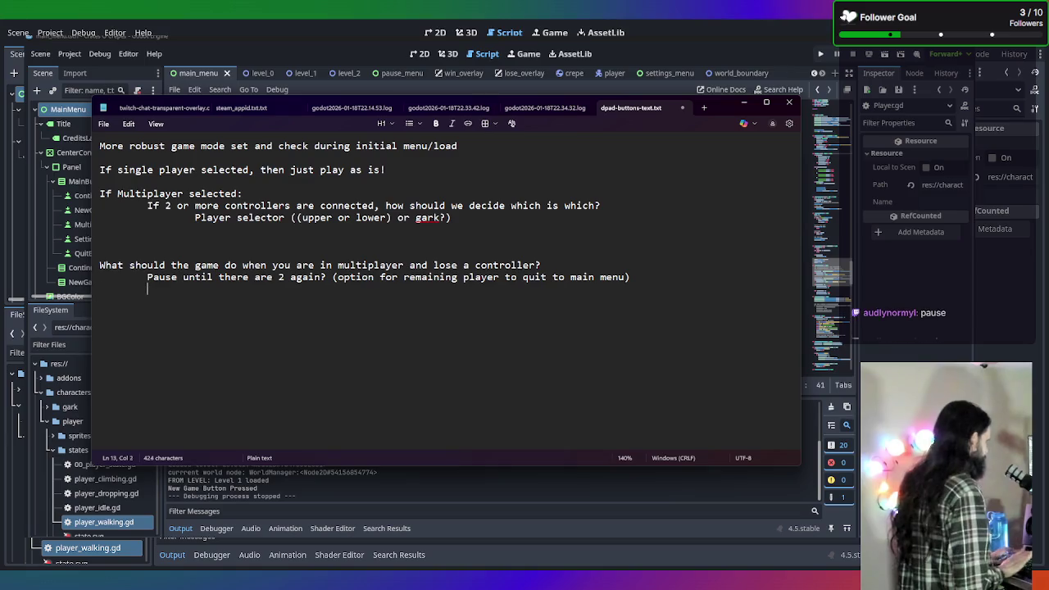
pyautogui.write('Timeout ')
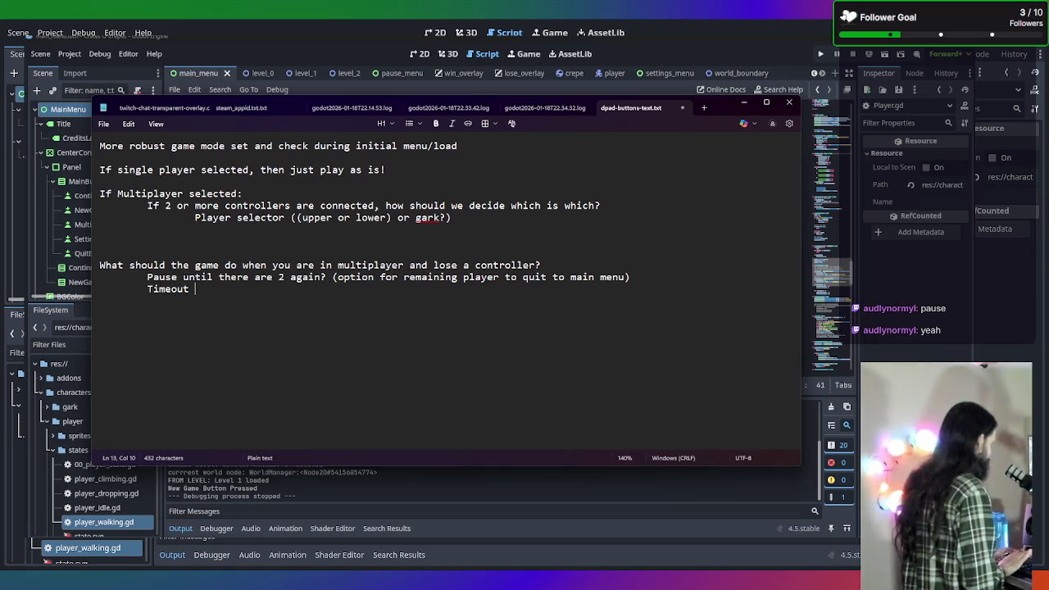
pyautogui.write('if in multiplayer ')
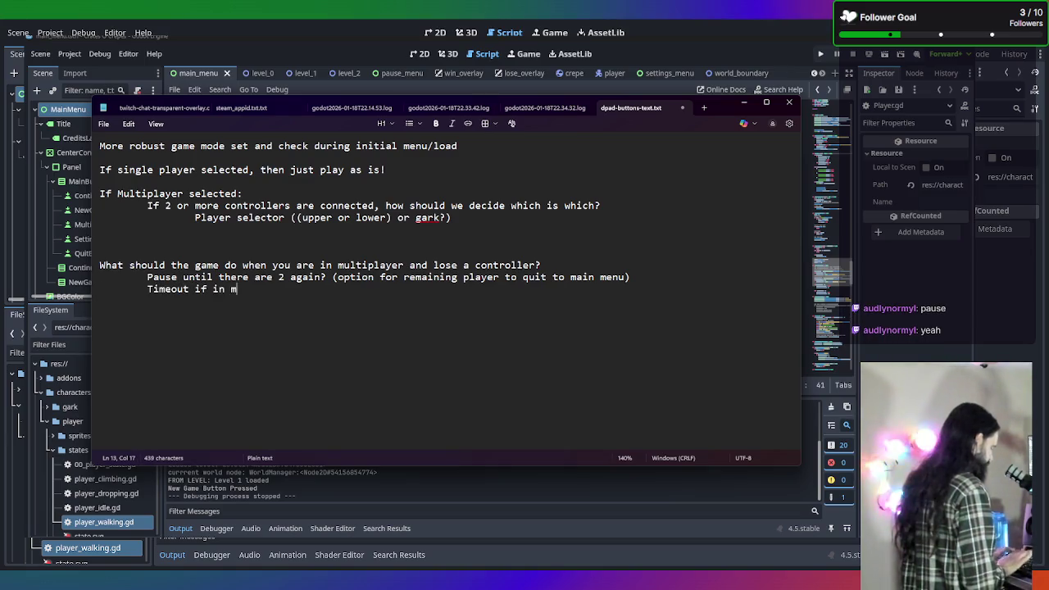
pyautogui.write('that will eventually return to main menu)')
pyautogui.press('BackSpace')
pyautogui.press('BackSpace')
pyautogui.write('u')
pyautogui.press('Return')
pyautogui.press('Return')
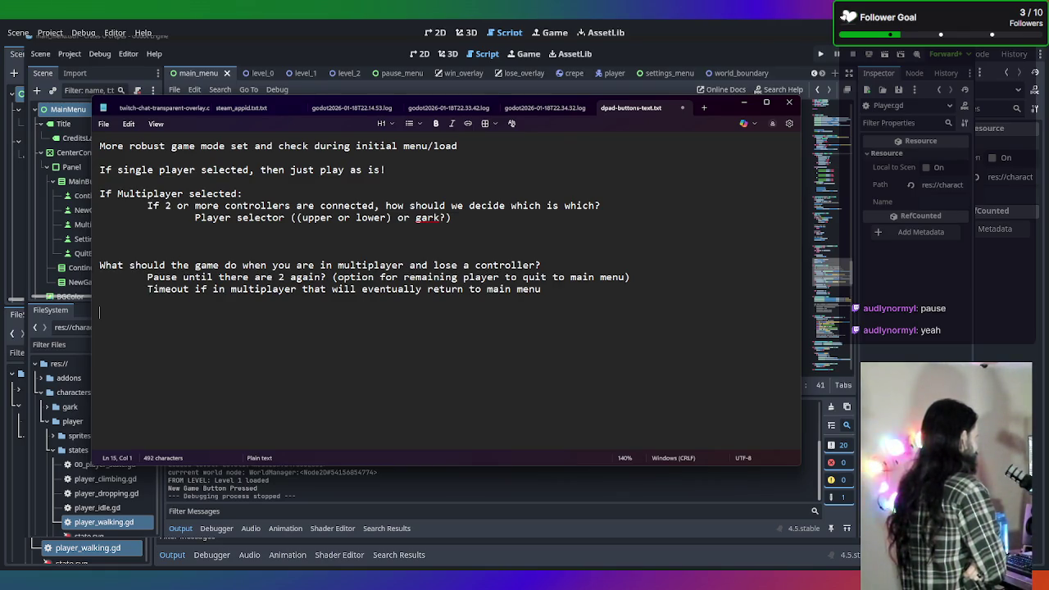
# Delete the extra blank line between the note paragraphs
pyautogui.click(316, 246)
pyautogui.press('BackSpace')
pyautogui.click(358, 339)
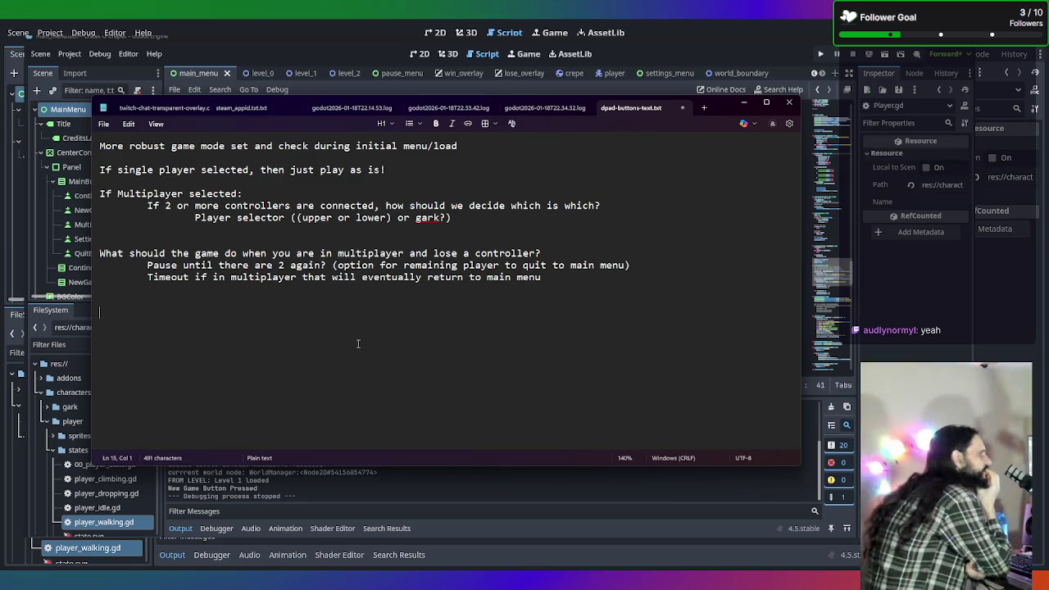
# Add the to-do items 'Scoring Mechanism and High Scores, etc' and 'Achievements'
pyautogui.write('Scoring Mechaniz')
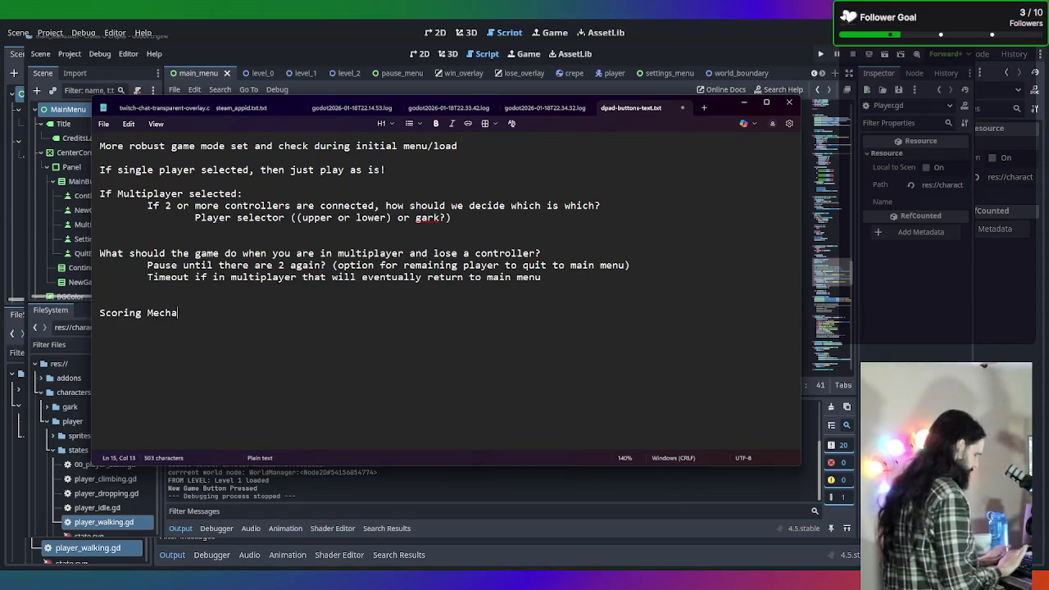
pyautogui.press('BackSpace')
pyautogui.write('sm and ')
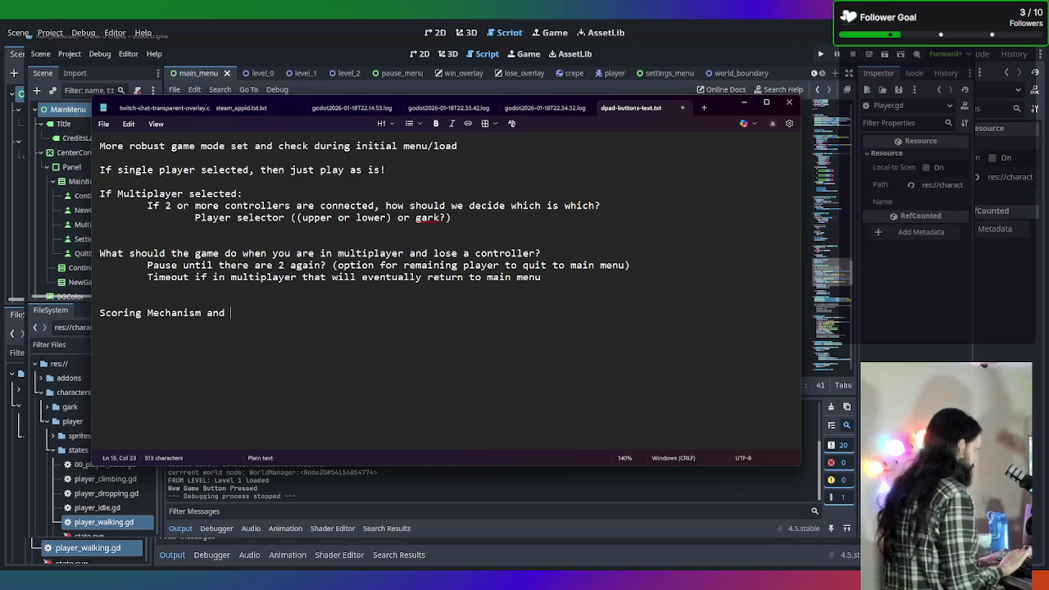
pyautogui.write('High Scores')
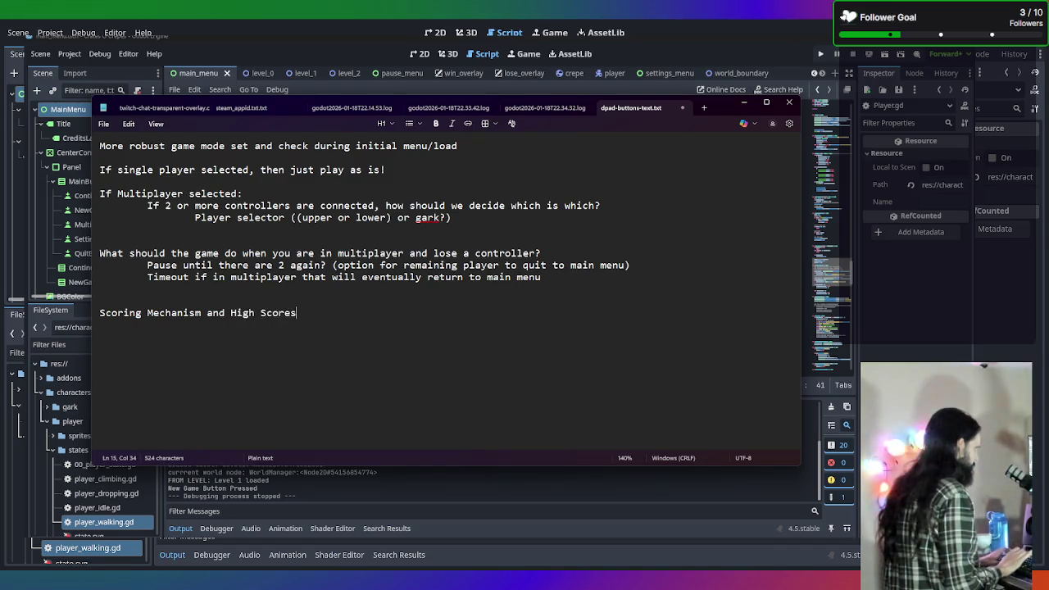
pyautogui.write(', etc')
pyautogui.press('Return')
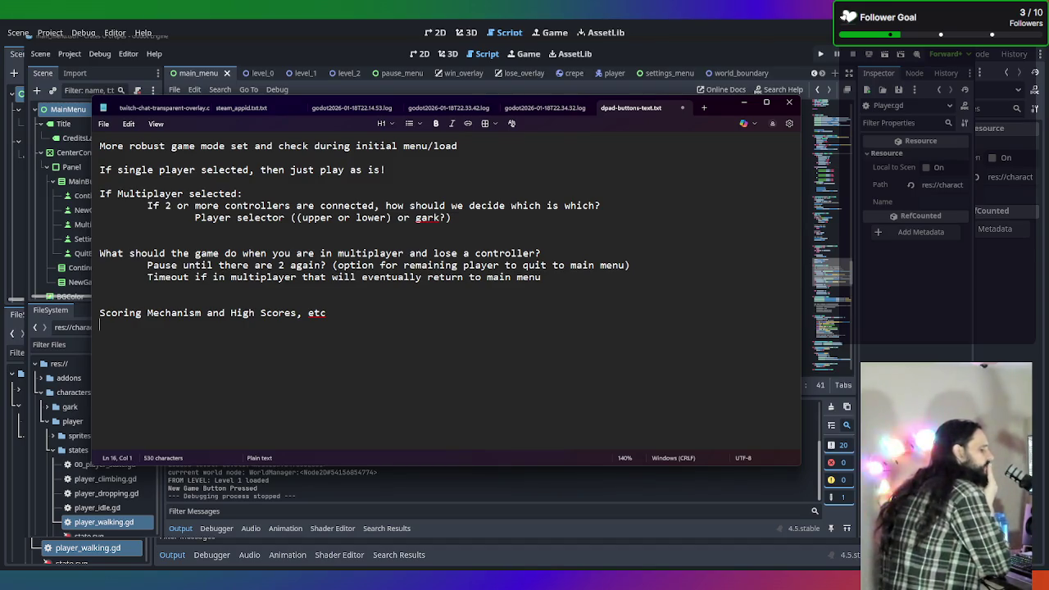
pyautogui.write('Achievements')
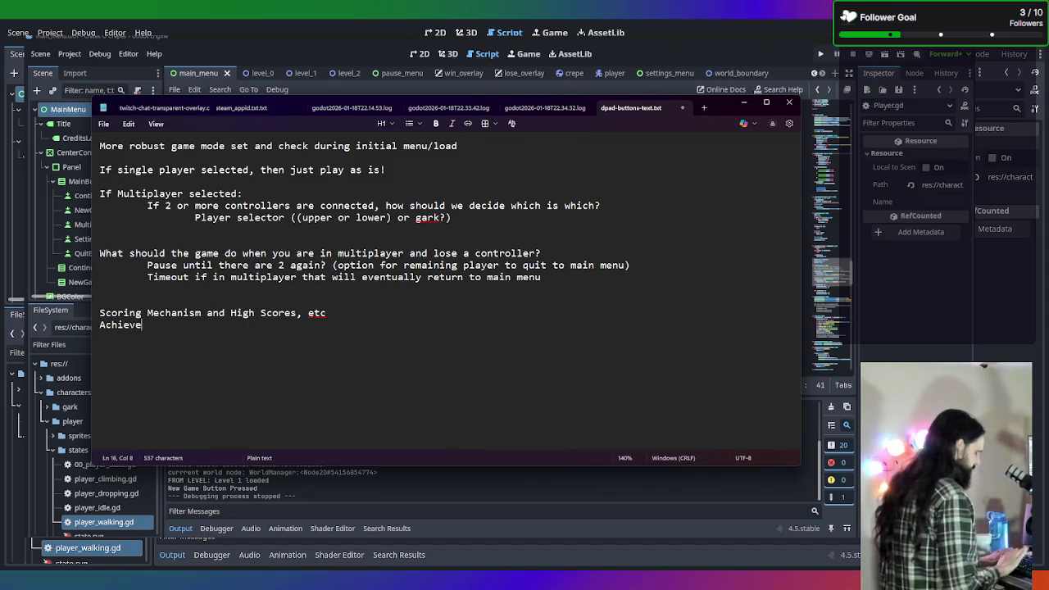
pyautogui.press('Return')
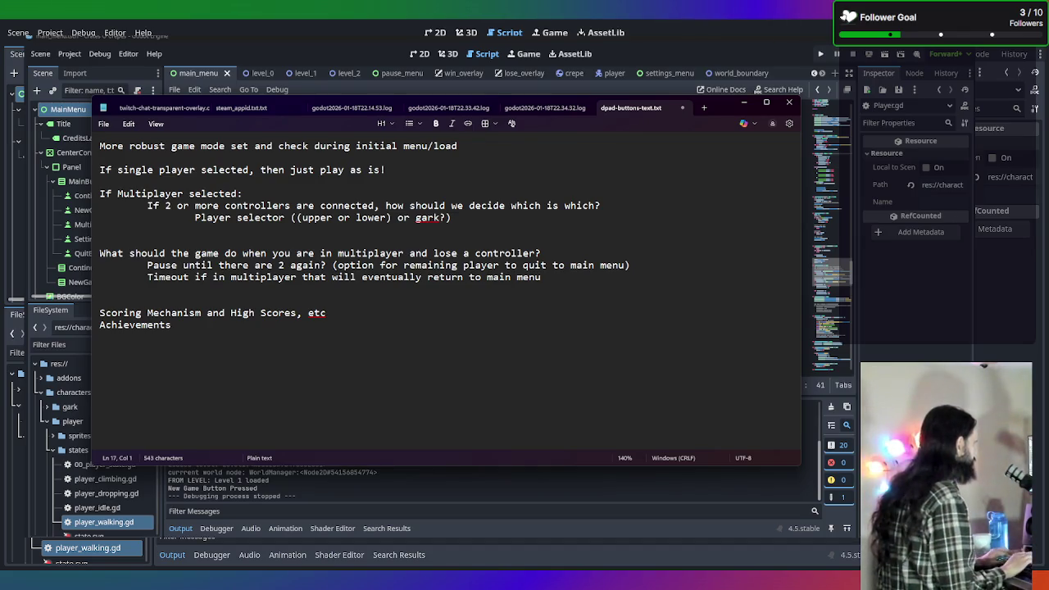
# Add the to-do item 'Add more SFX' below Achievements
pyautogui.click(280, 326)
pyautogui.press('Return')
pyautogui.write('Ad')
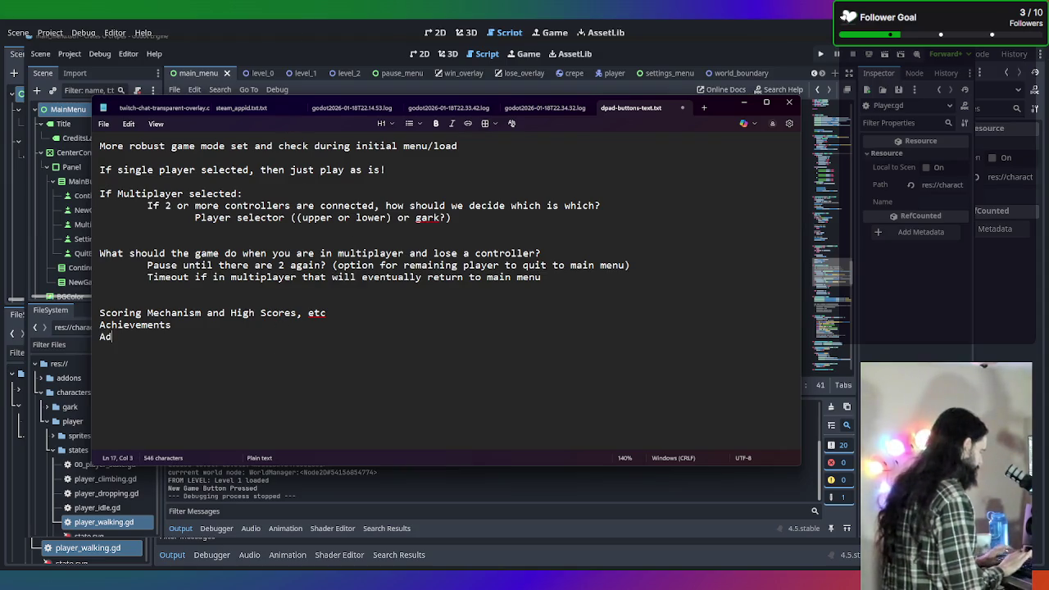
pyautogui.write('d more sou')
pyautogui.press('BackSpace')
pyautogui.press('BackSpace')
pyautogui.press('BackSpace')
pyautogui.write('FX')
pyautogui.press('BackSpace')
pyautogui.press('BackSpace')
pyautogui.write('S')
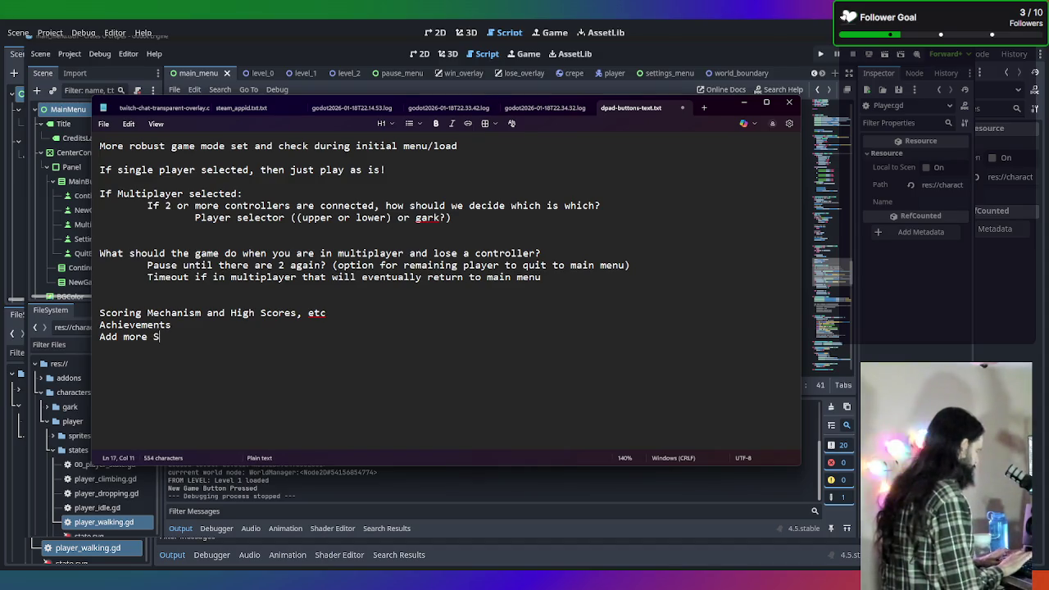
pyautogui.write('FX and')
pyautogui.press('BackSpace')
pyautogui.press('BackSpace')
pyautogui.press('BackSpace')
# Add 'Add Tween animations for crepe pickup, and crate full, gark eating, etc' and 'MAYBE - add a gark playable mode'
pyautogui.press('Return')
pyautogui.write('Add')
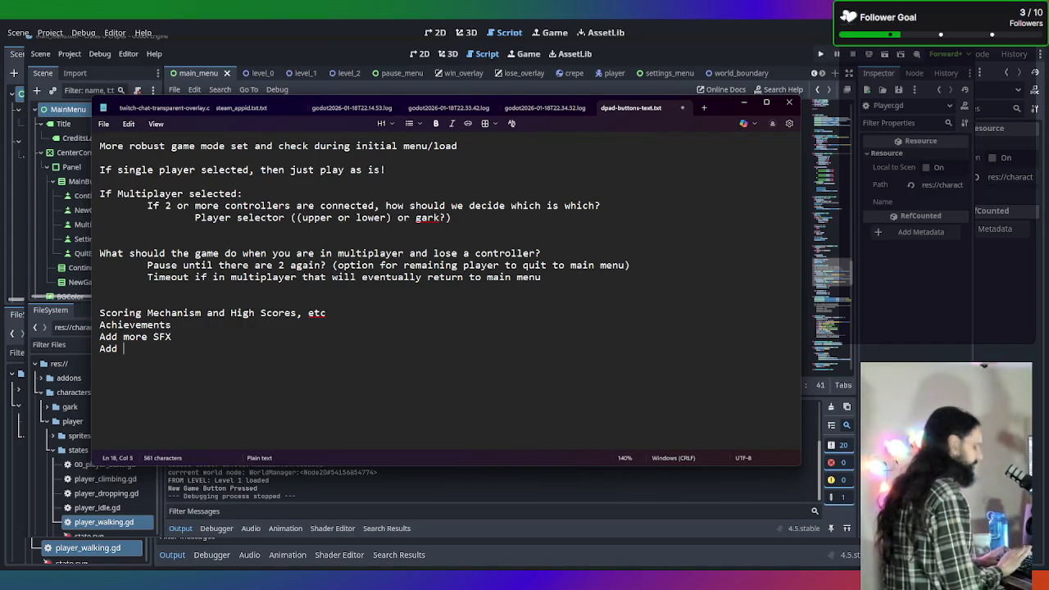
pyautogui.write('Tween')
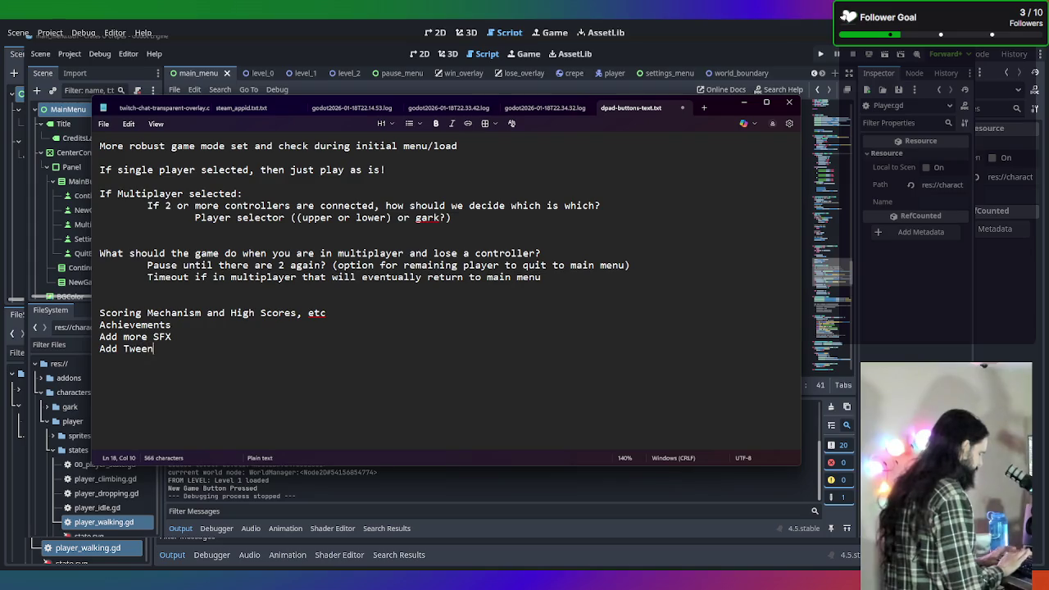
pyautogui.write(' animations for ')
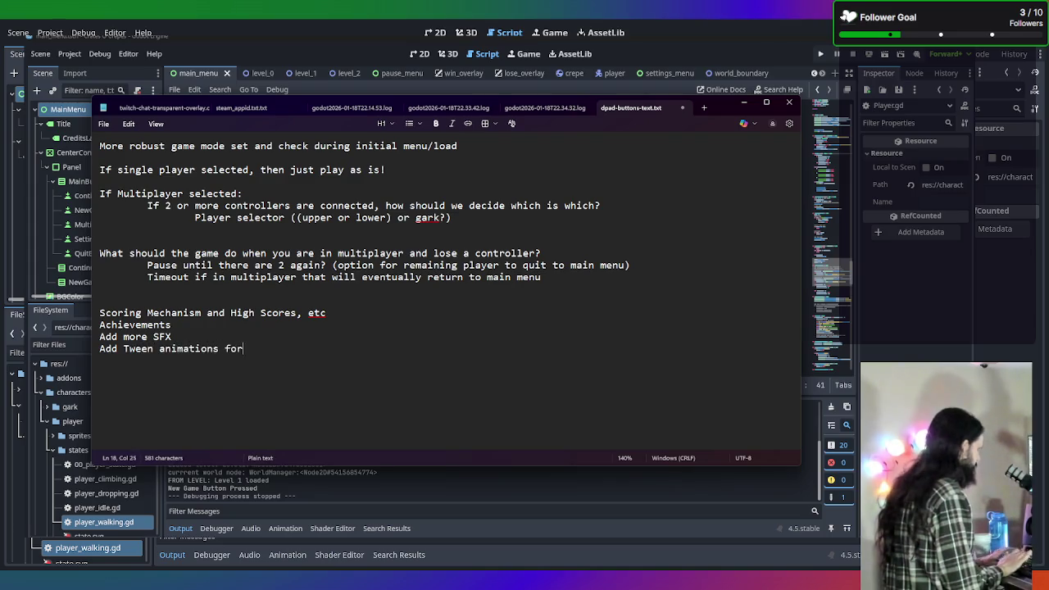
pyautogui.write('cr')
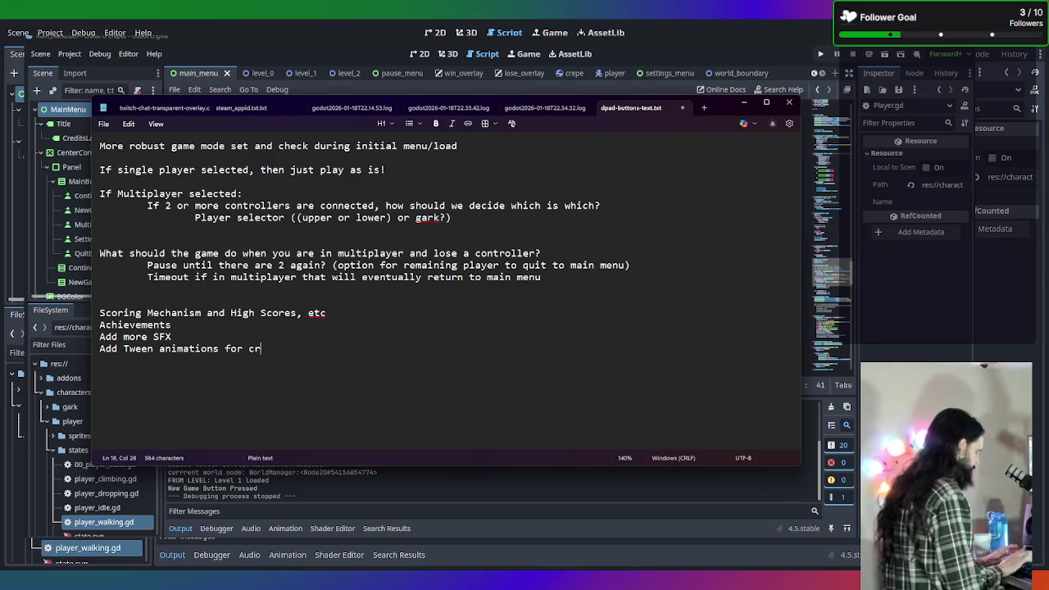
pyautogui.write('epe pickup,')
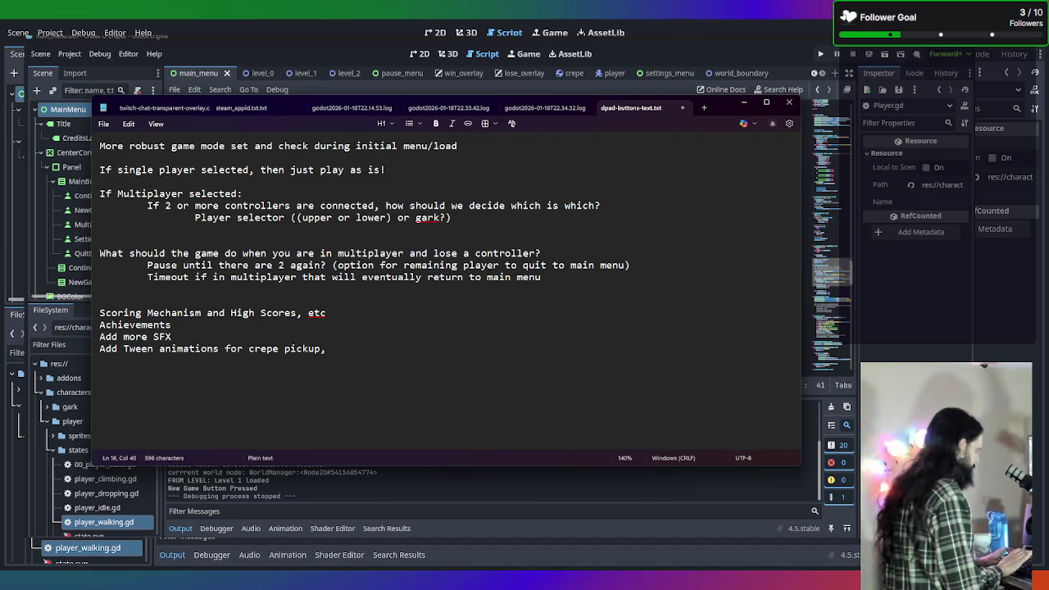
pyautogui.write('and ')
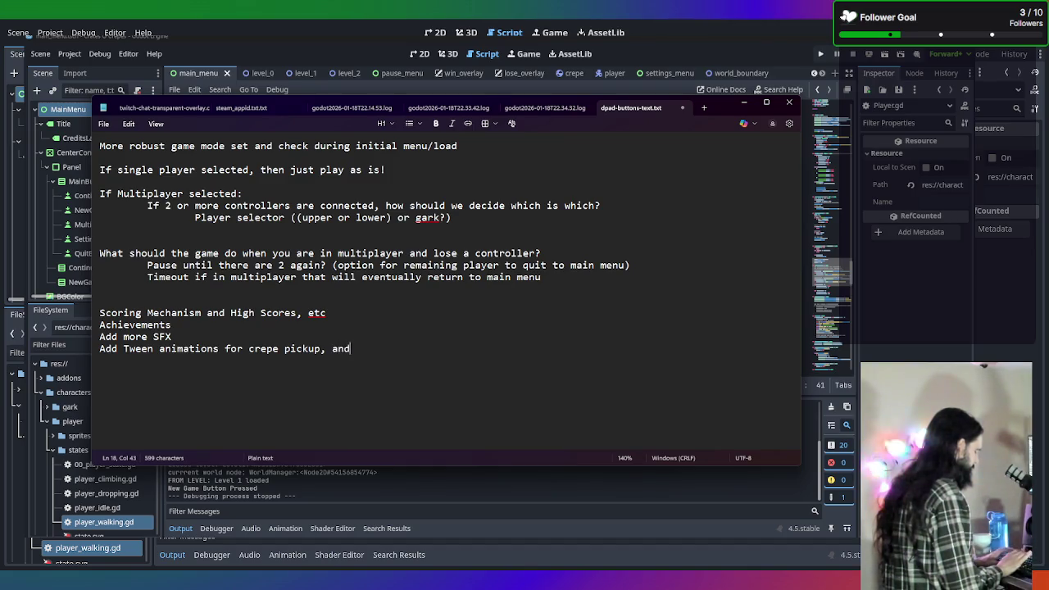
pyautogui.write('crate fu')
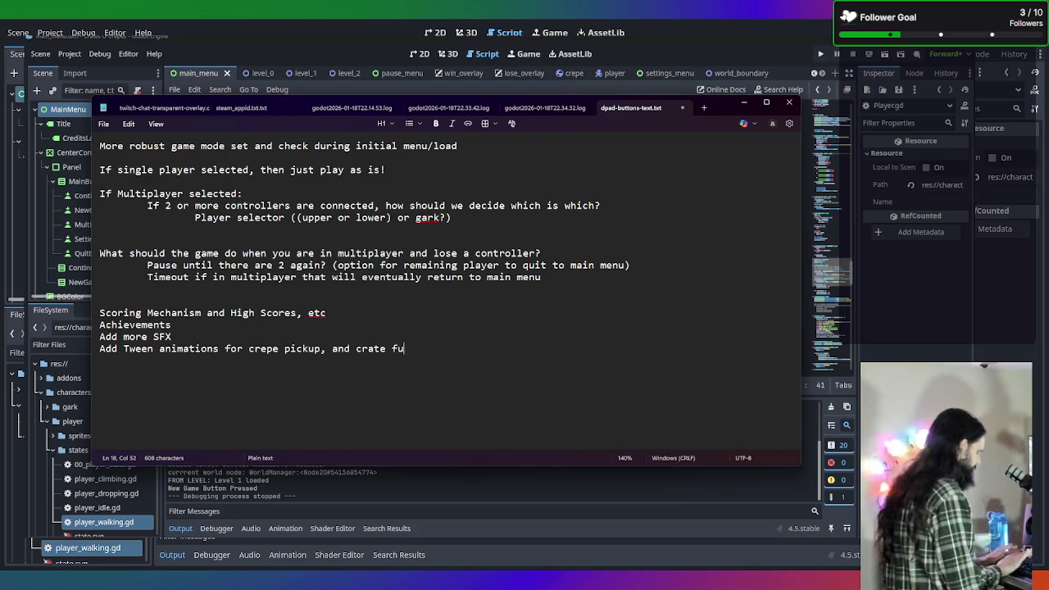
pyautogui.write('ll, gark ')
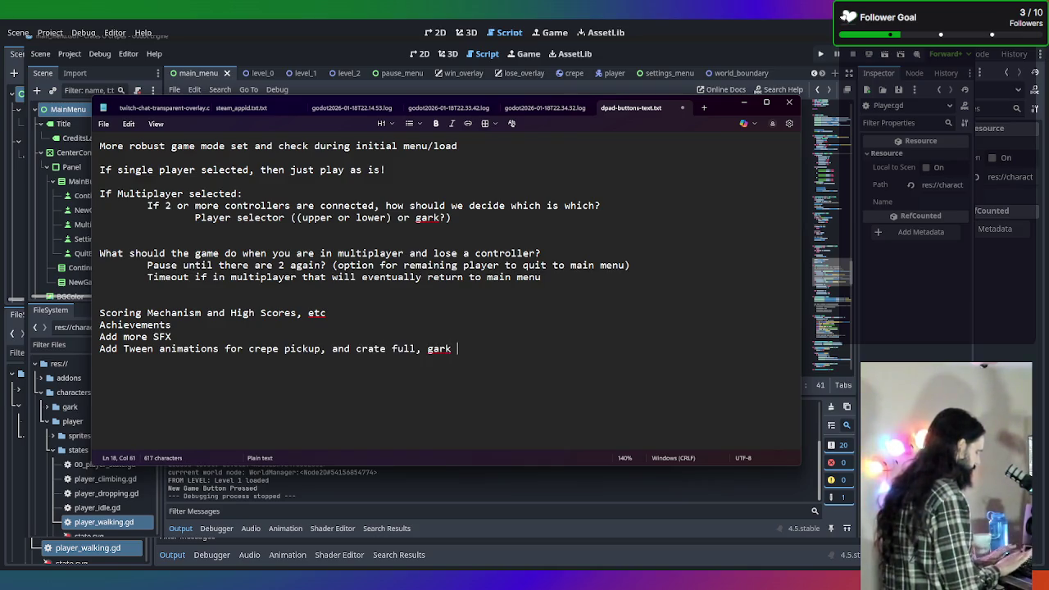
pyautogui.write('eating, etc')
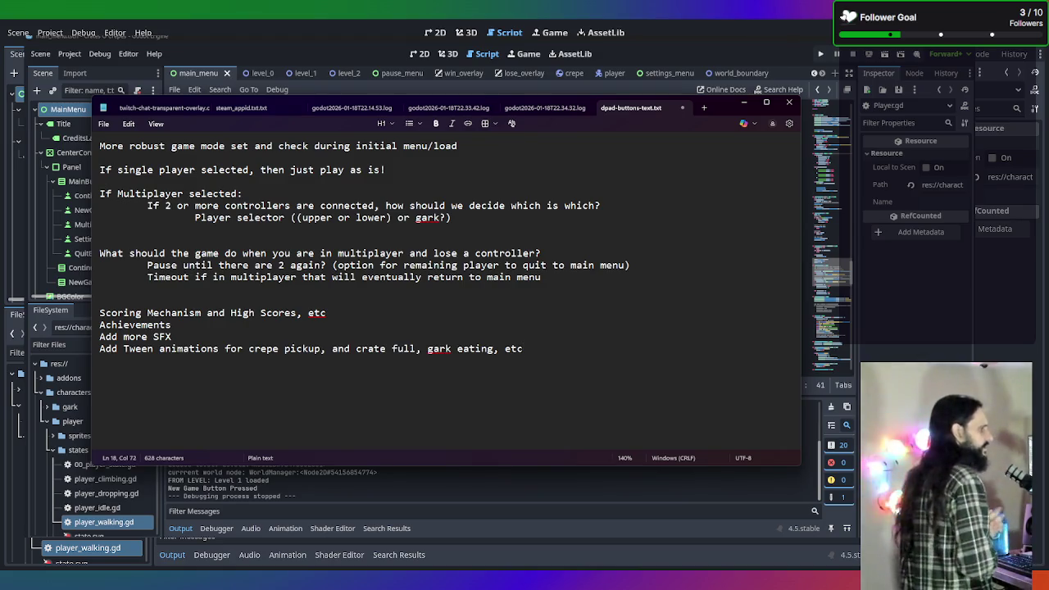
pyautogui.press('Return')
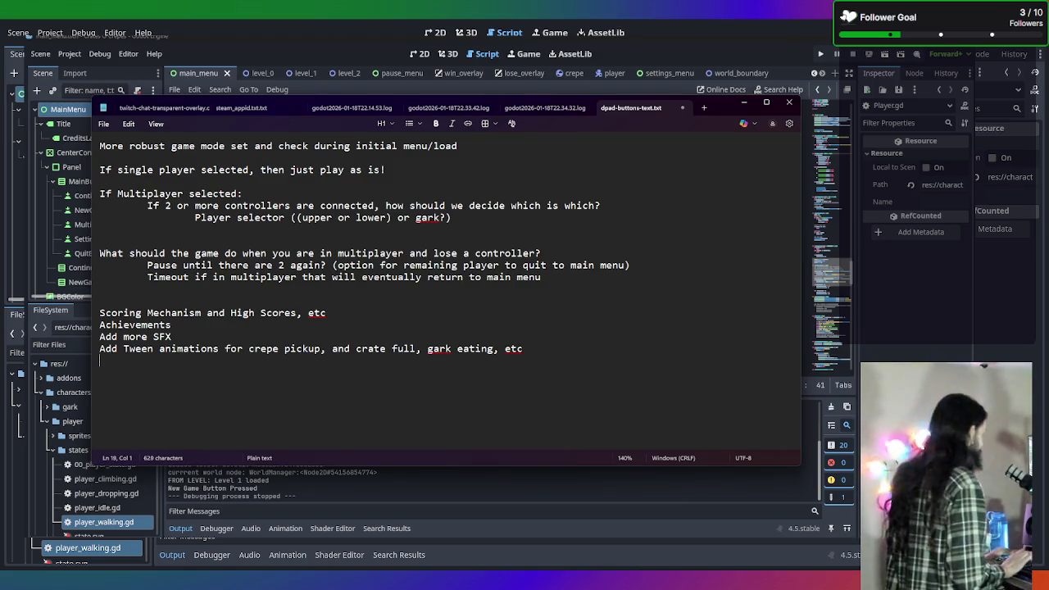
pyautogui.write('MAYBE - ')
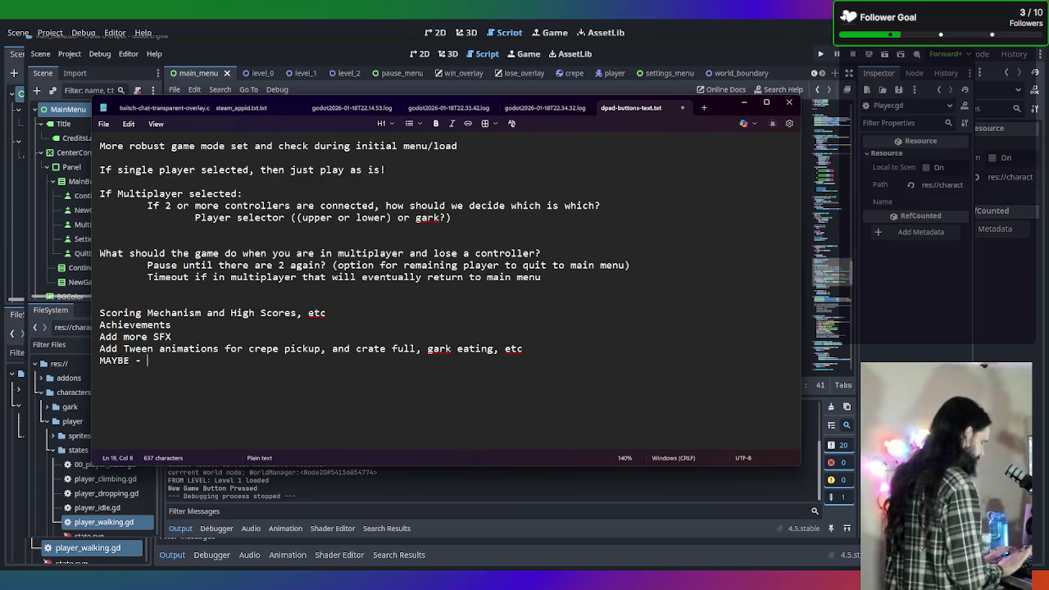
pyautogui.write('add a gark pl')
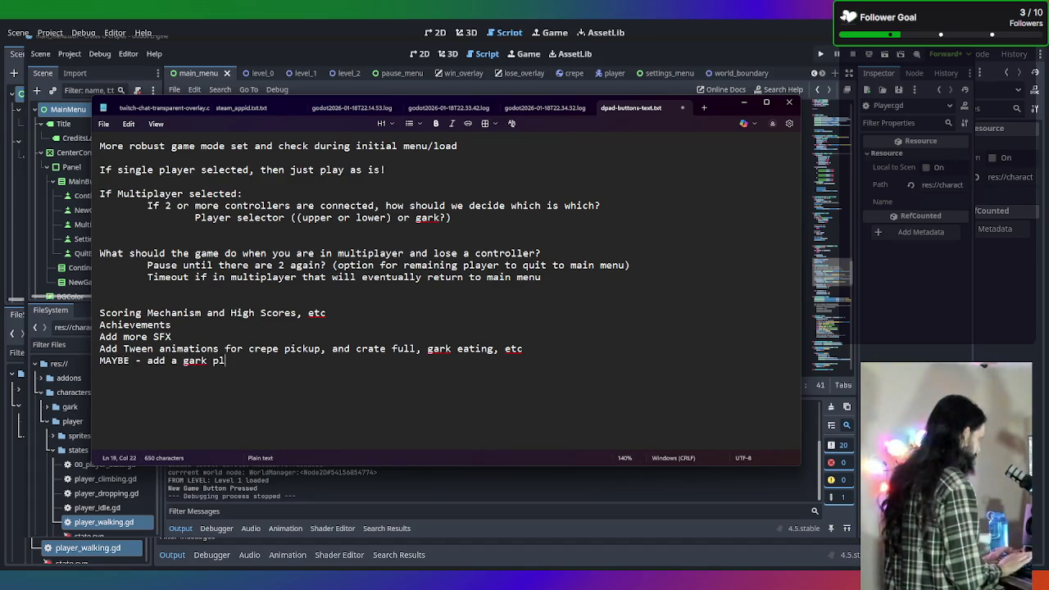
pyautogui.write('ayable mode')
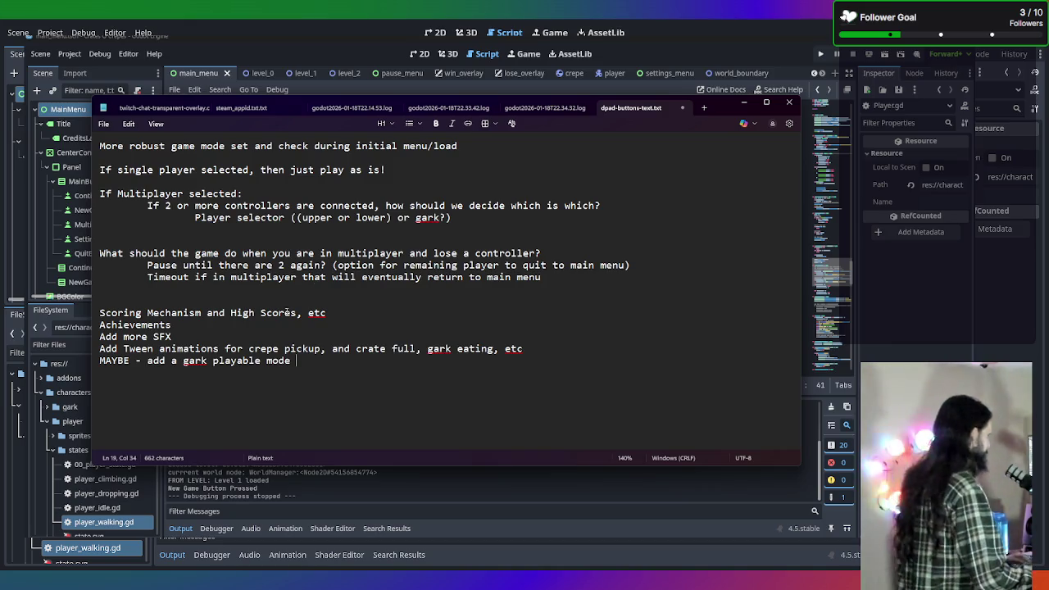
# Delete the extra blank line above the controller-loss question
pyautogui.click(709, 281)
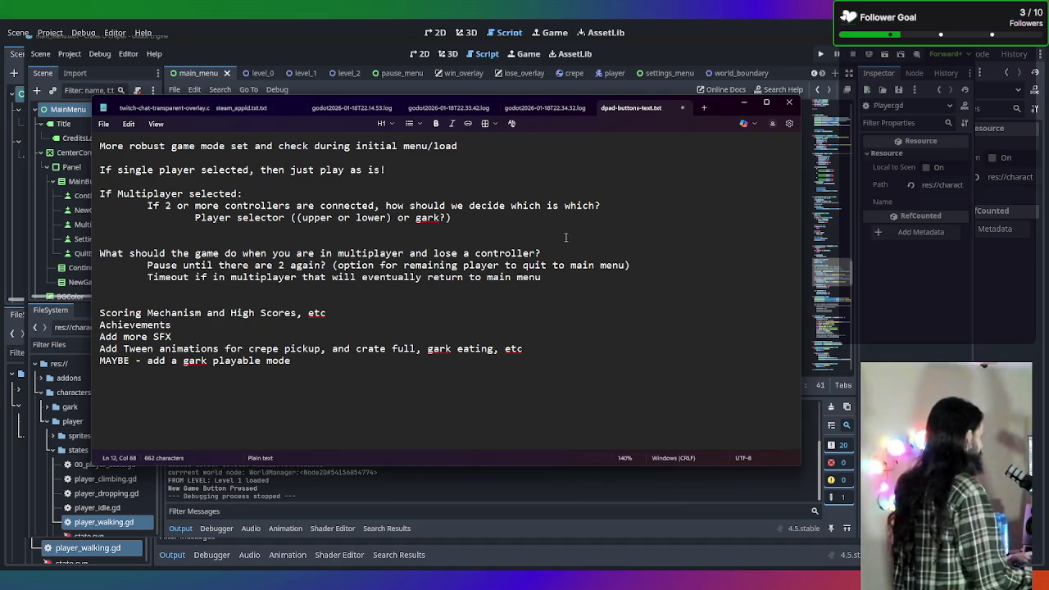
pyautogui.click(325, 238)
pyautogui.press('BackSpace')
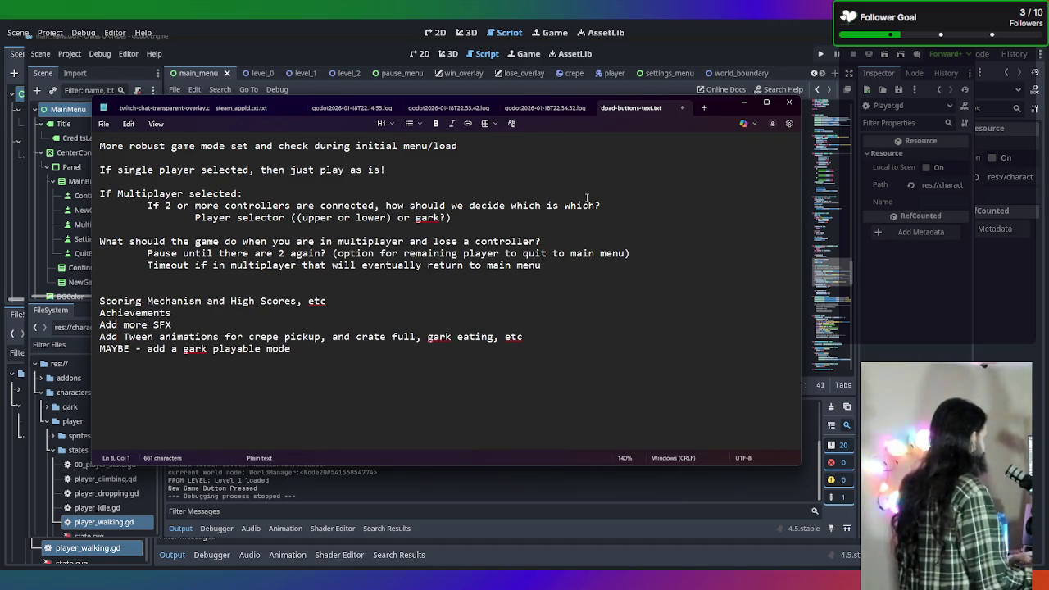
# Save the 681-character design note with Ctrl+S and minimize Notepad to reveal Player.gd
pyautogui.click(536, 162)
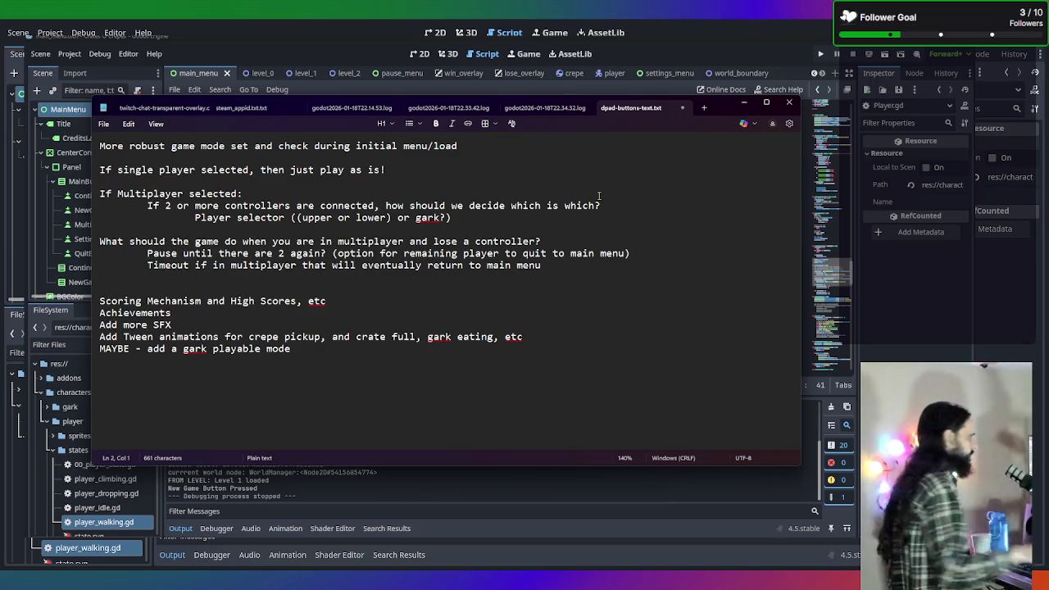
pyautogui.write('+')
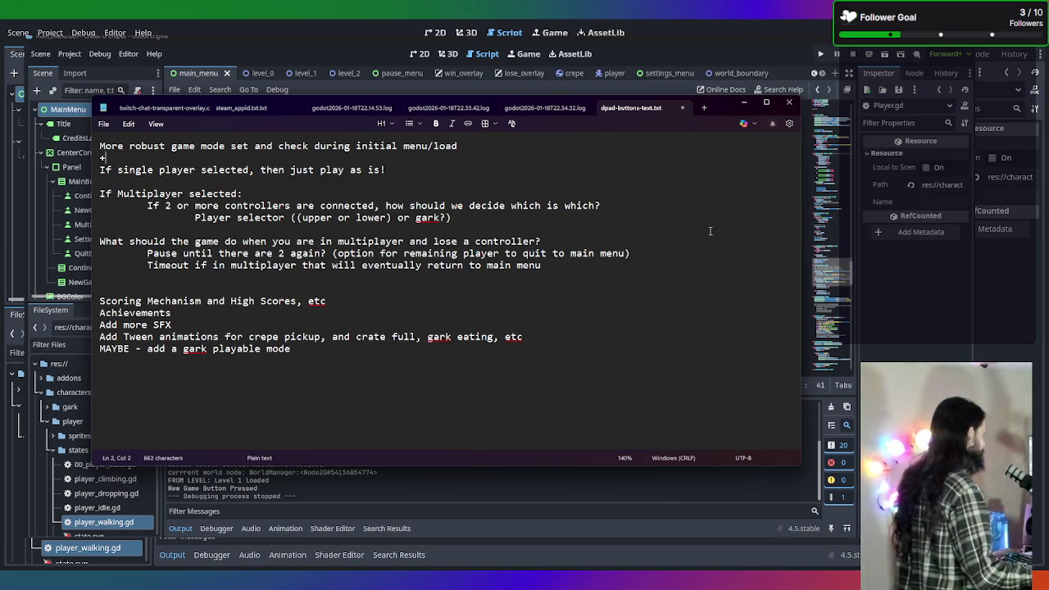
pyautogui.press('BackSpace')
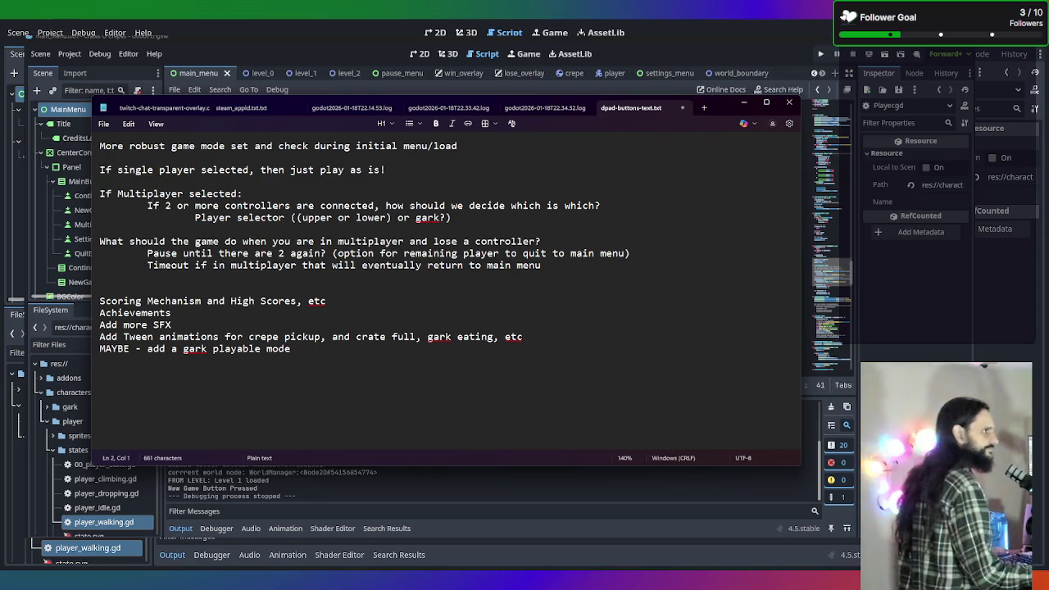
pyautogui.hotkey('ctrl', 's')
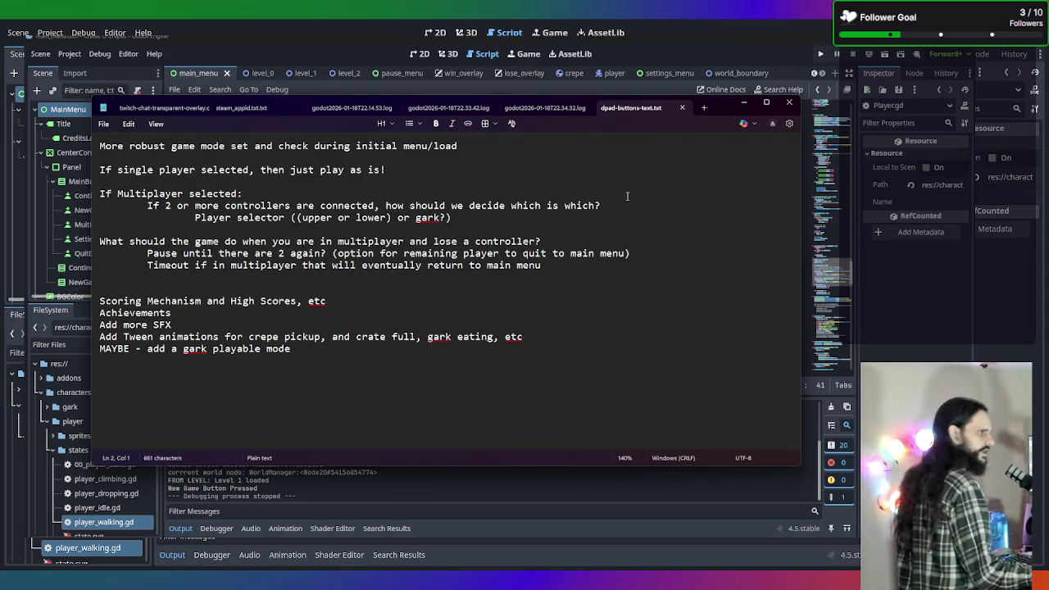
pyautogui.click(685, 36)
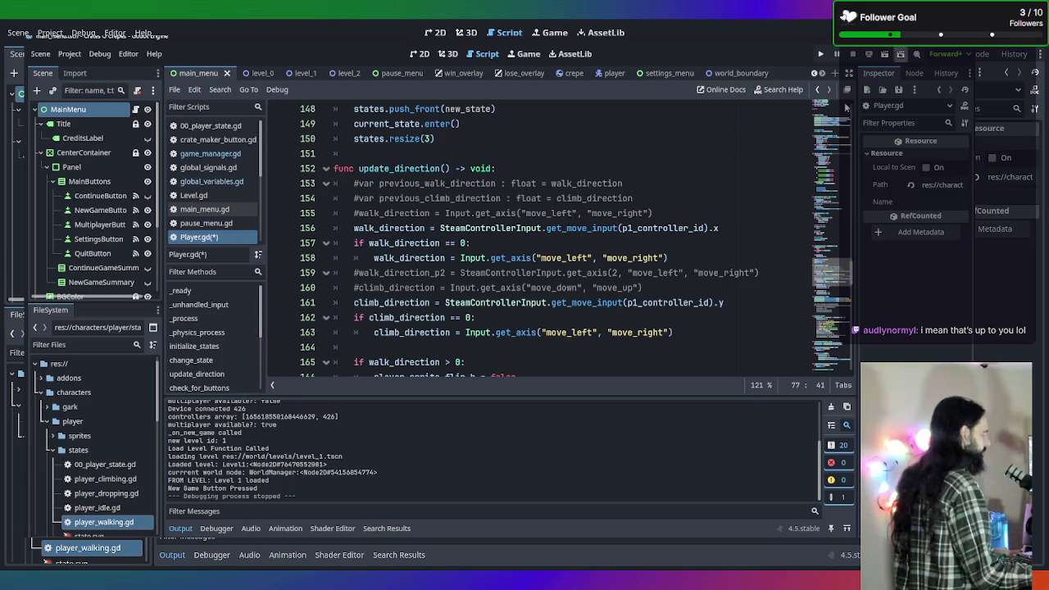
# Run the project with F5 from Player.gd to launch the Crates-O-Crepes debug window
pyautogui.click(506, 214)
pyautogui.press('F5')
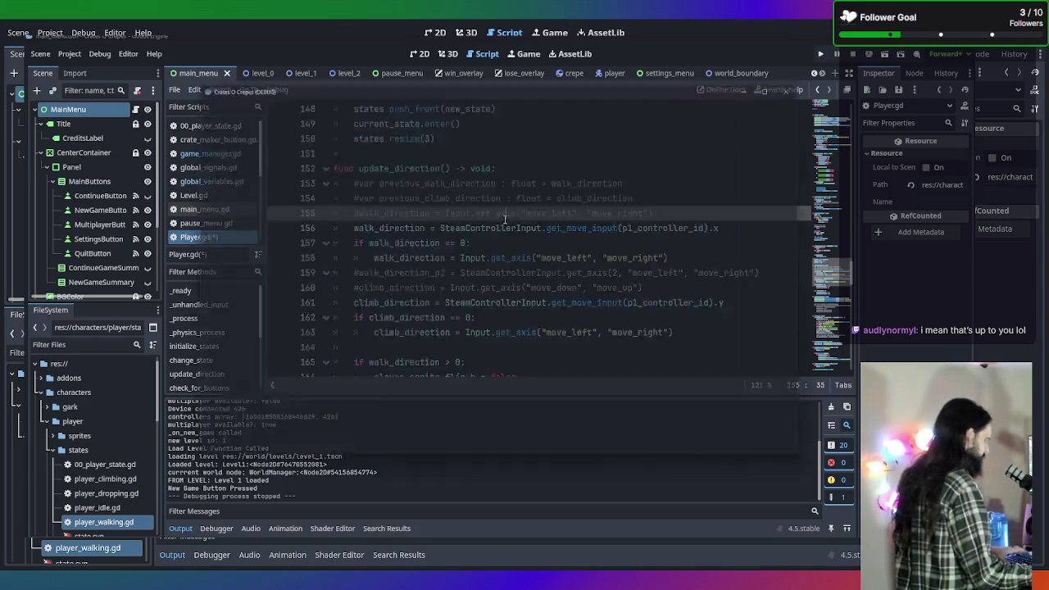
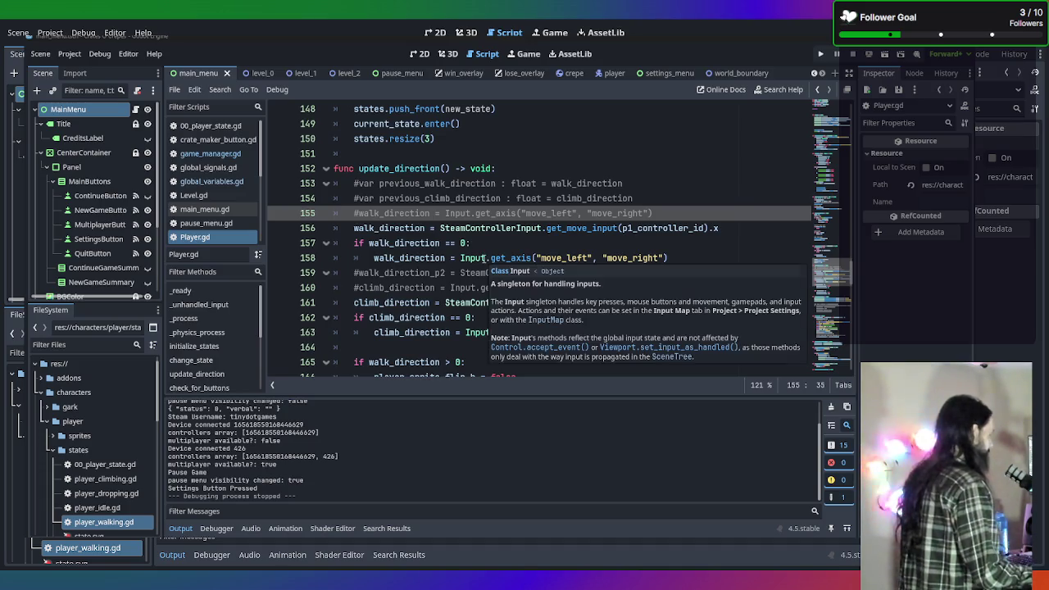
# Open SteamControllerInput.gd from the script list and scroll down to is_action_just_pressed
pyautogui.scroll(-4, 219, 234)
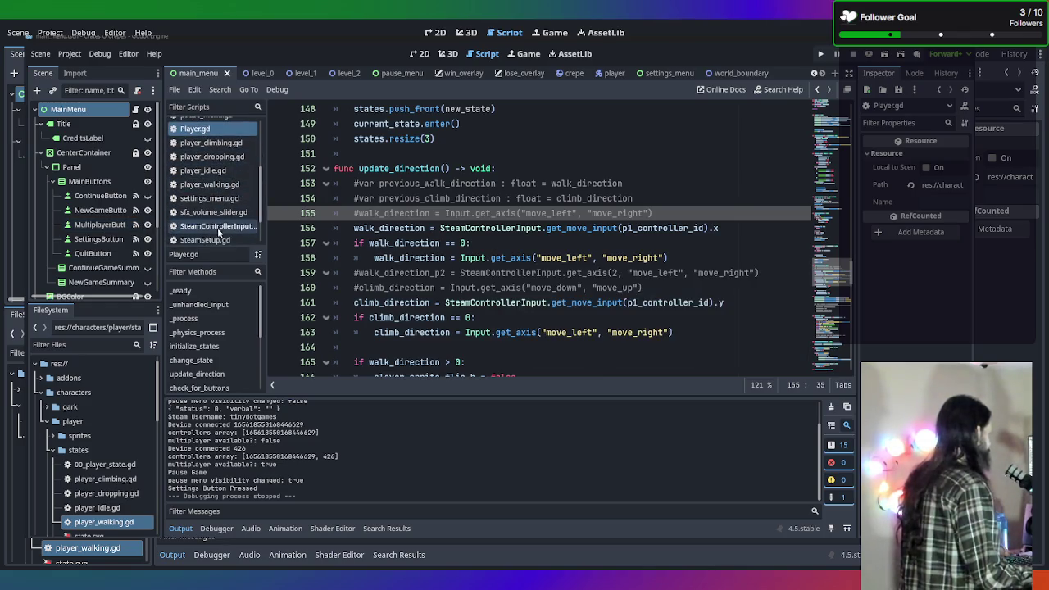
pyautogui.click(217, 227)
pyautogui.scroll(4, 525, 270)
pyautogui.scroll(-10, 501, 279)
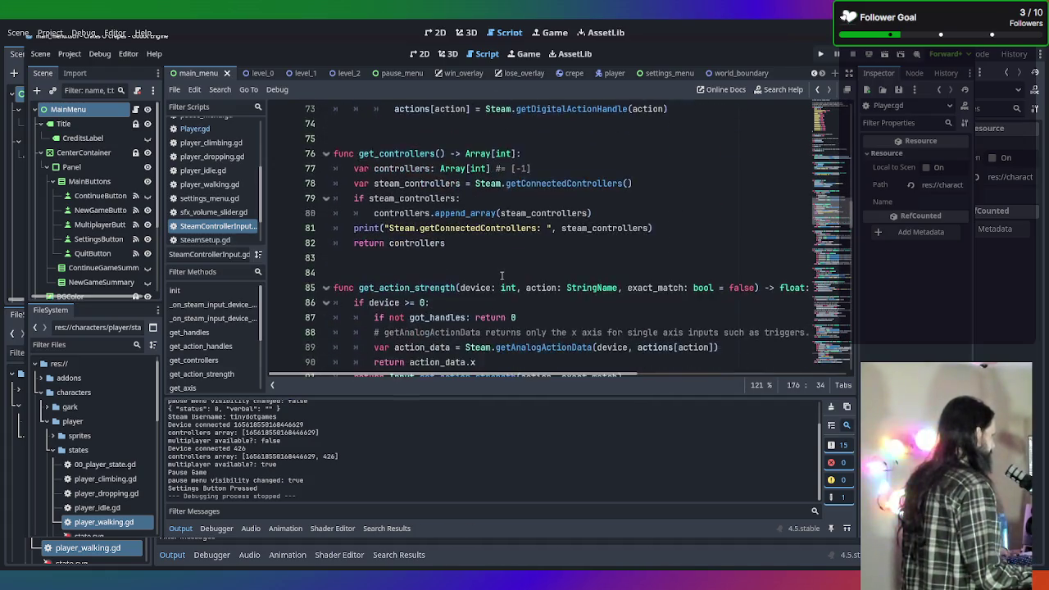
pyautogui.scroll(-6, 502, 276)
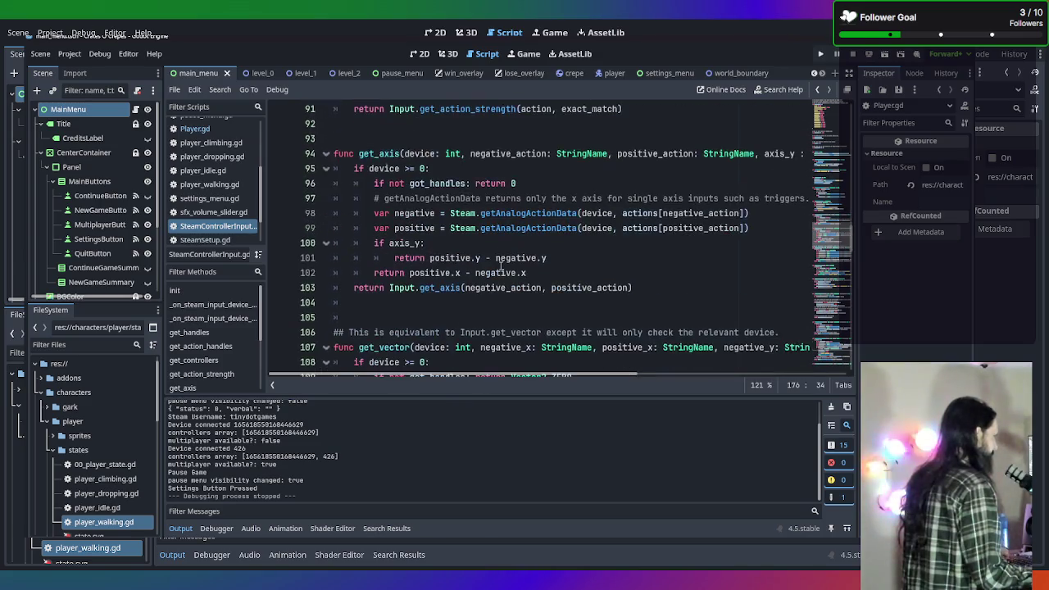
pyautogui.scroll(-15, 501, 265)
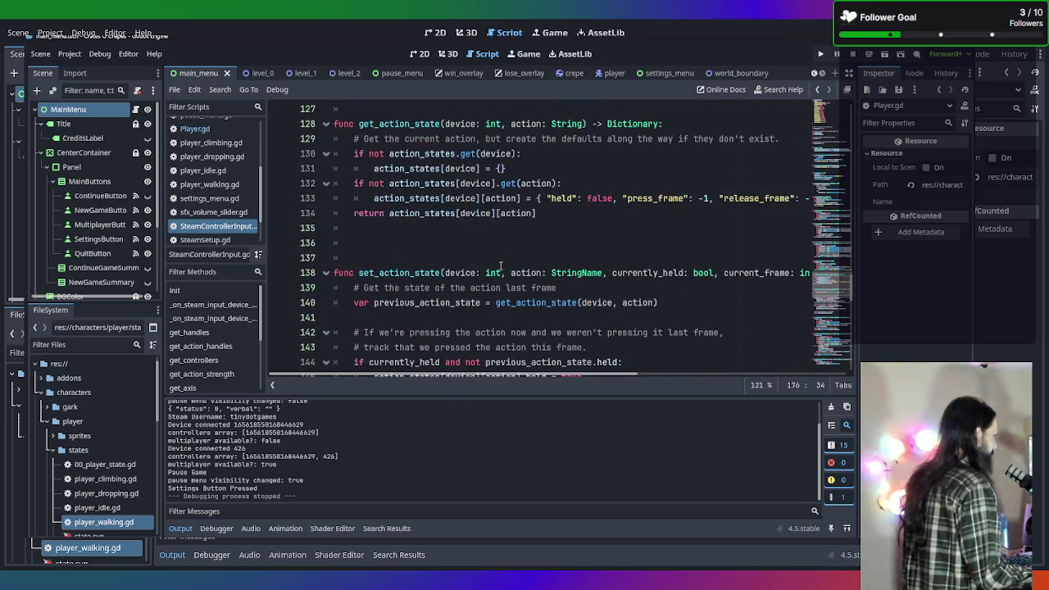
pyautogui.scroll(-6, 501, 267)
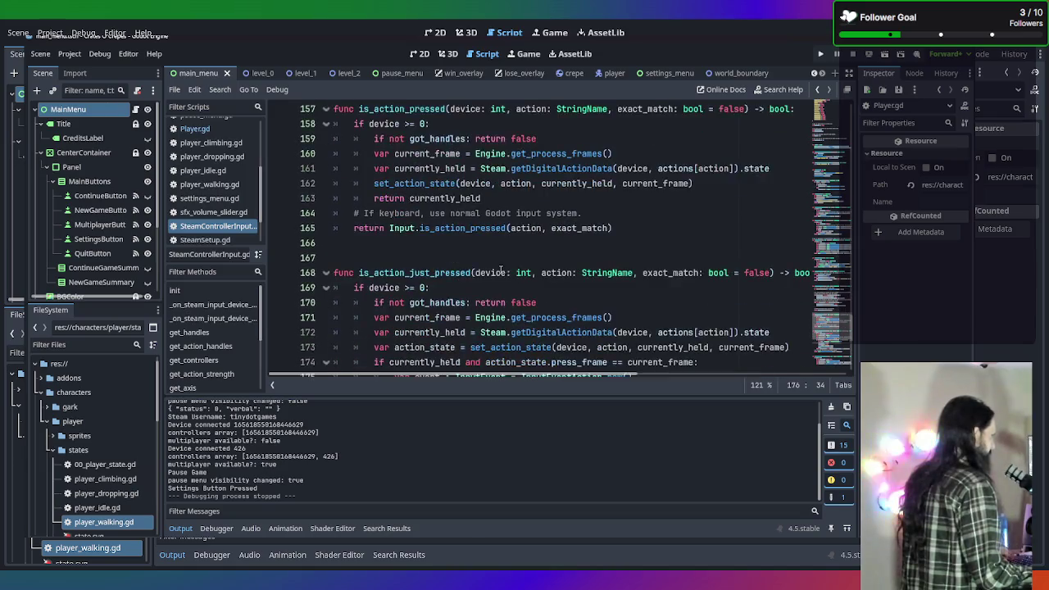
pyautogui.scroll(1, 501, 257)
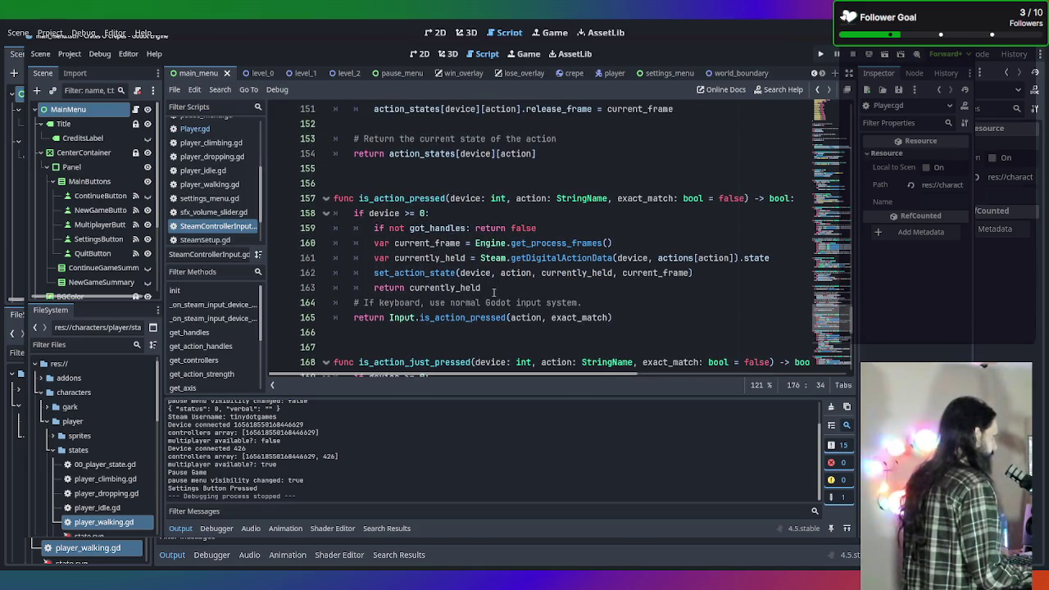
pyautogui.scroll(-4, 493, 293)
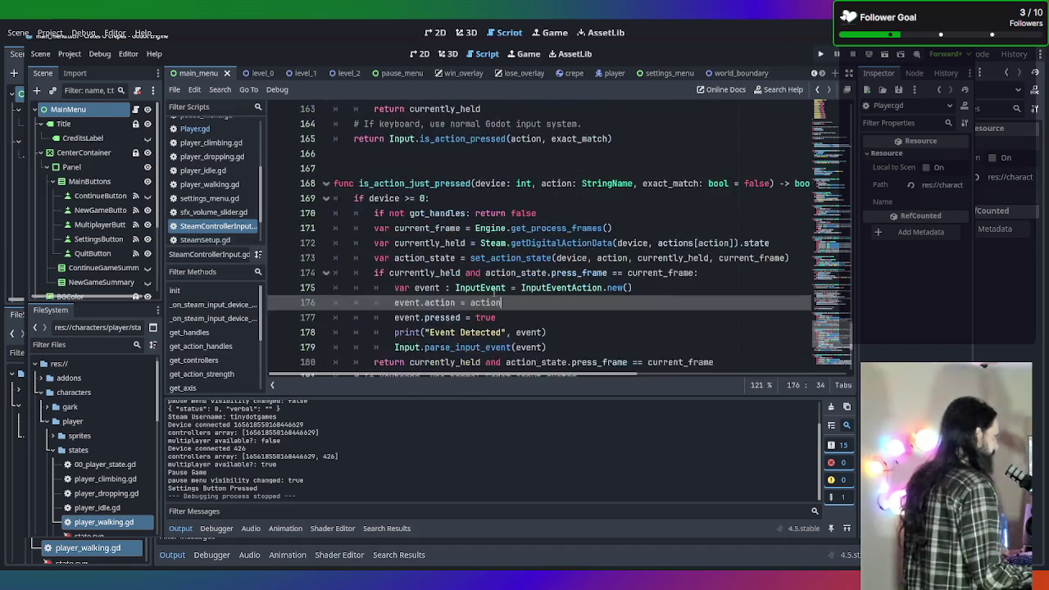
# Copy the input-event lines 174–179, then add a new line after set_action_state on line 162
pyautogui.moveTo(547, 348); pyautogui.dragTo(320, 276)
pyautogui.hotkey('ctrl', 'c')
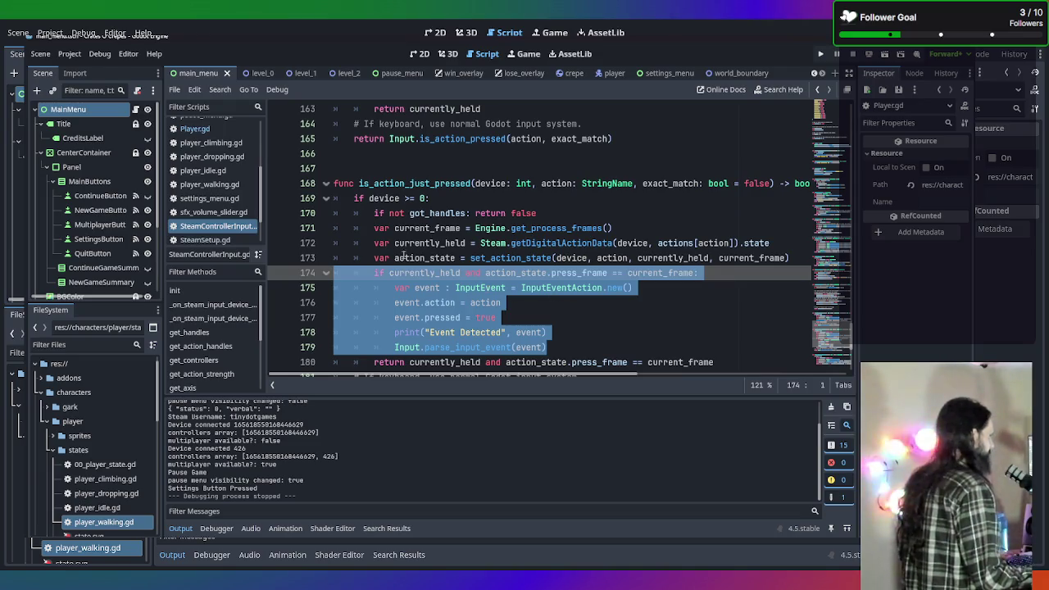
pyautogui.scroll(3, 413, 244)
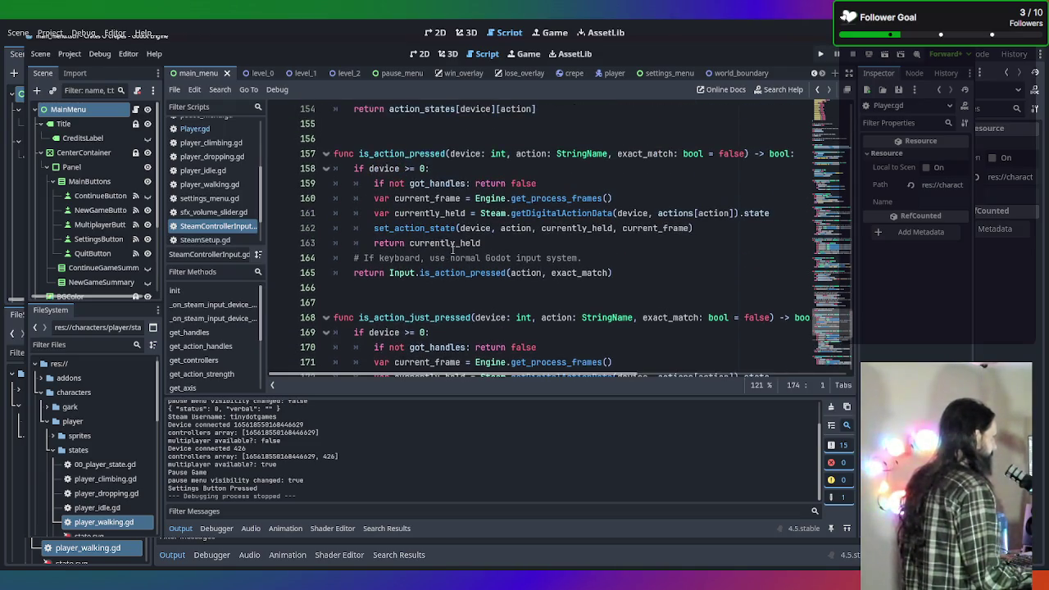
pyautogui.scroll(1, 529, 255)
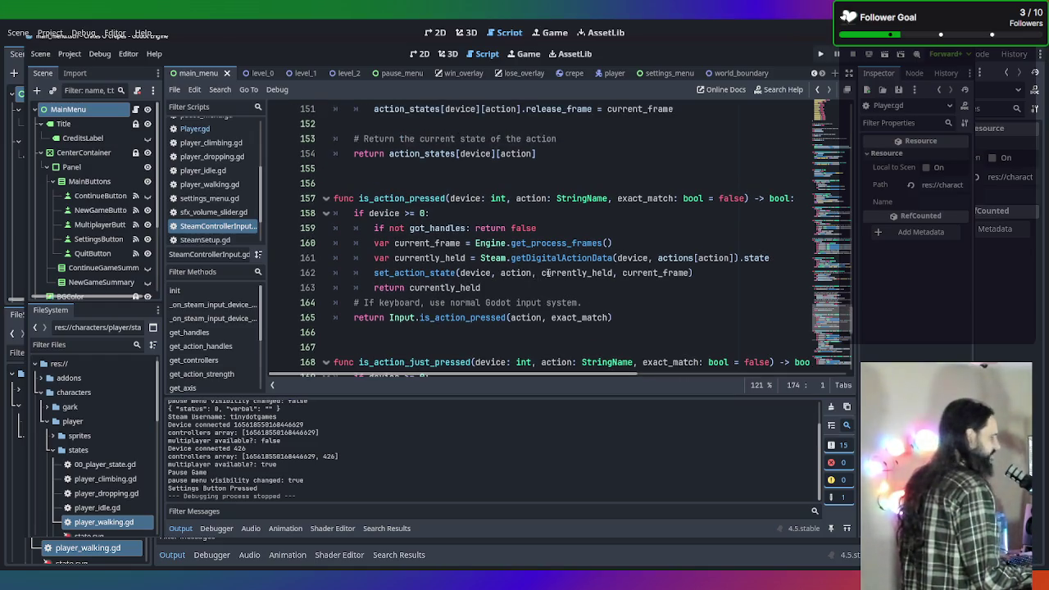
pyautogui.scroll(-3, 518, 289)
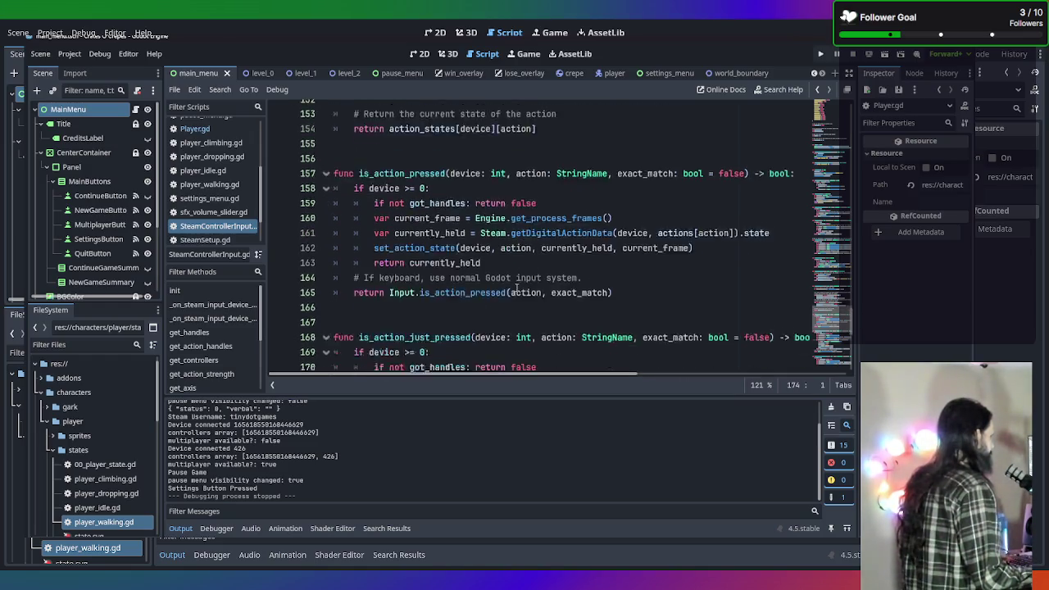
pyautogui.scroll(1, 517, 288)
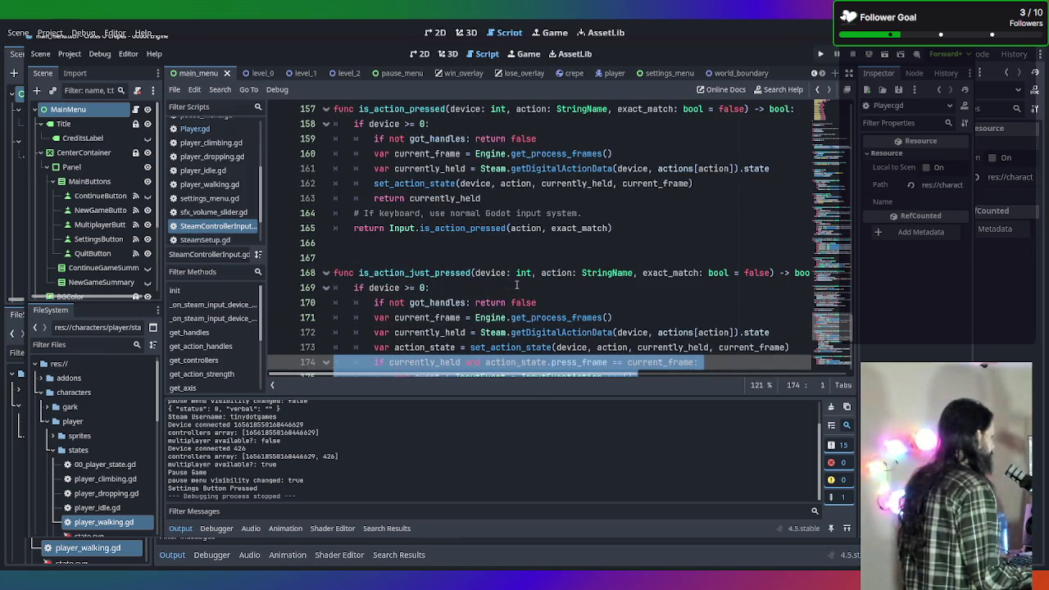
pyautogui.scroll(-1, 515, 232)
pyautogui.scroll(2, 515, 232)
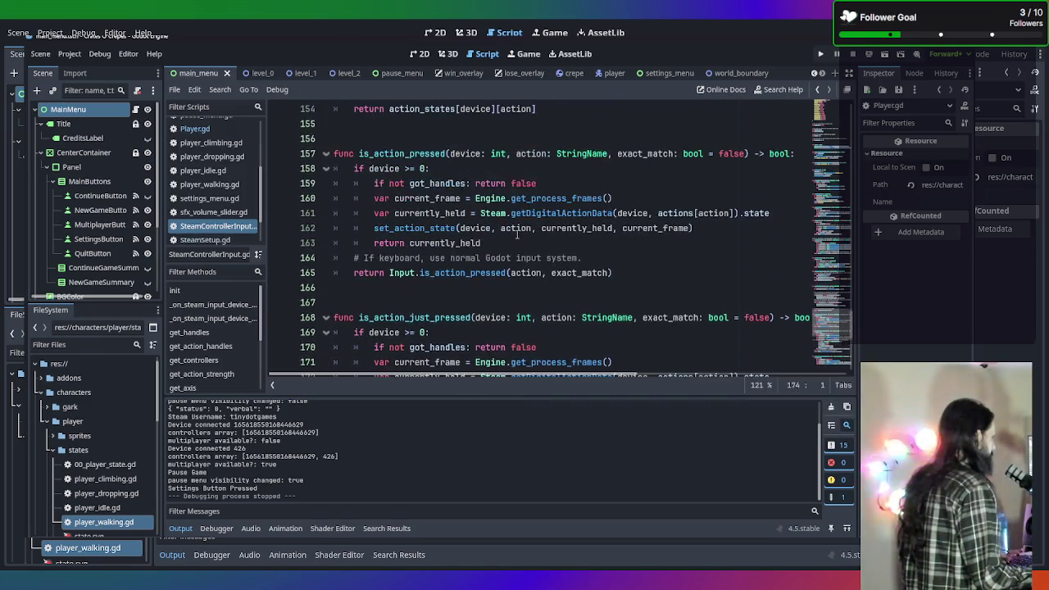
pyautogui.click(703, 232)
pyautogui.press('Return')
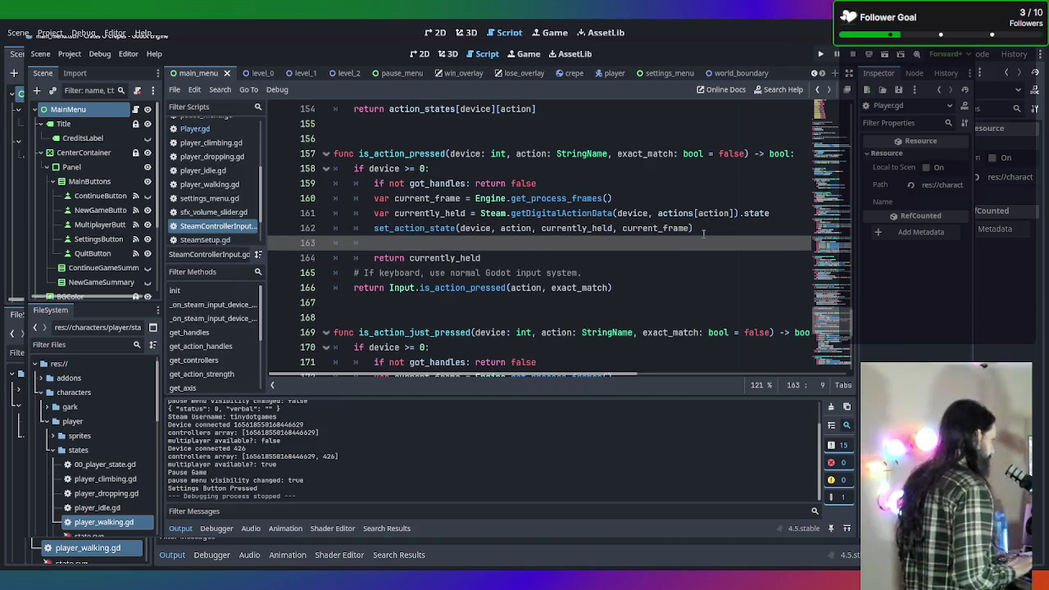
# Paste the event block into is_action_pressed, unindent its if, and remove the press_frame condition
pyautogui.hotkey('ctrl', 'v')
pyautogui.click(417, 243)
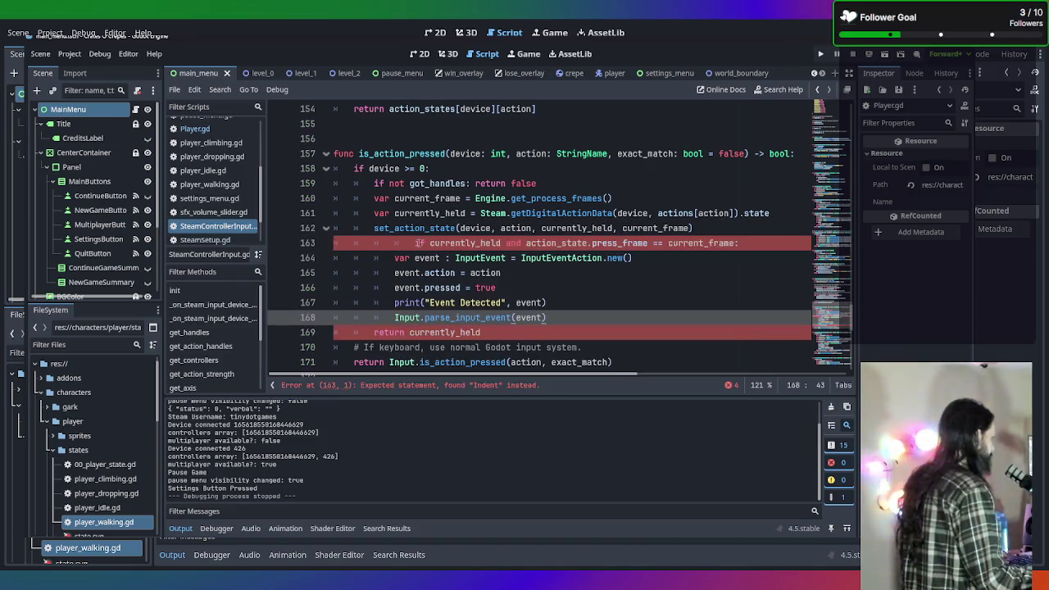
pyautogui.press('BackSpace')
pyautogui.press('BackSpace')
pyautogui.moveTo(465, 244); pyautogui.dragTo(693, 246)
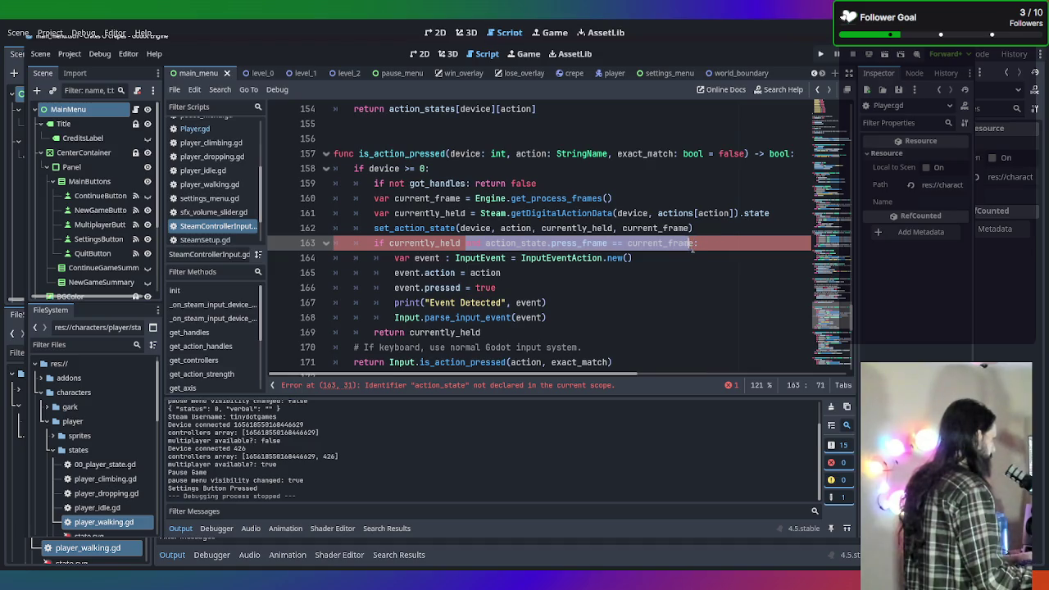
pyautogui.press('BackSpace')
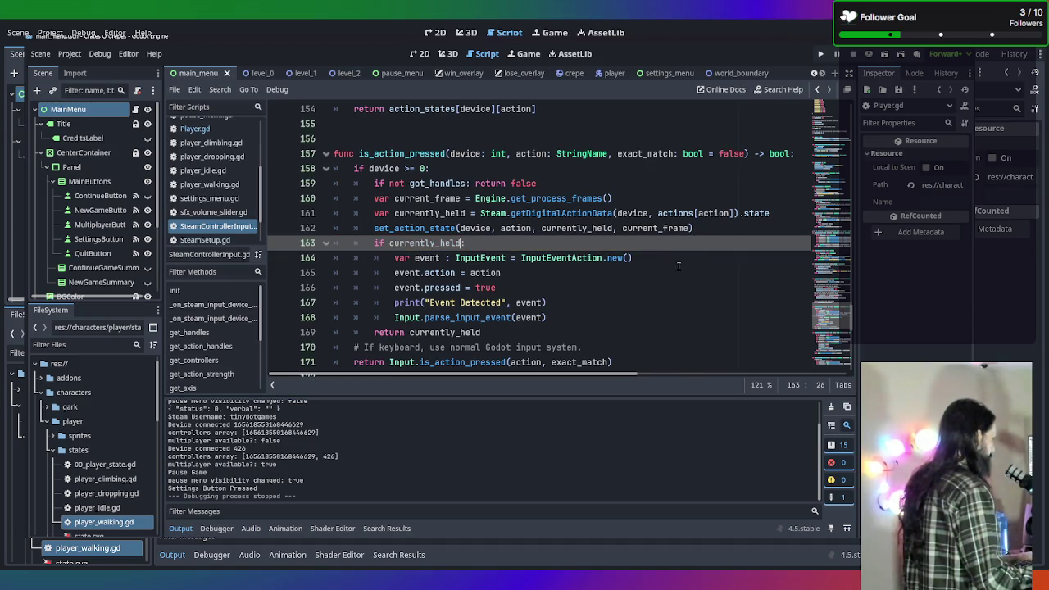
pyautogui.click(678, 266)
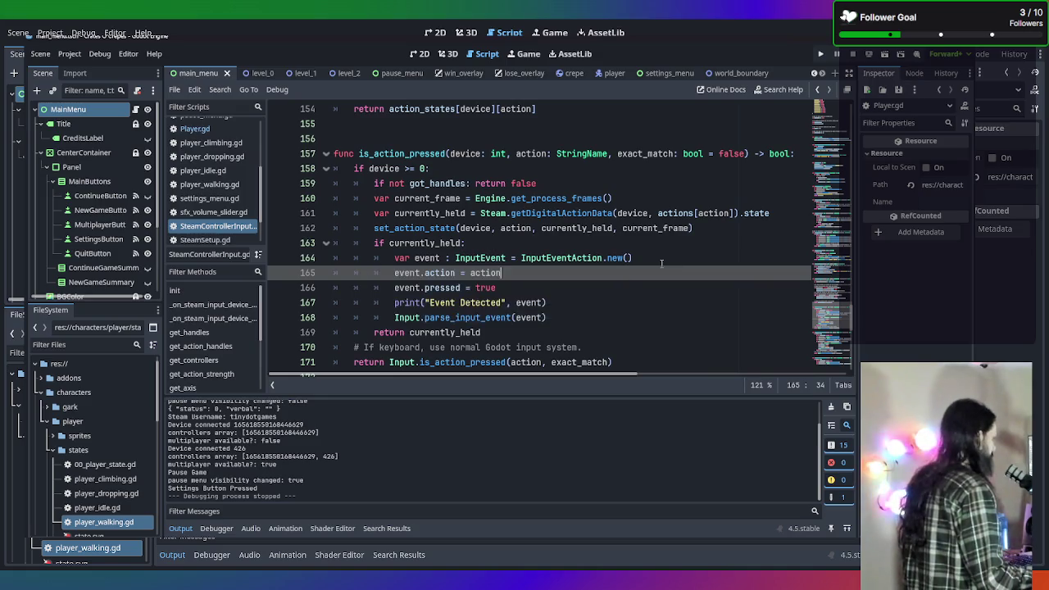
pyautogui.scroll(2, 661, 263)
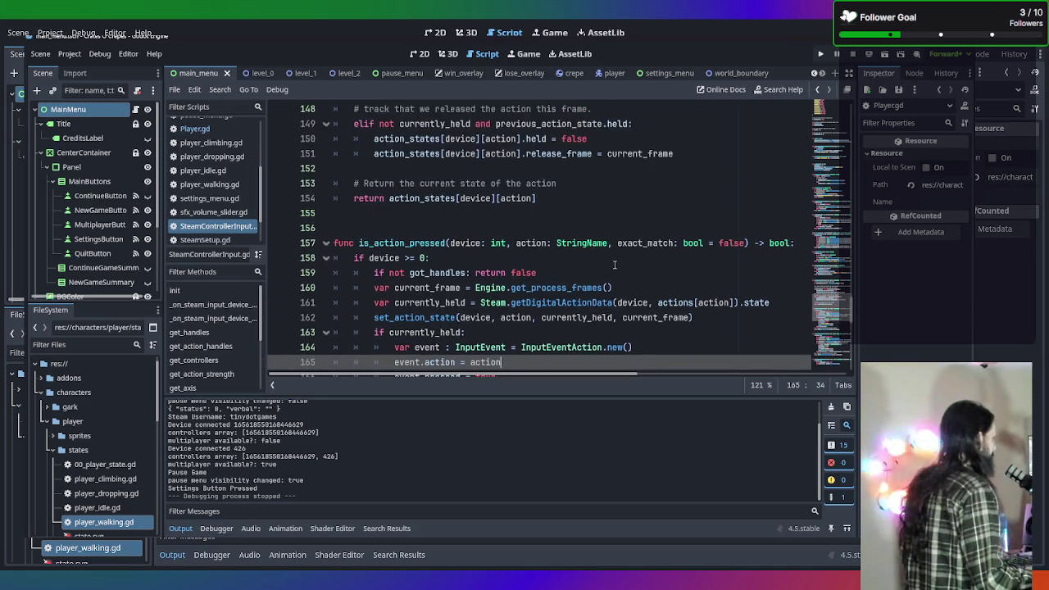
pyautogui.scroll(4, 615, 264)
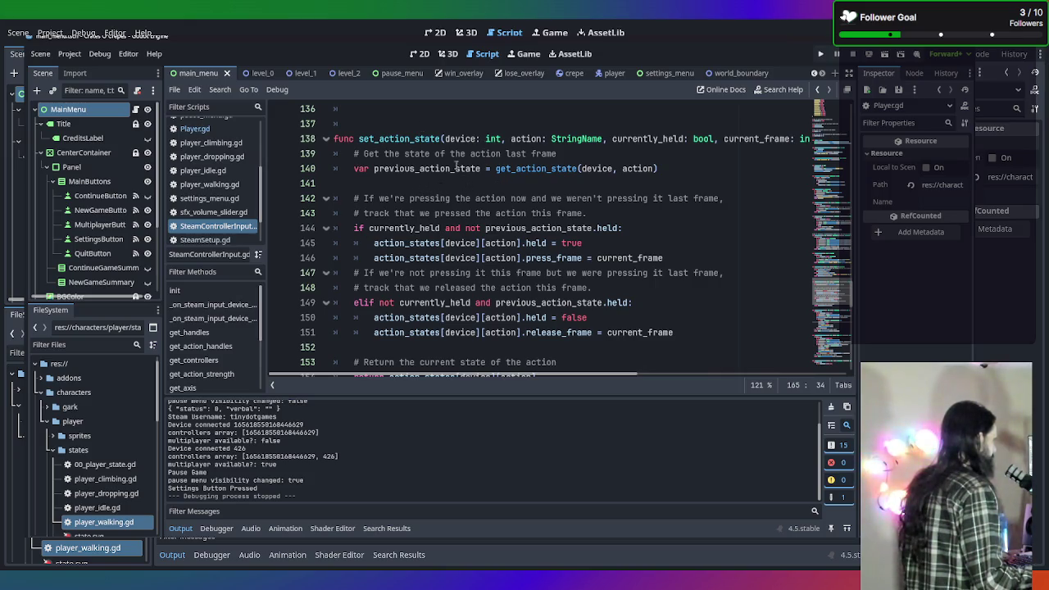
pyautogui.scroll(-10, 450, 203)
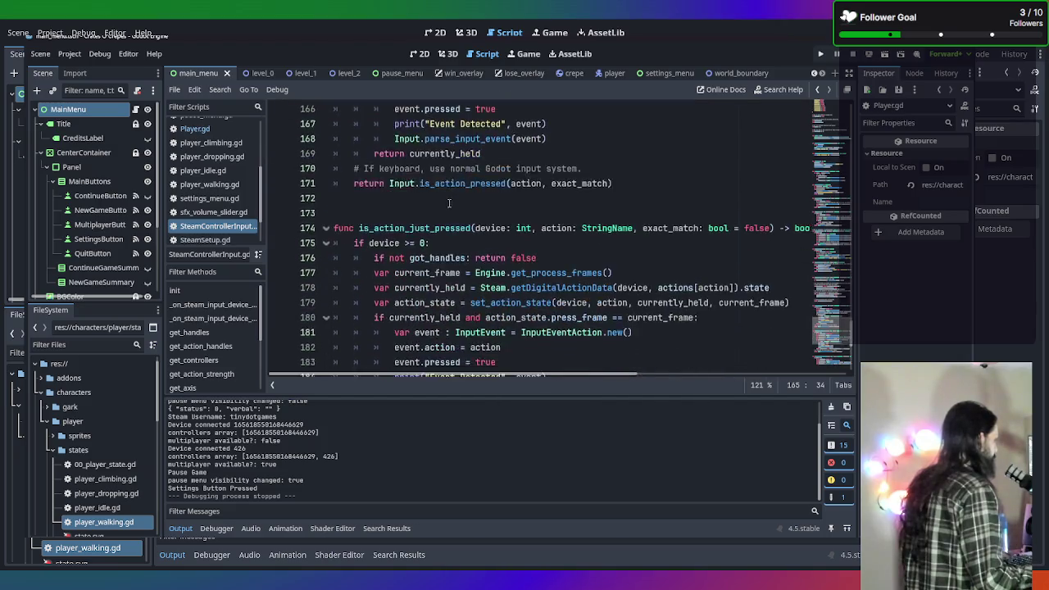
pyautogui.scroll(-6, 449, 204)
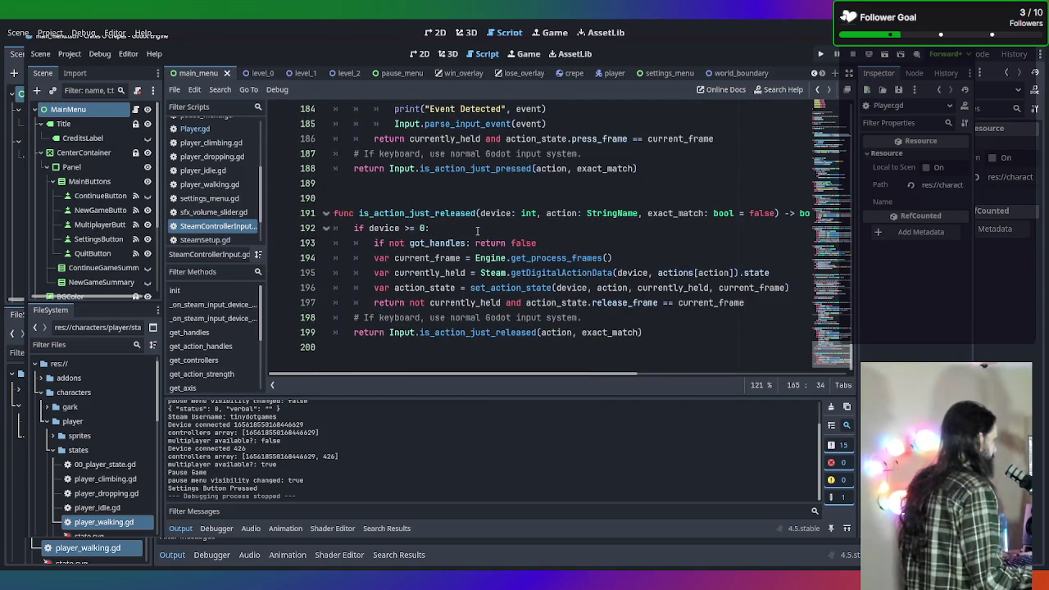
pyautogui.scroll(2, 477, 232)
pyautogui.scroll(-2, 546, 226)
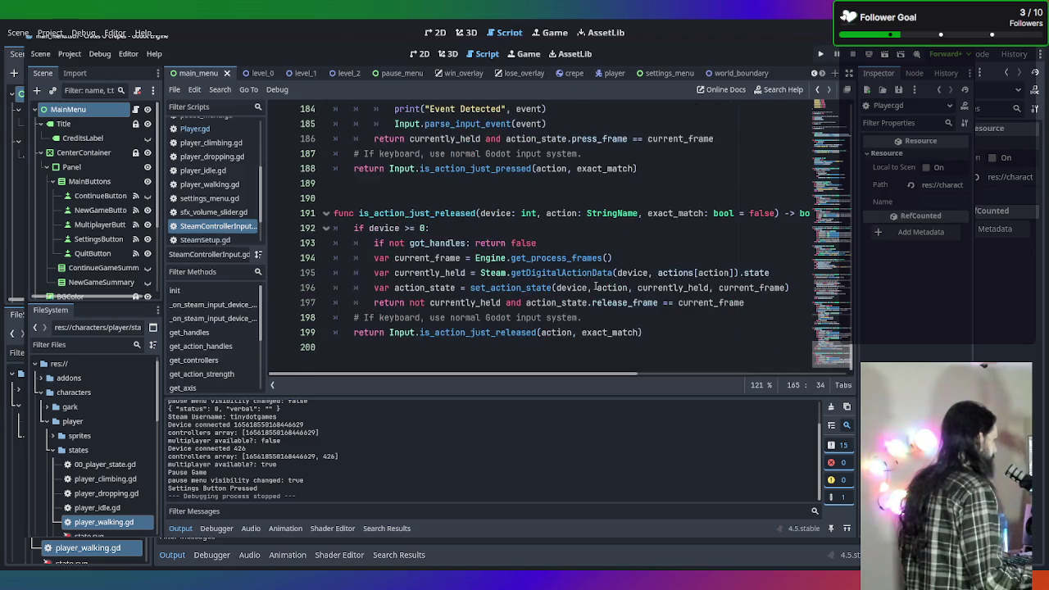
# Paste the input-event block after set_action_state in is_action_just_released and unindent its if
pyautogui.click(786, 287)
pyautogui.press('BackSpace')
pyautogui.press('BackSpace')
pyautogui.press('BackSpace')
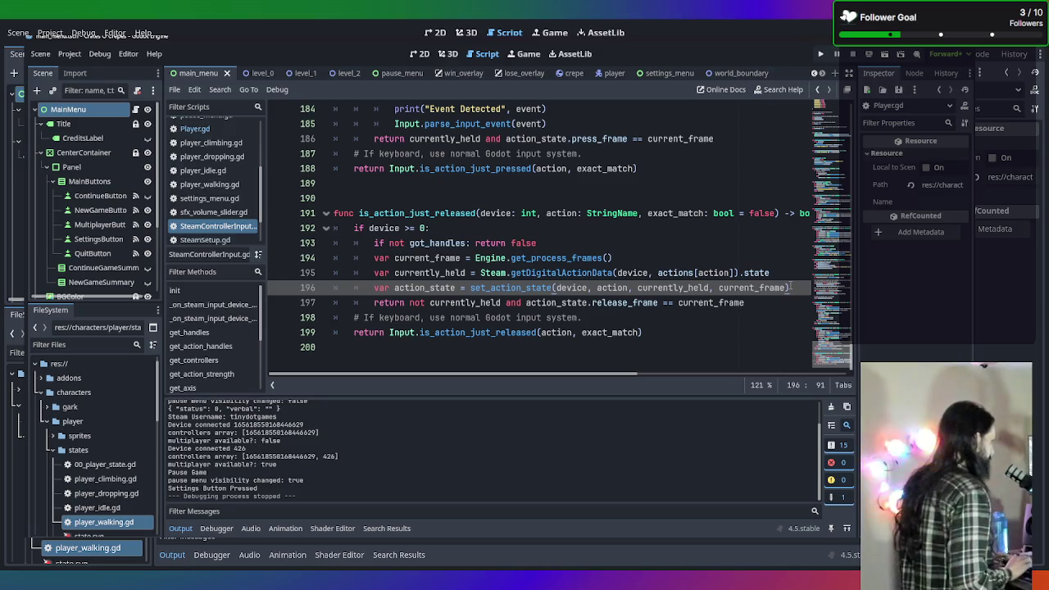
pyautogui.press('Return')
pyautogui.hotkey('ctrl', 'v')
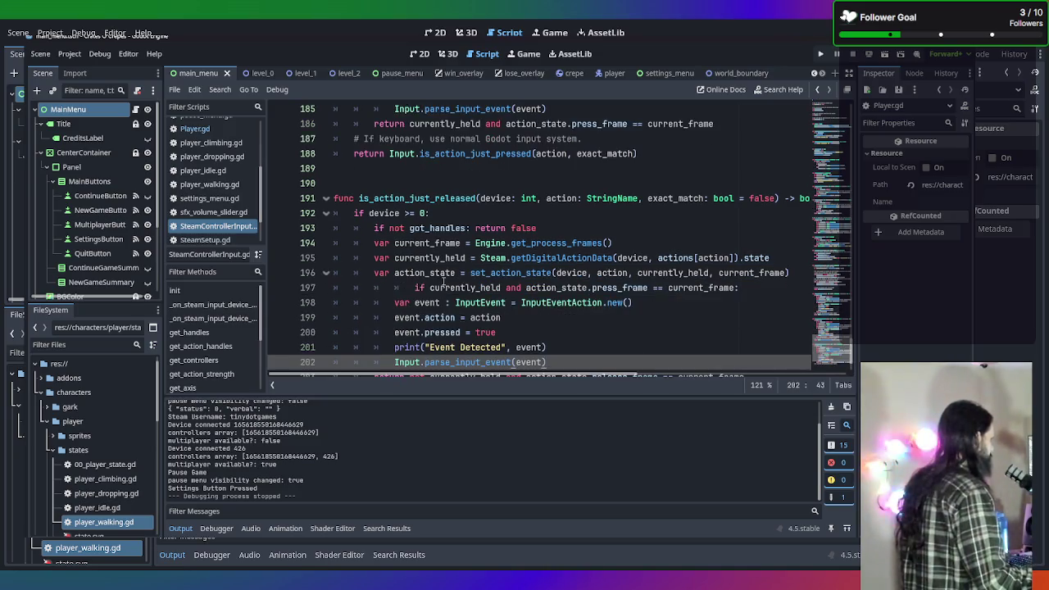
pyautogui.click(413, 287)
pyautogui.press('BackSpace')
pyautogui.press('BackSpace')
pyautogui.scroll(-1, 461, 282)
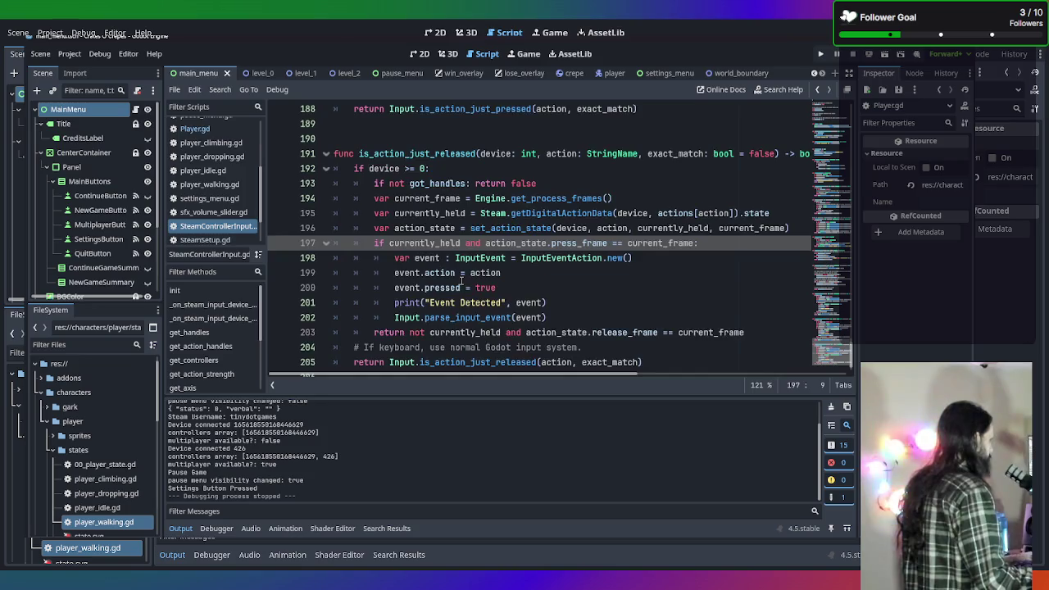
pyautogui.scroll(-1, 462, 281)
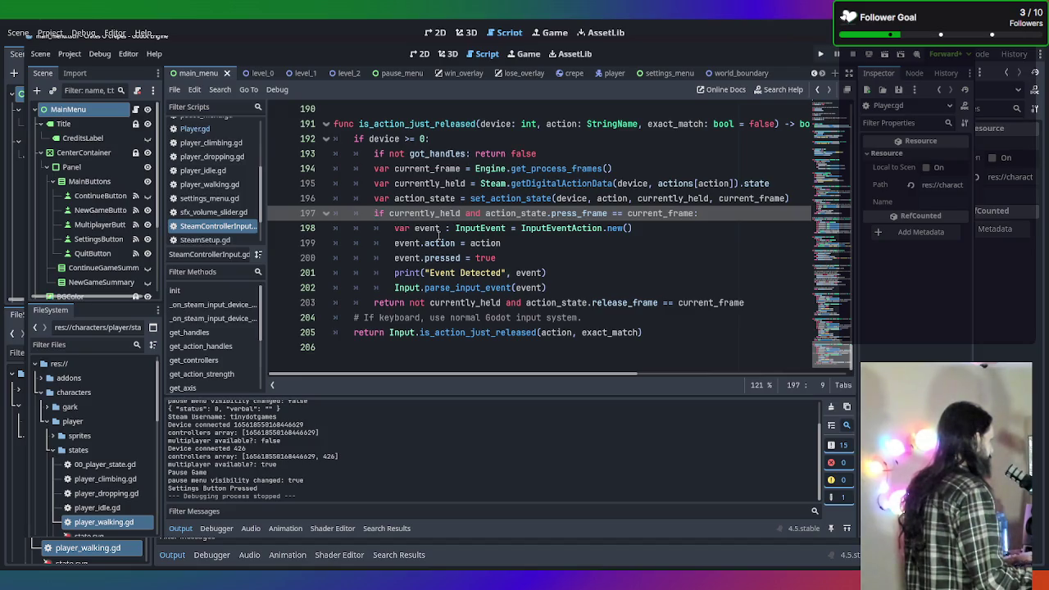
# Change the pasted condition to 'not currently_held' and release_frame instead of press_frame
pyautogui.click(390, 213)
pyautogui.write('not')
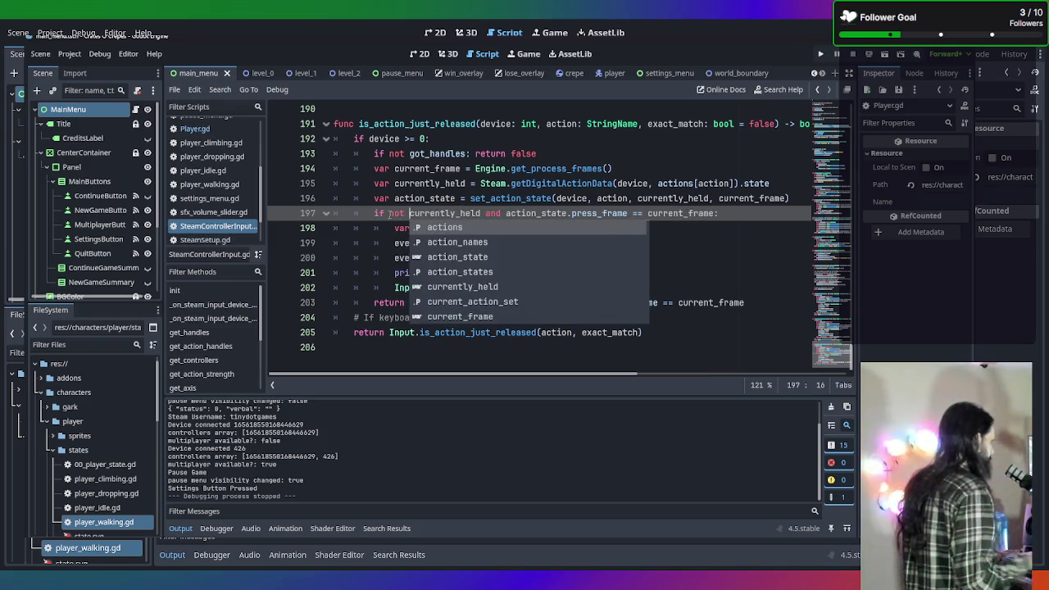
pyautogui.click(623, 213)
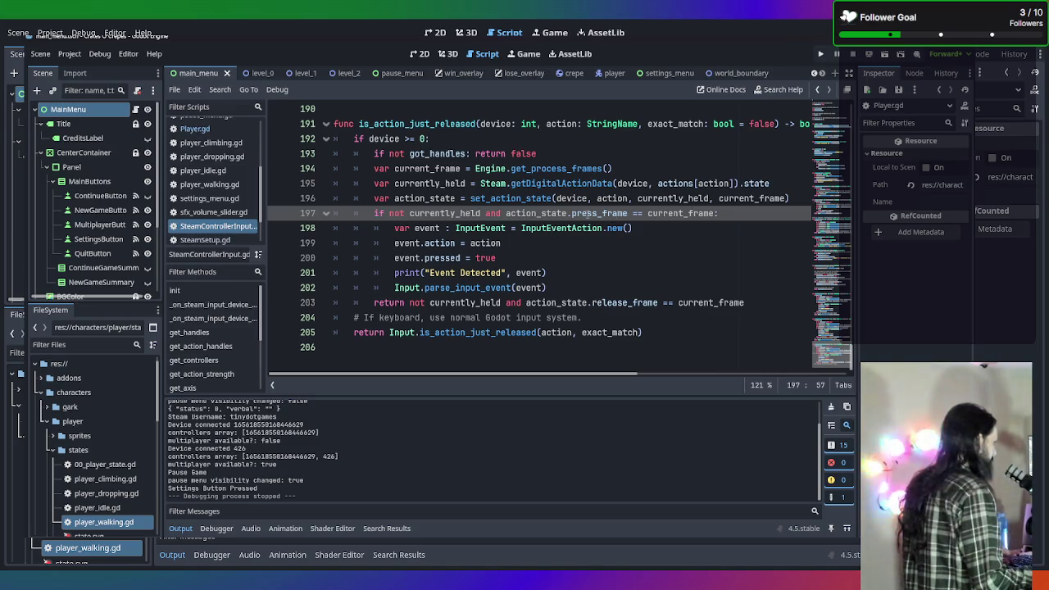
pyautogui.press('BackSpace')
pyautogui.press('BackSpace')
pyautogui.press('BackSpace')
pyautogui.write('release')
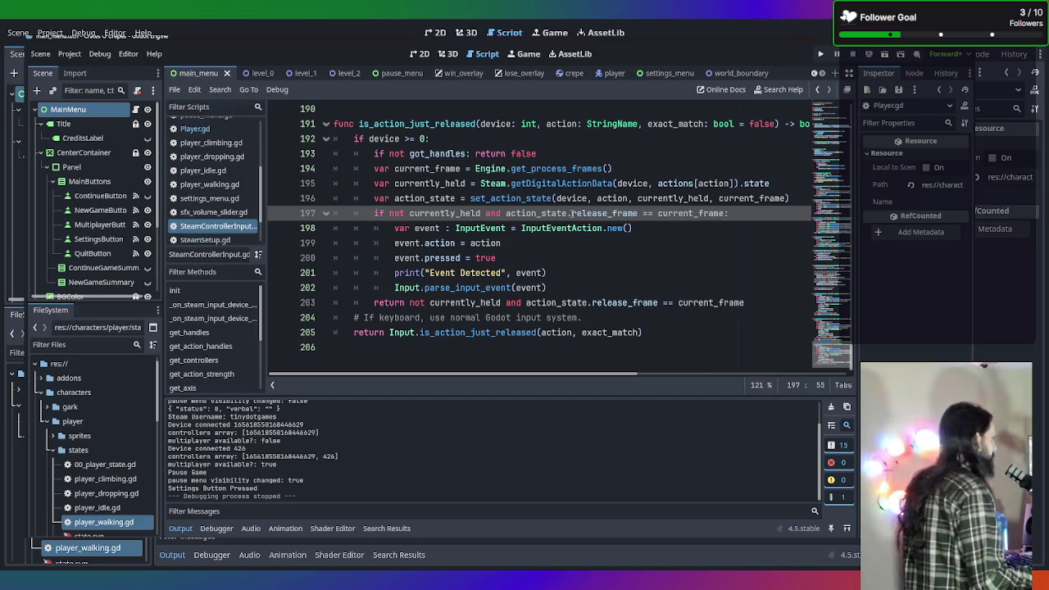
pyautogui.click(634, 246)
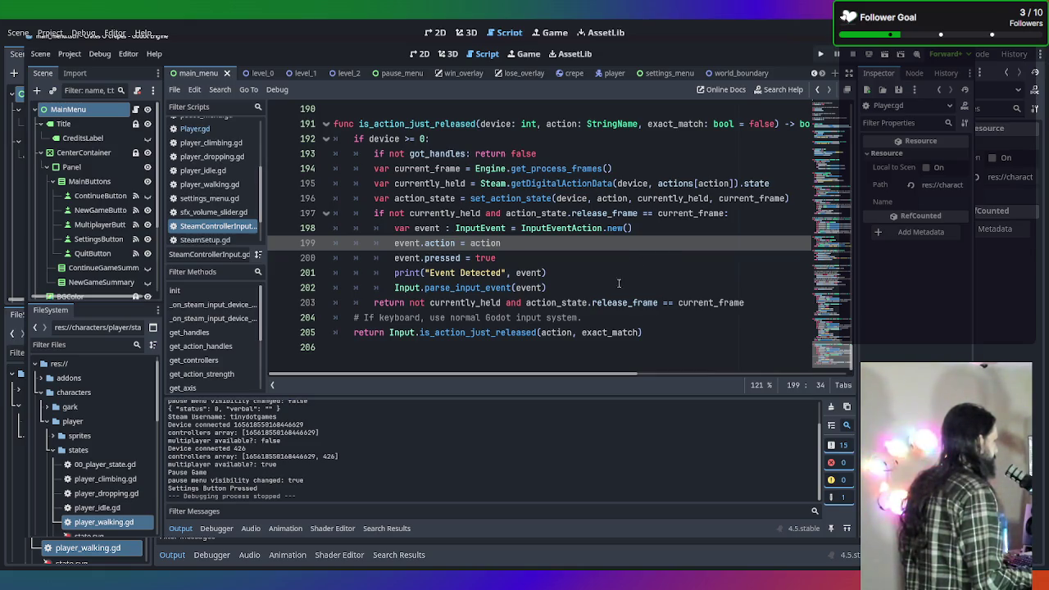
pyautogui.scroll(6, 569, 322)
pyautogui.scroll(15, 569, 322)
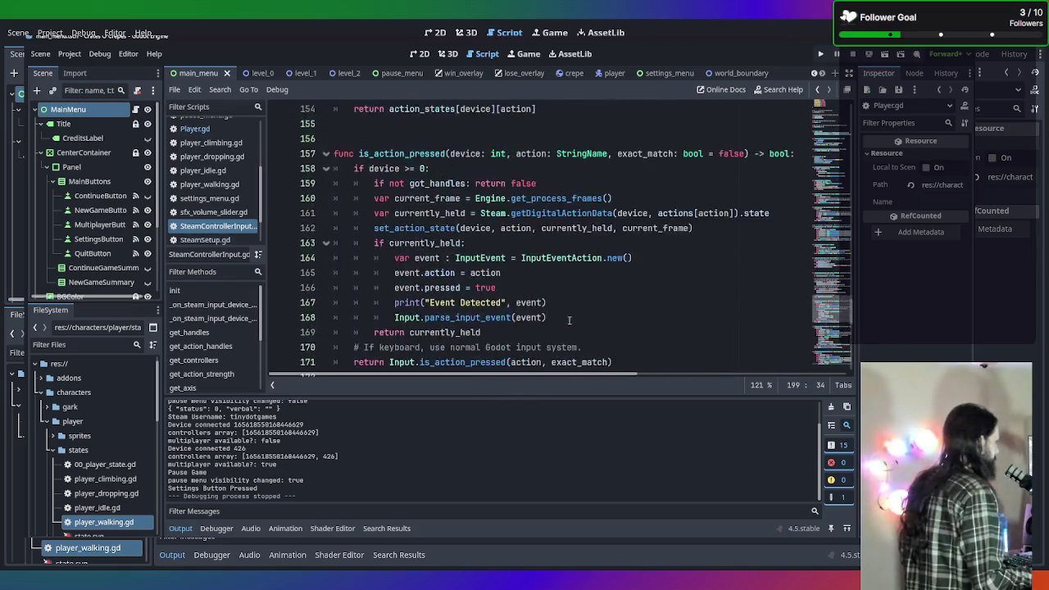
pyautogui.scroll(4, 566, 321)
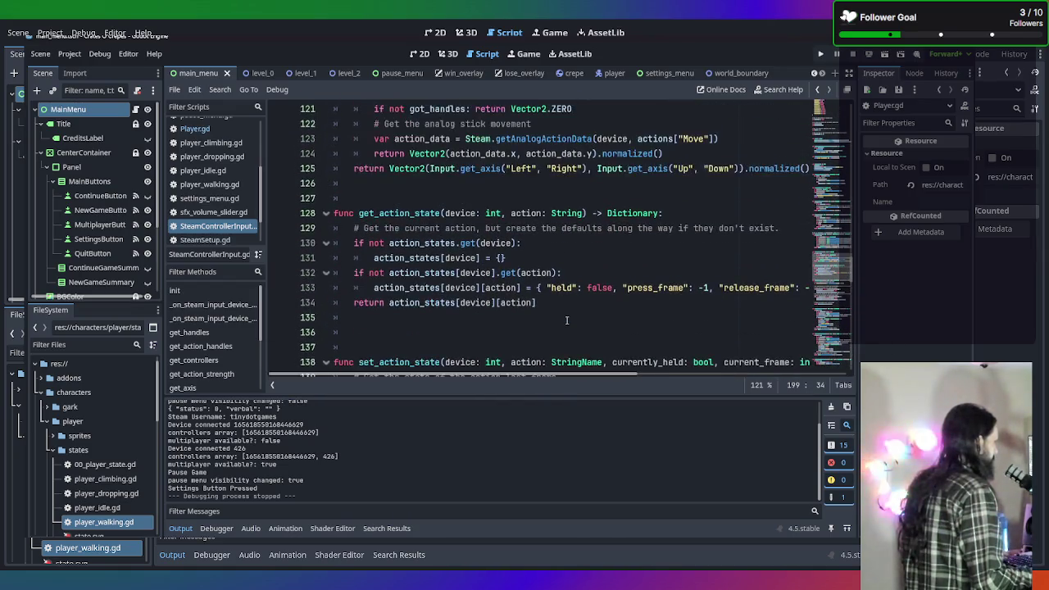
pyautogui.scroll(2, 558, 337)
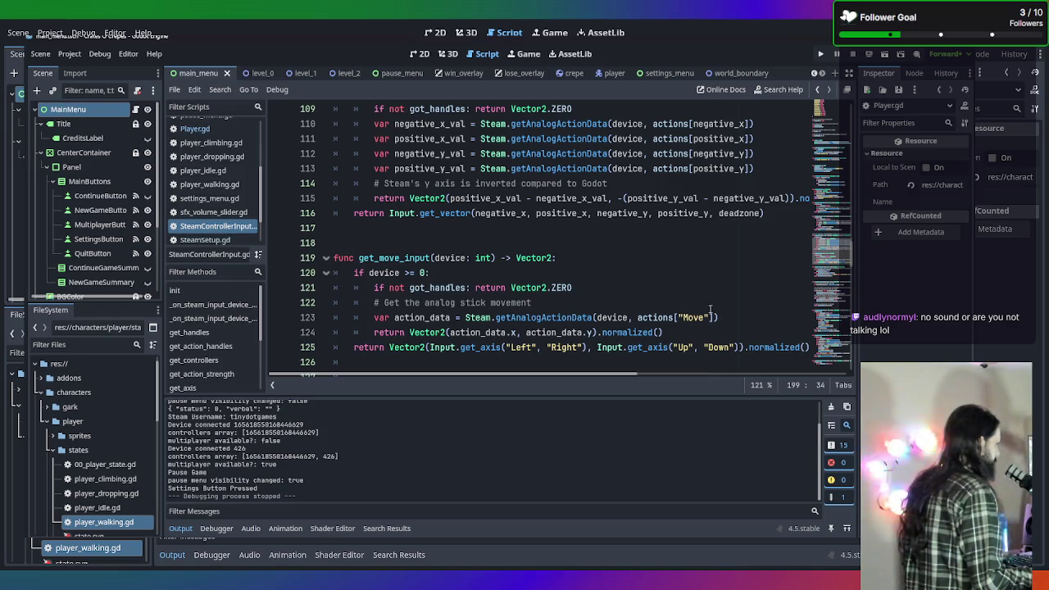
pyautogui.scroll(1, 683, 287)
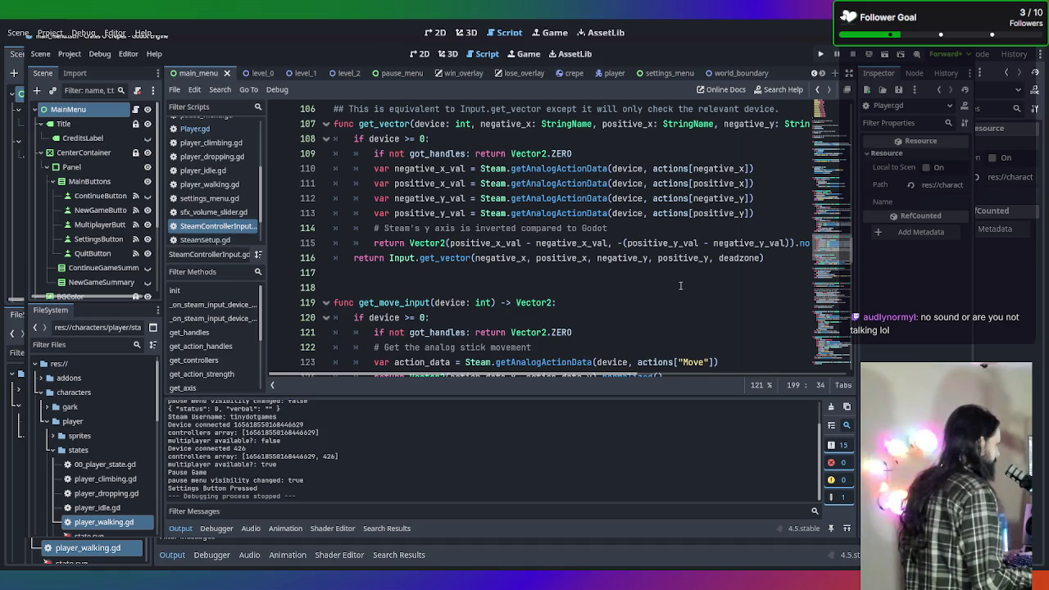
pyautogui.scroll(1, 681, 286)
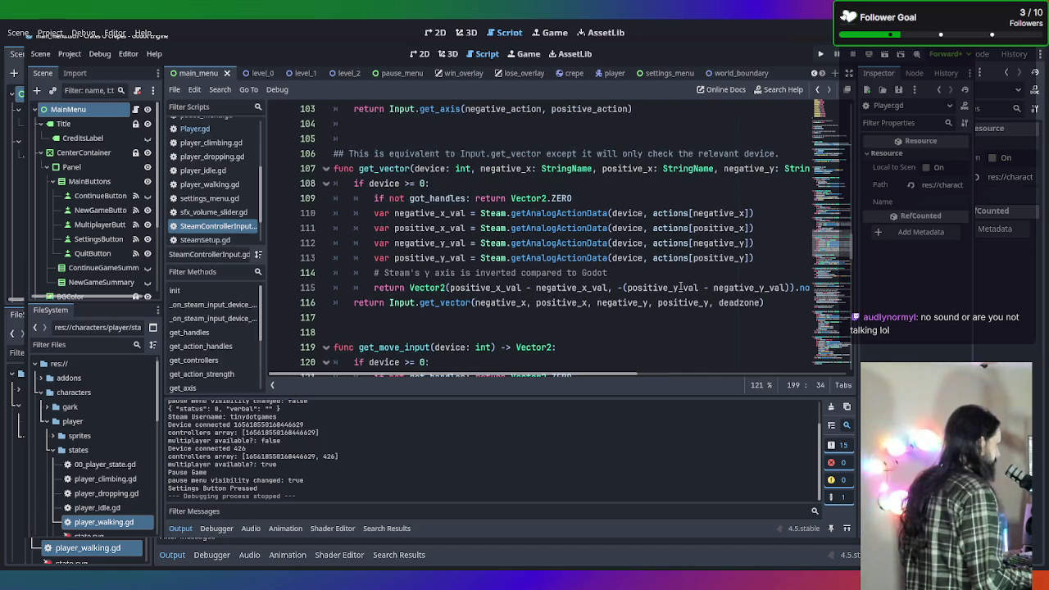
pyautogui.scroll(6, 681, 287)
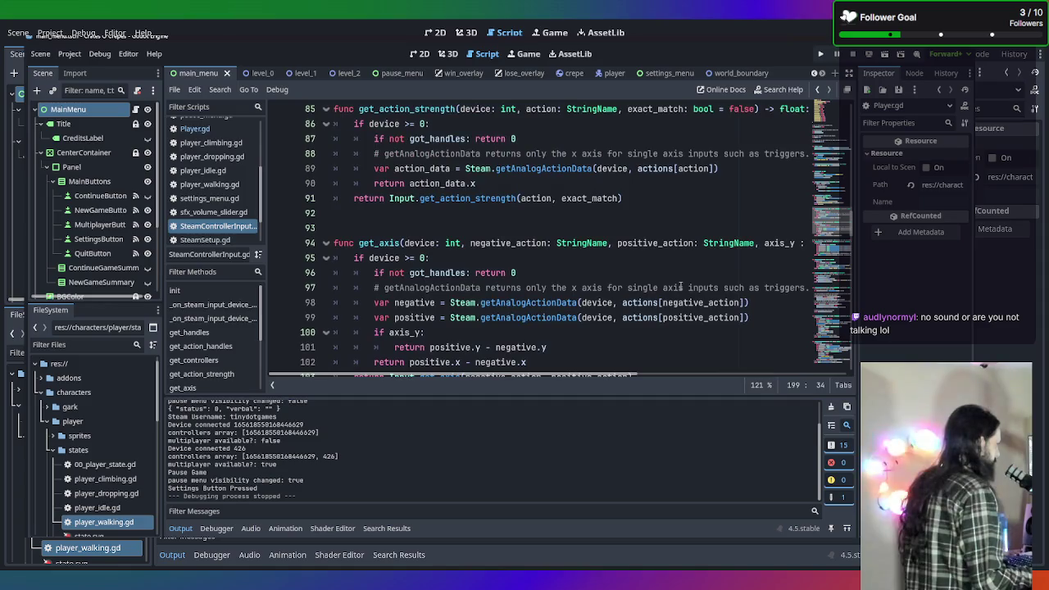
pyautogui.scroll(5, 681, 286)
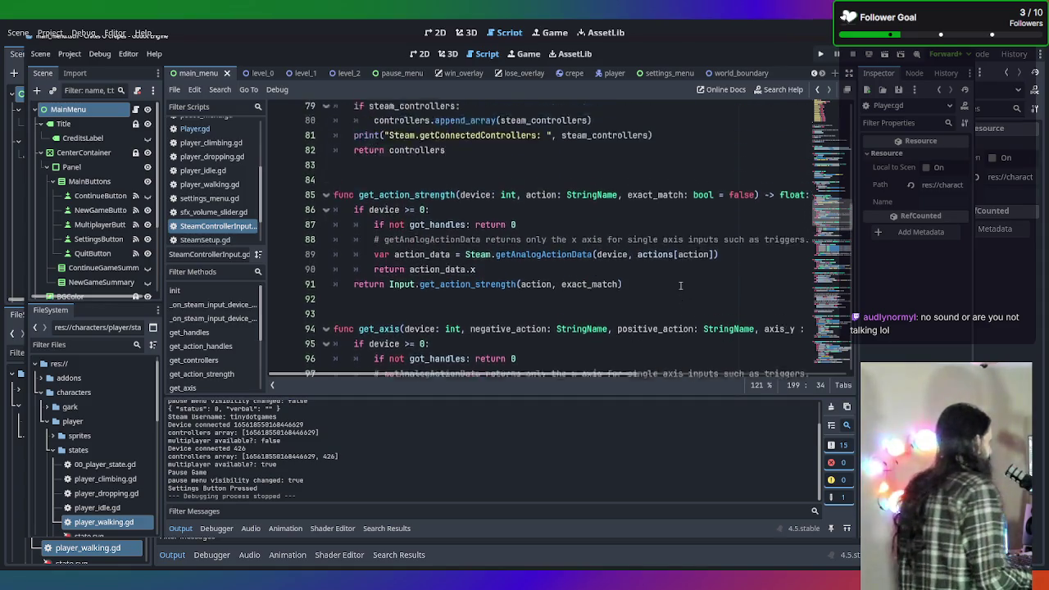
pyautogui.scroll(6, 681, 285)
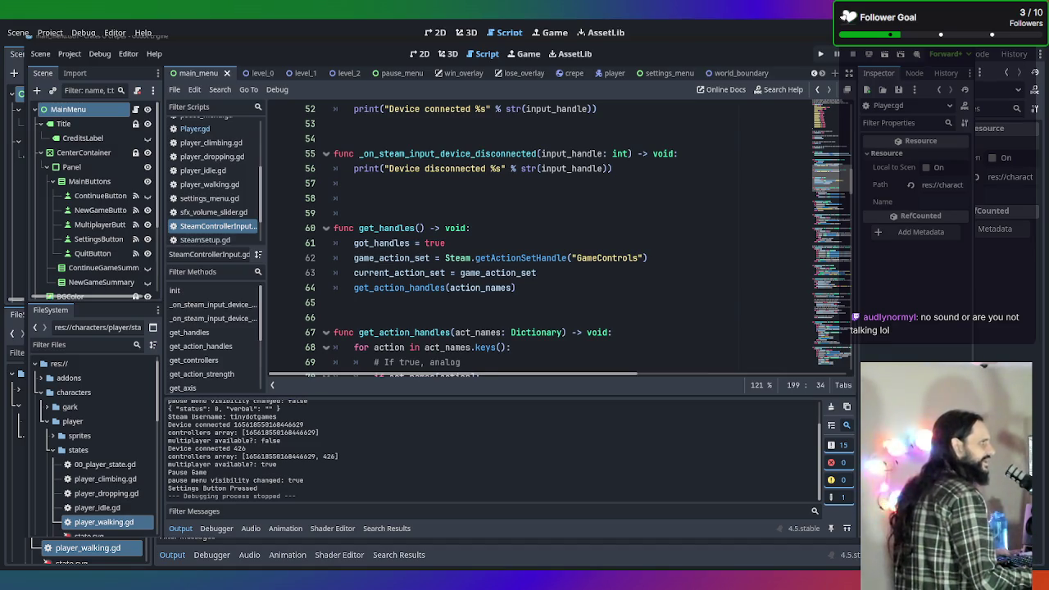
pyautogui.scroll(-1, 598, 267)
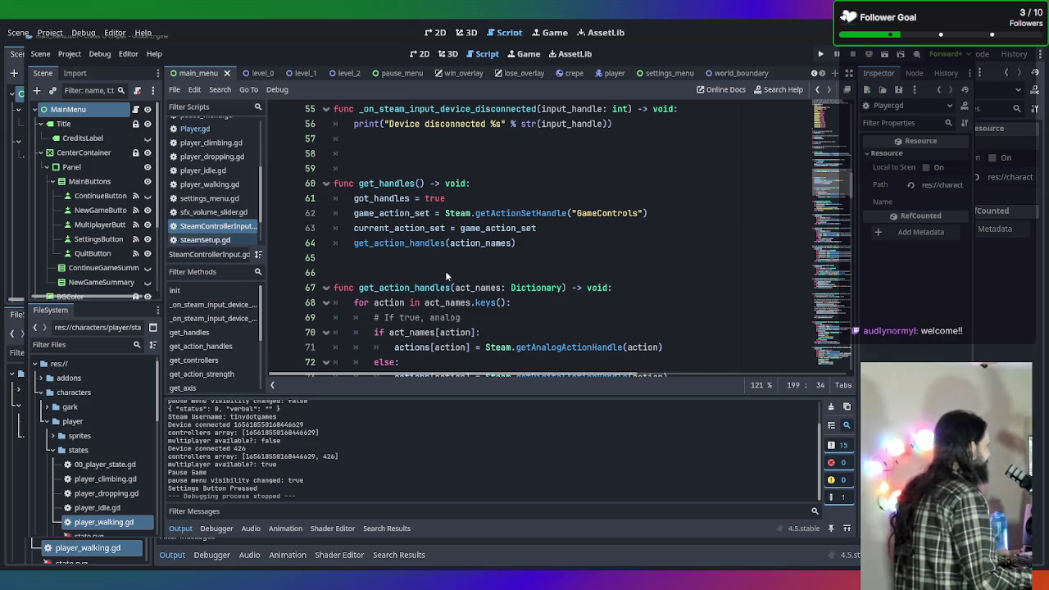
pyautogui.scroll(-5, 527, 277)
pyautogui.scroll(-11, 528, 277)
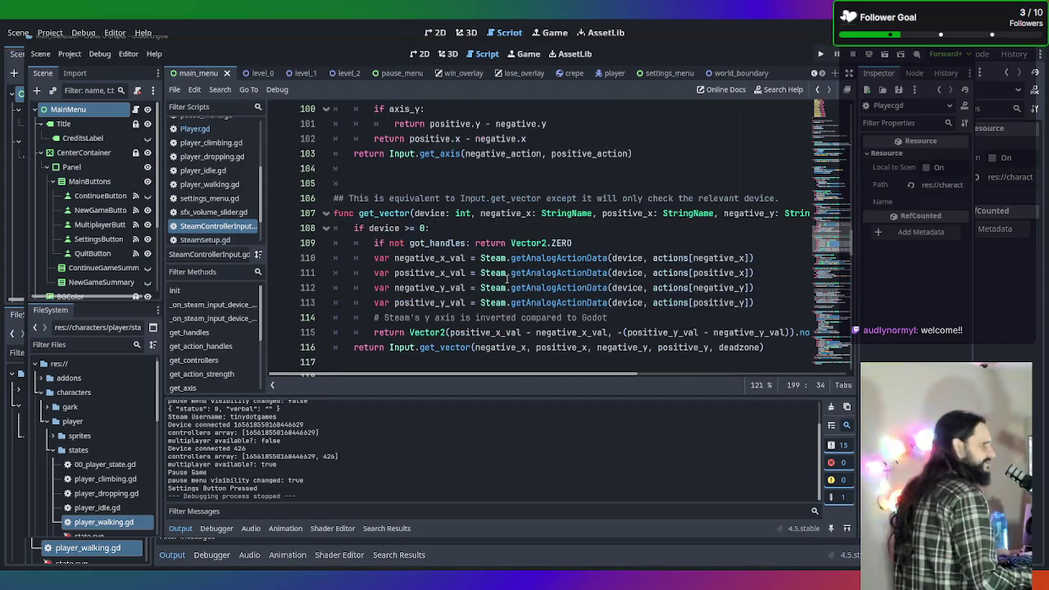
pyautogui.scroll(-1, 507, 280)
pyautogui.scroll(2, 506, 279)
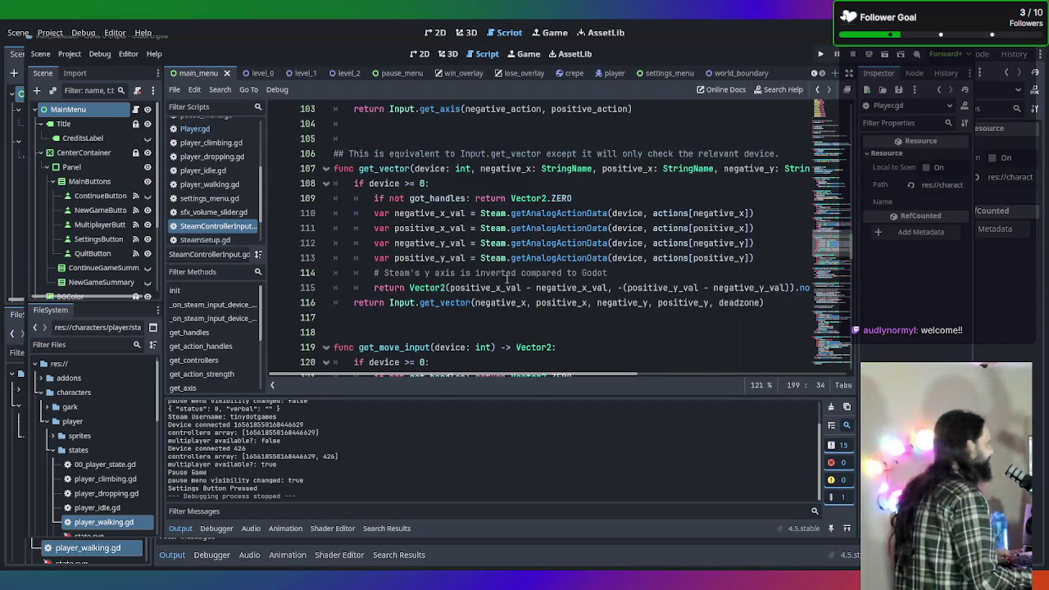
pyautogui.scroll(4, 506, 279)
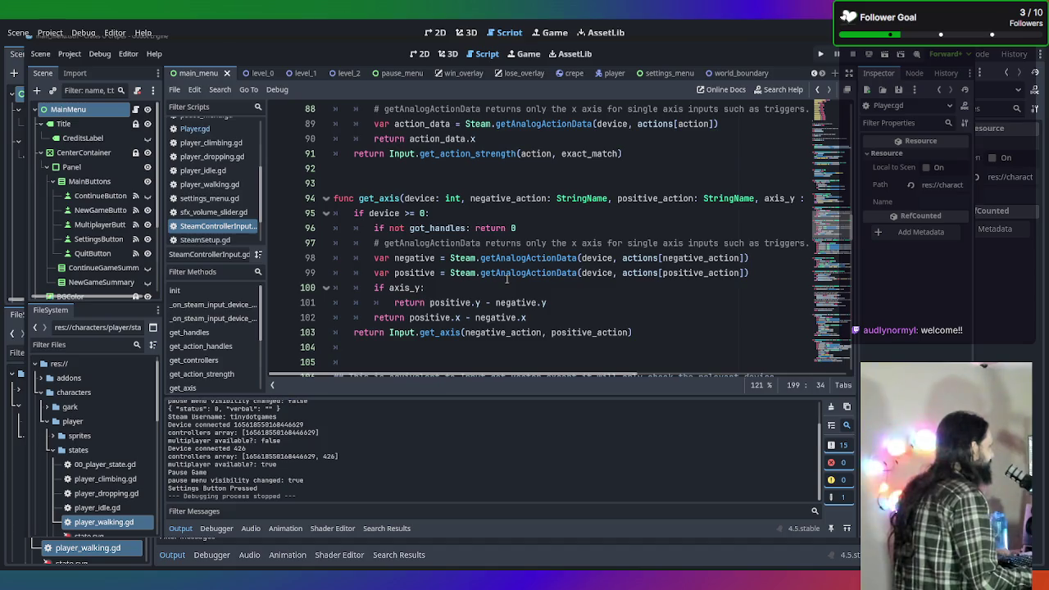
pyautogui.scroll(4, 507, 279)
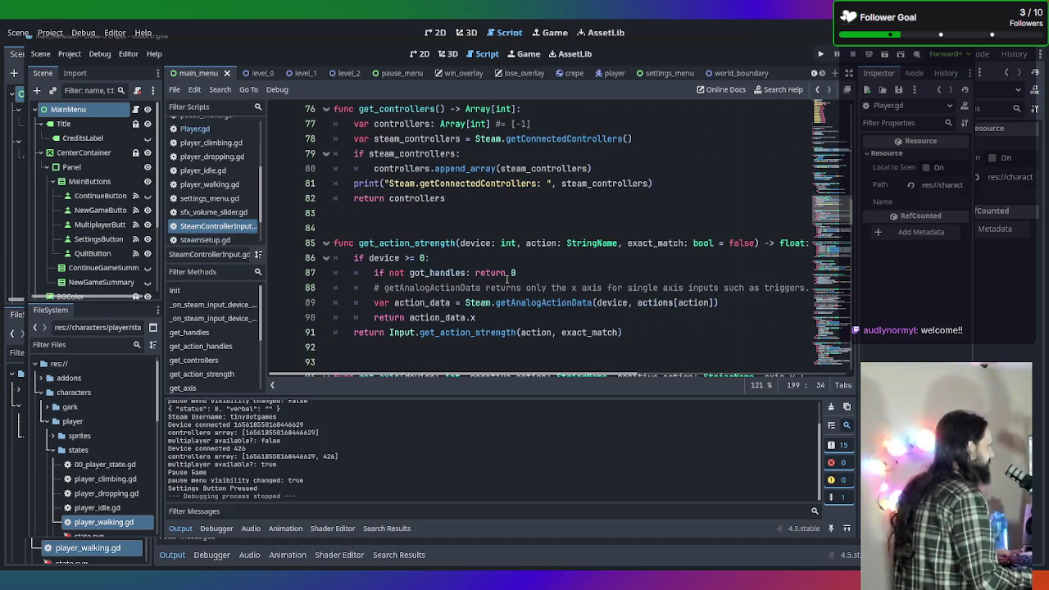
pyautogui.scroll(2, 507, 280)
pyautogui.scroll(3, 524, 272)
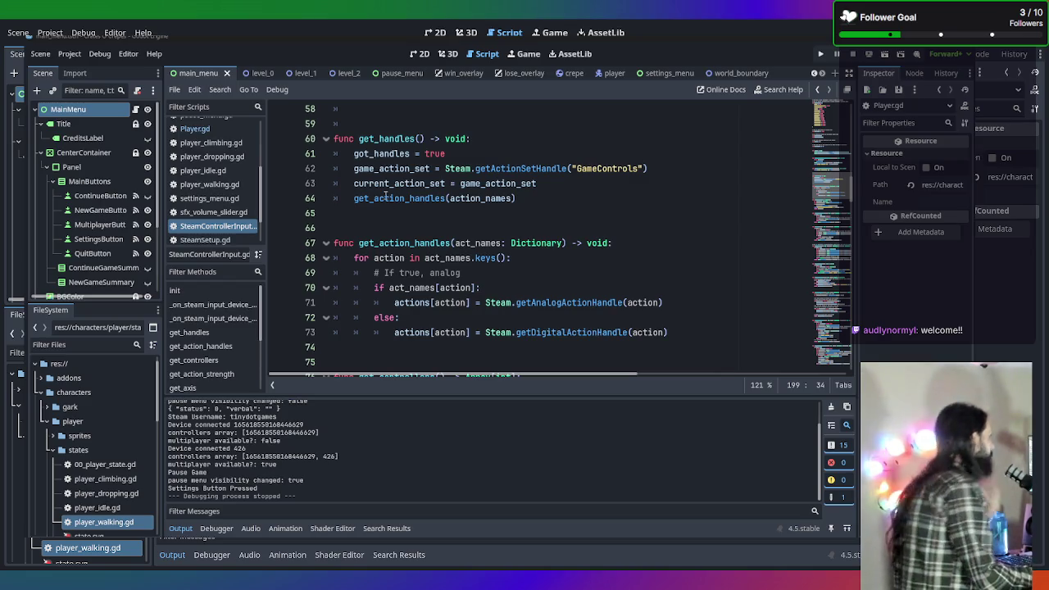
pyautogui.scroll(5, 405, 209)
pyautogui.scroll(12, 434, 229)
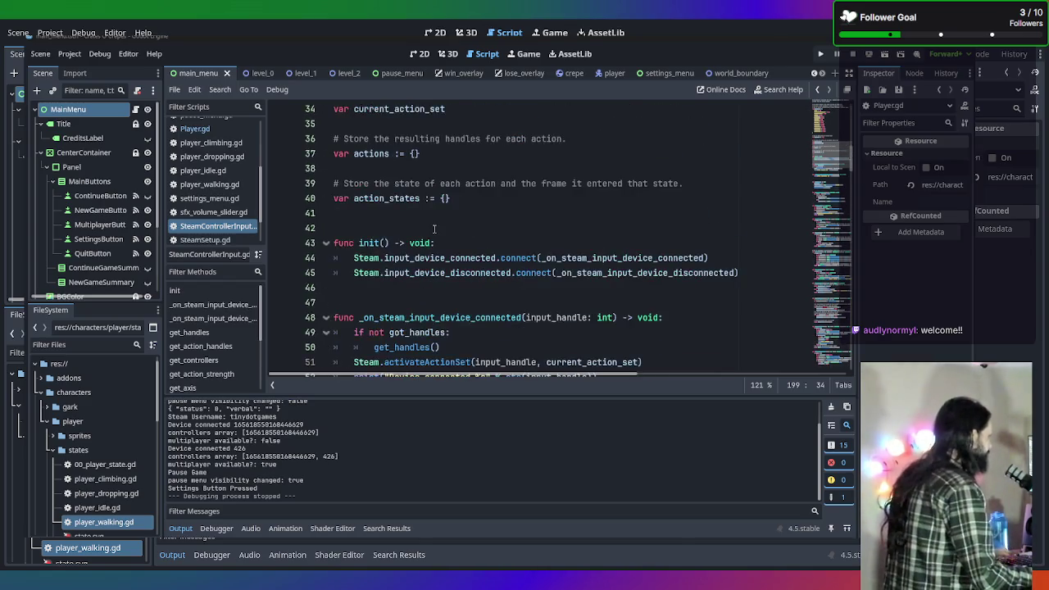
pyautogui.scroll(-1, 435, 229)
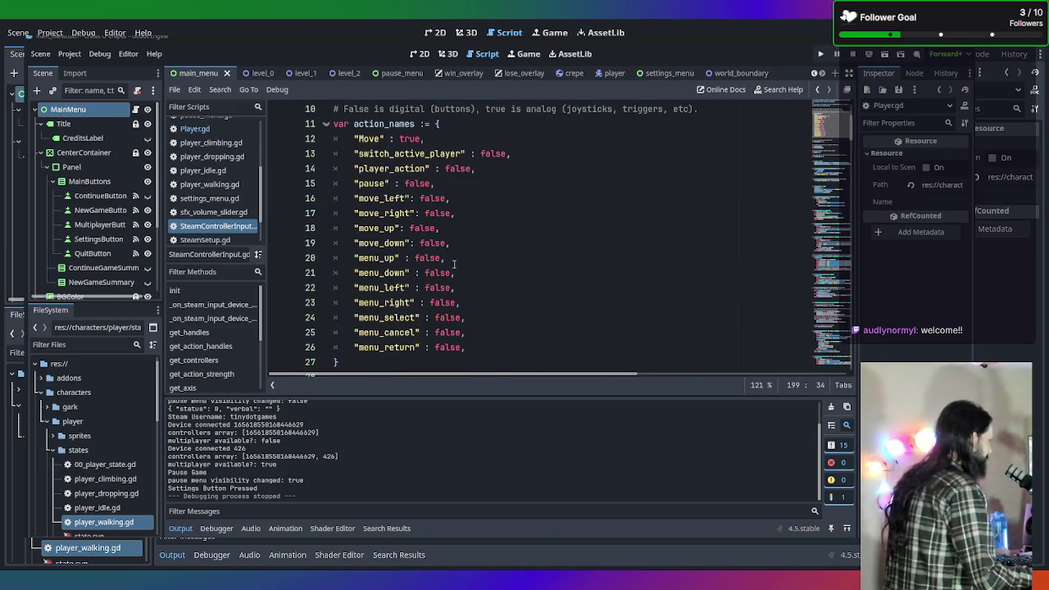
pyautogui.scroll(-1, 424, 245)
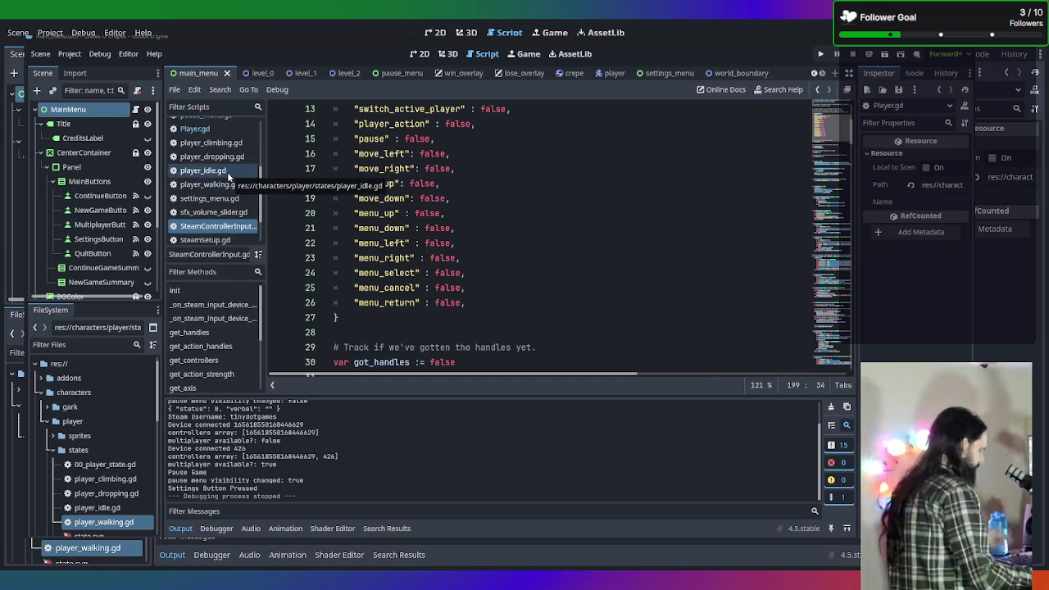
# Start a new game from the Crates-O-Crepes title menu
pyautogui.click(666, 297)
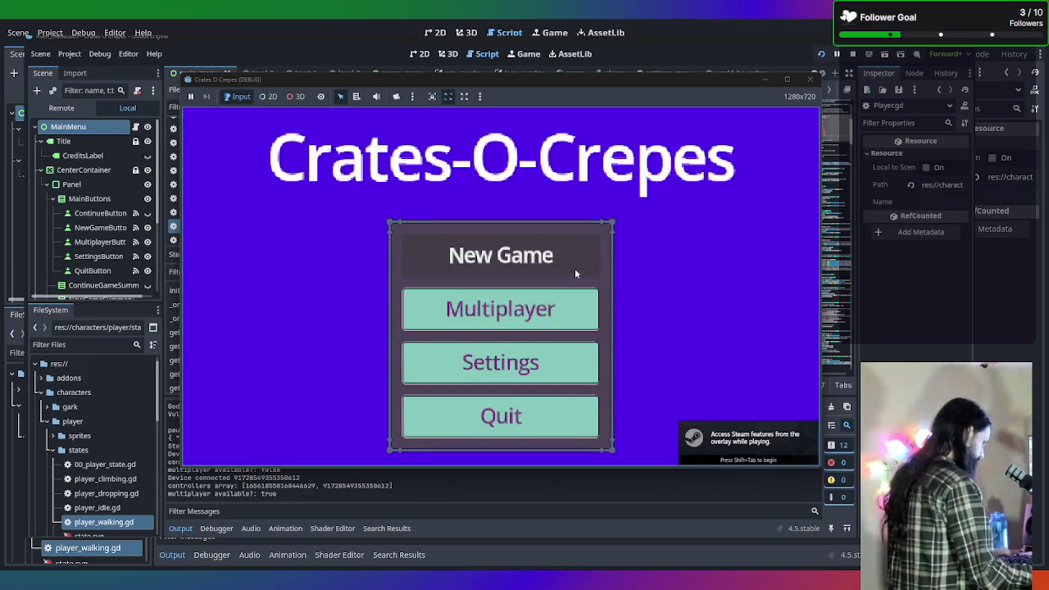
pyautogui.press('Up')
pyautogui.press('Up')
pyautogui.press('Up')
pyautogui.press('Return')
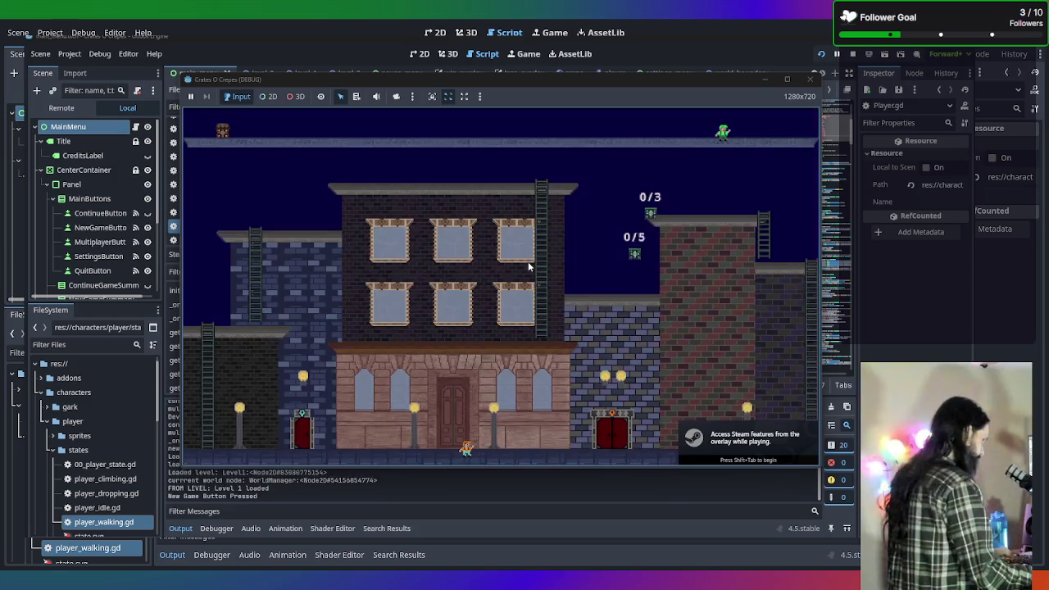
# Play level 1, running left and right, climbing the ladder and switching characters with Tab
pyautogui.press('Right')
pyautogui.press('Left')
pyautogui.press('Tab')
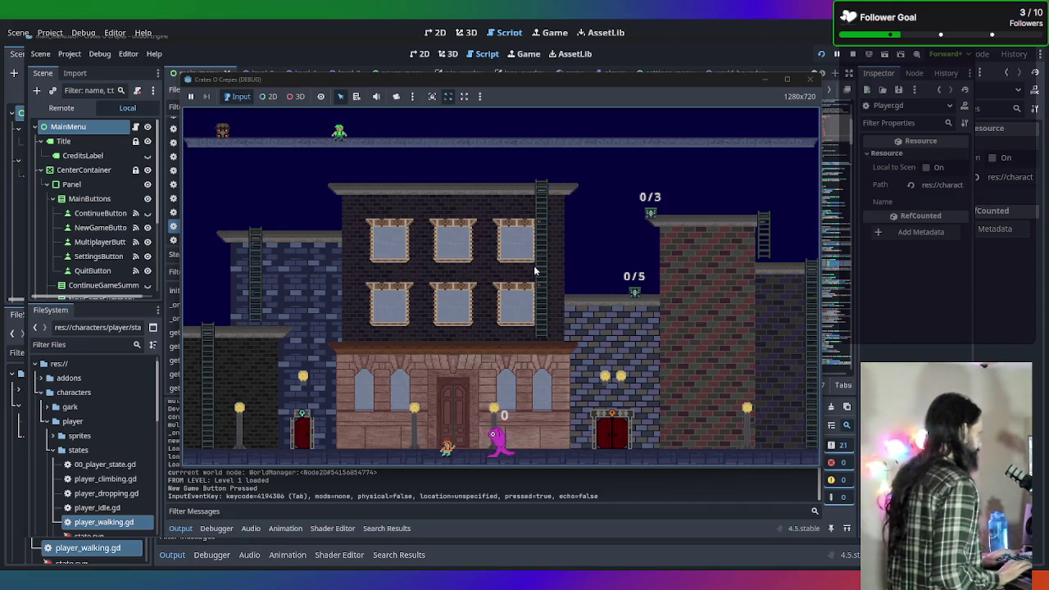
pyautogui.press('Tab')
pyautogui.press('Right')
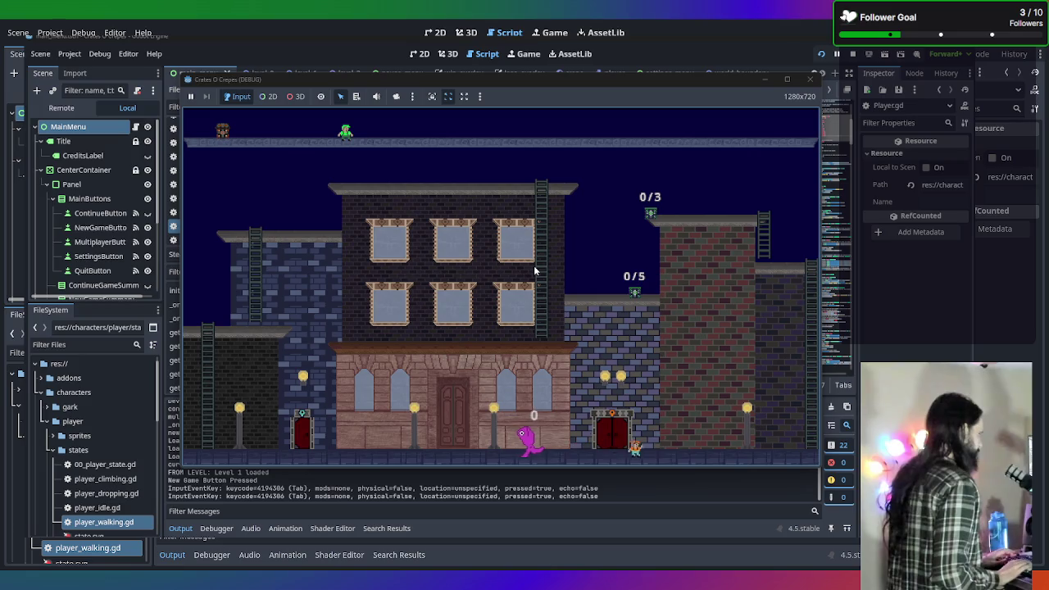
pyautogui.press('Left')
pyautogui.press('Tab')
pyautogui.press('Tab')
pyautogui.press('Left')
pyautogui.press('Right')
pyautogui.press('Left')
pyautogui.press('Left')
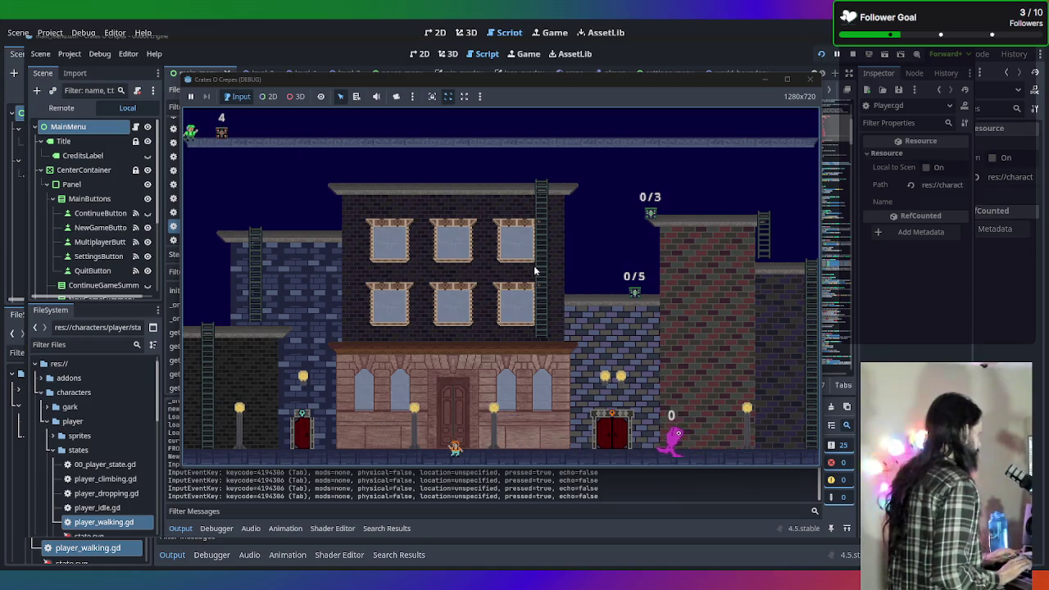
pyautogui.press('Left')
pyautogui.press('Tab')
pyautogui.press('Tab')
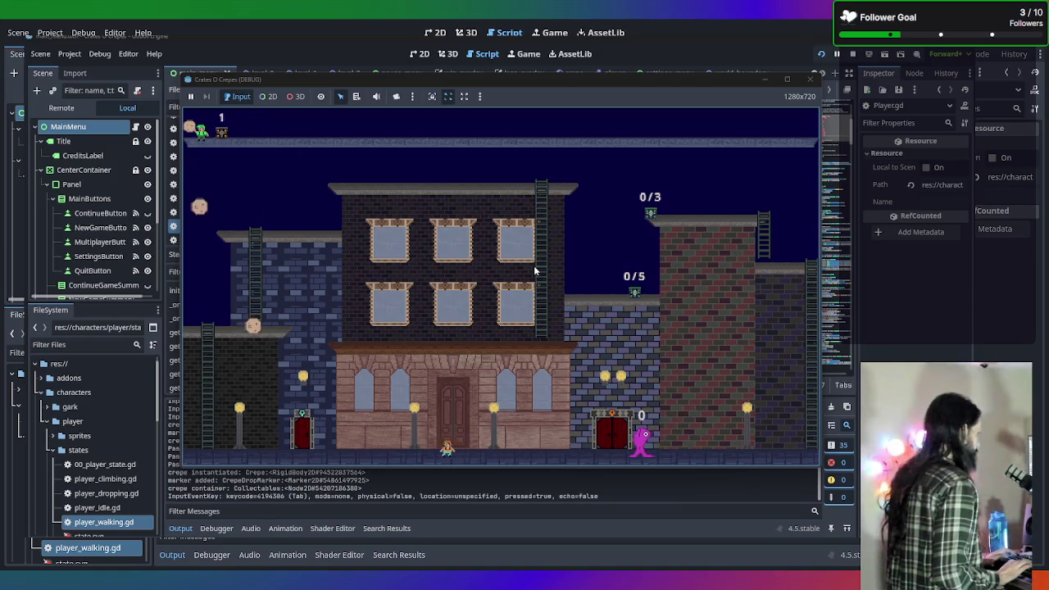
pyautogui.press('Left')
pyautogui.press('Up')
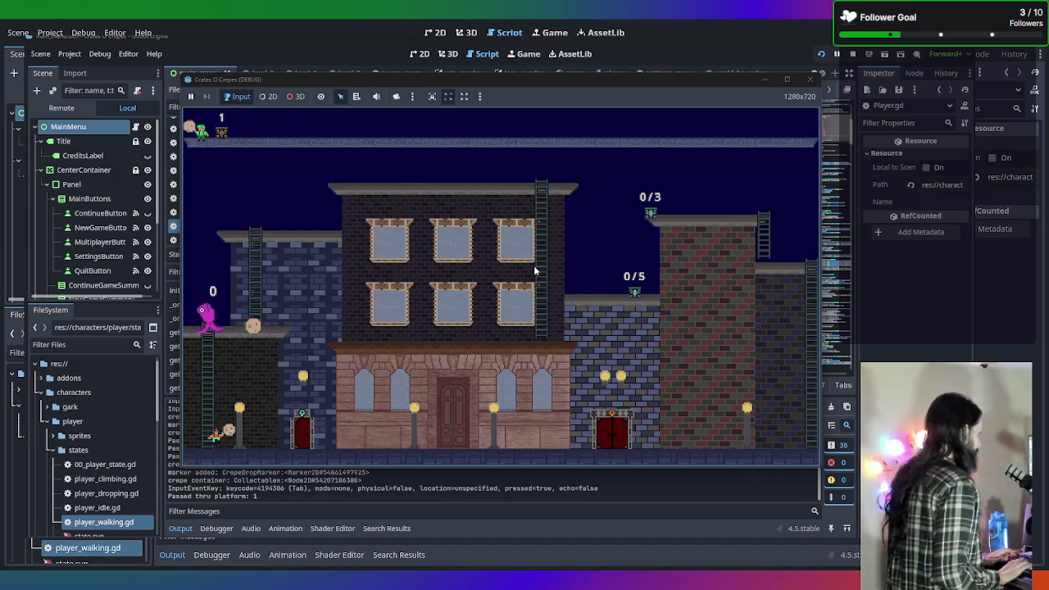
pyautogui.press('Down')
pyautogui.press('Right')
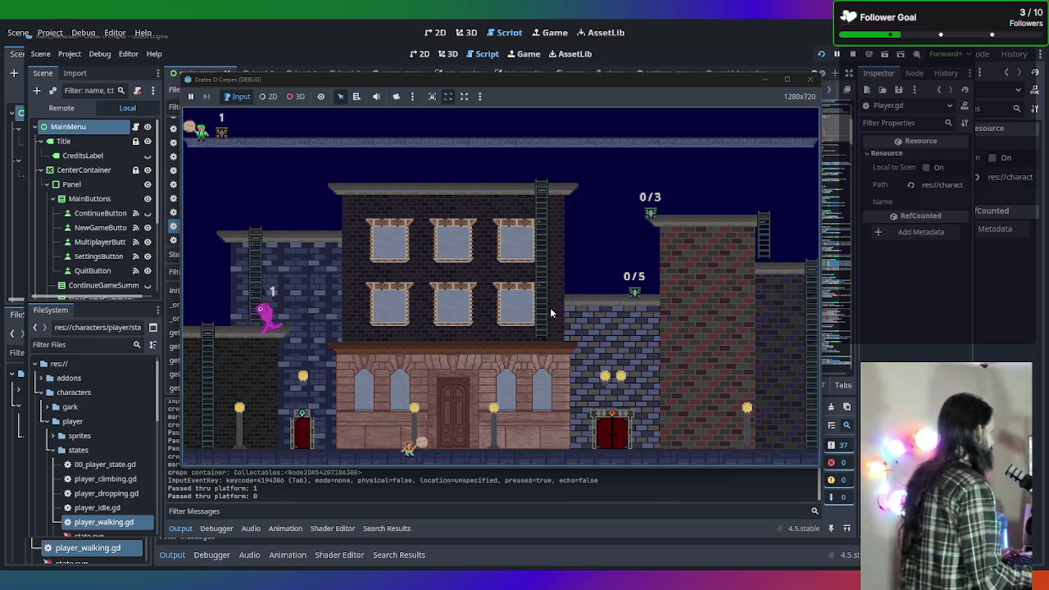
# Pause with Esc, return to the main menu, and close the game window
pyautogui.press('Escape')
pyautogui.click(534, 330)
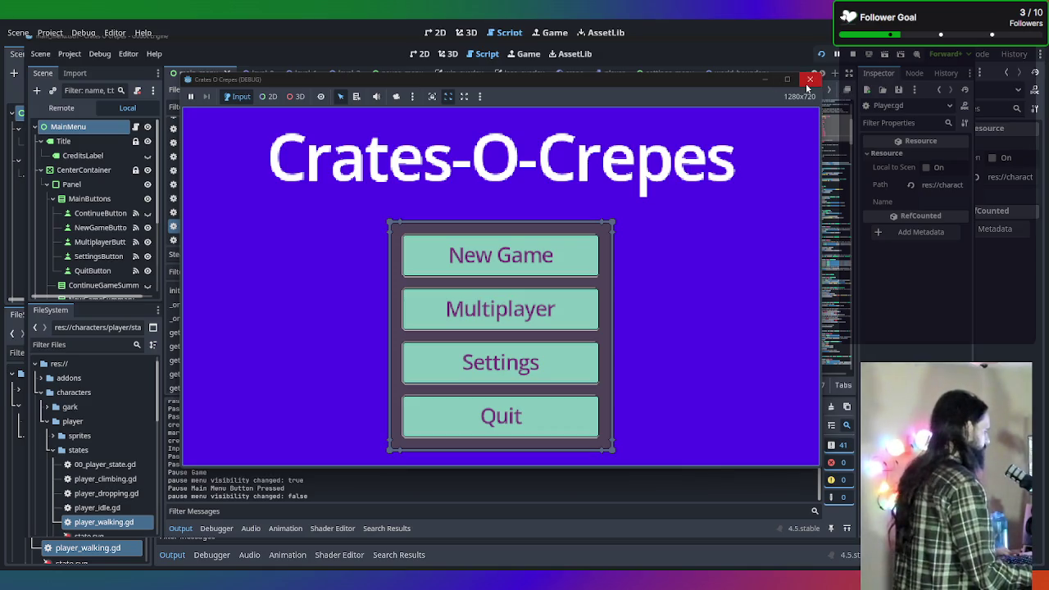
pyautogui.click(810, 82)
pyautogui.click(521, 247)
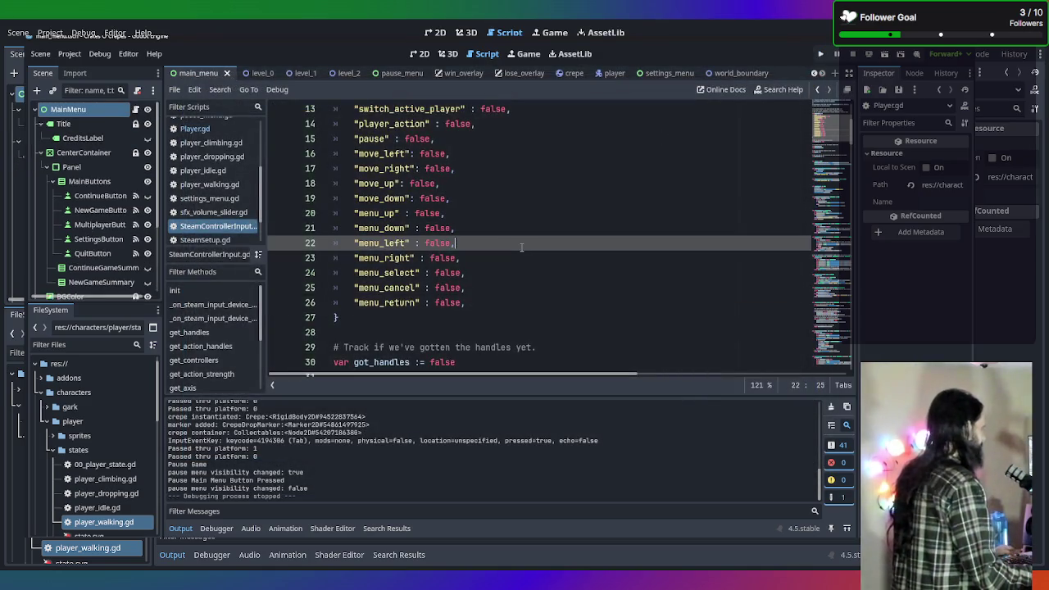
pyautogui.scroll(3, 522, 245)
pyautogui.scroll(1, 522, 248)
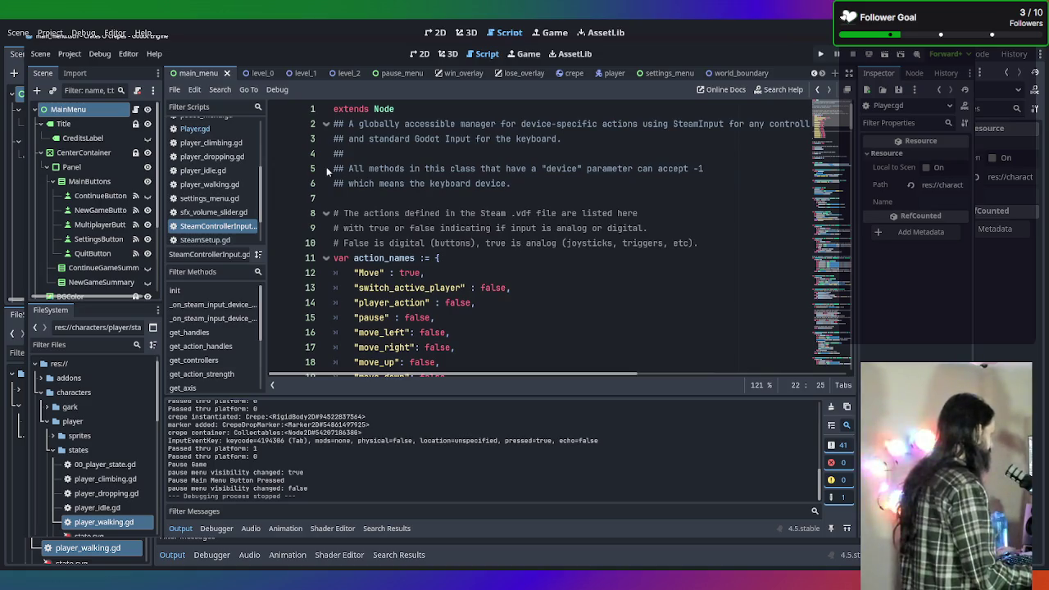
pyautogui.scroll(3, 236, 197)
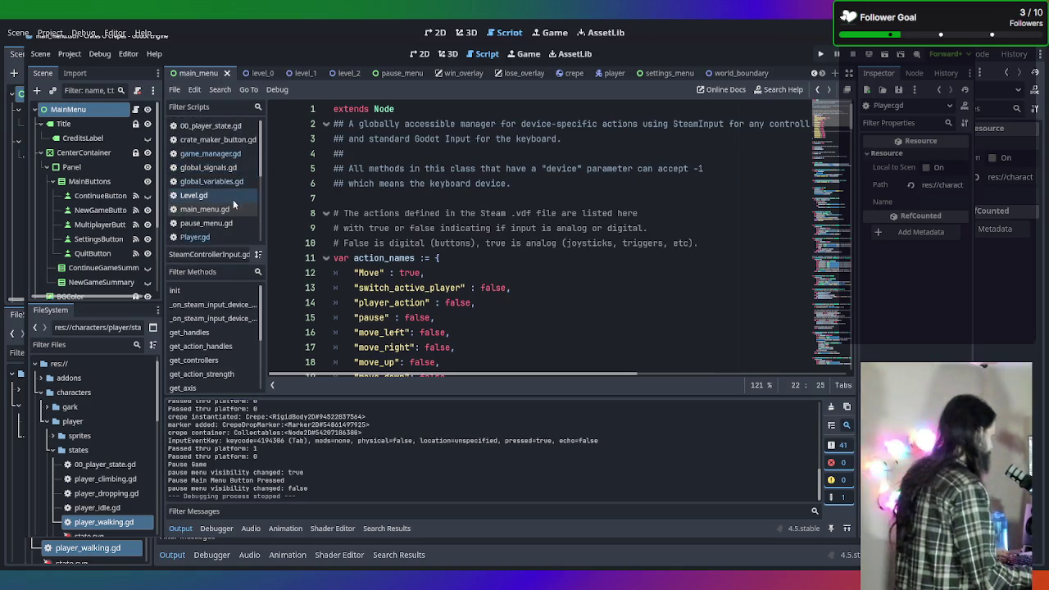
pyautogui.click(229, 210)
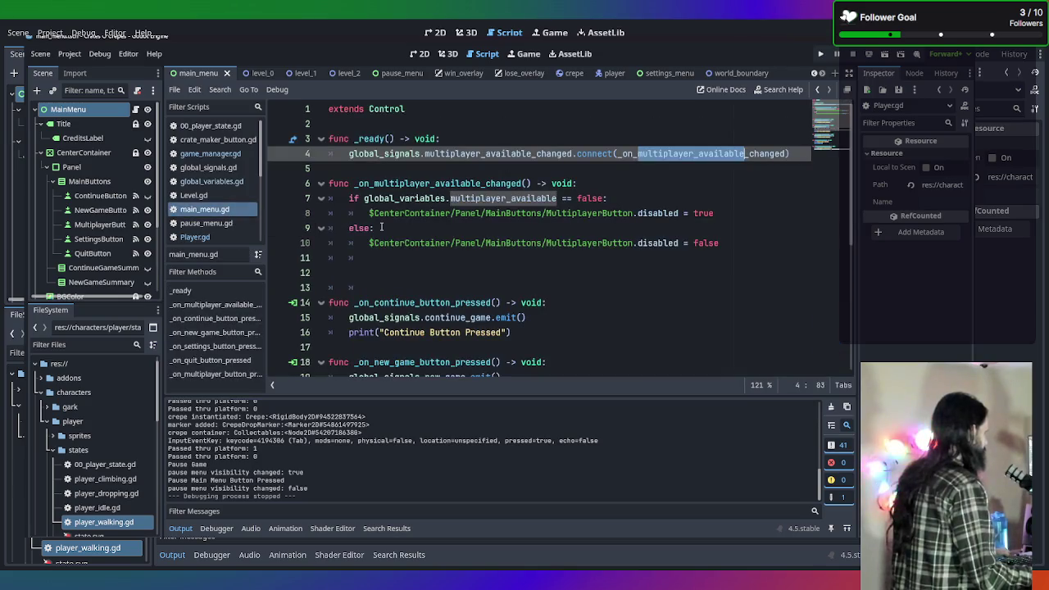
pyautogui.scroll(-2, 494, 277)
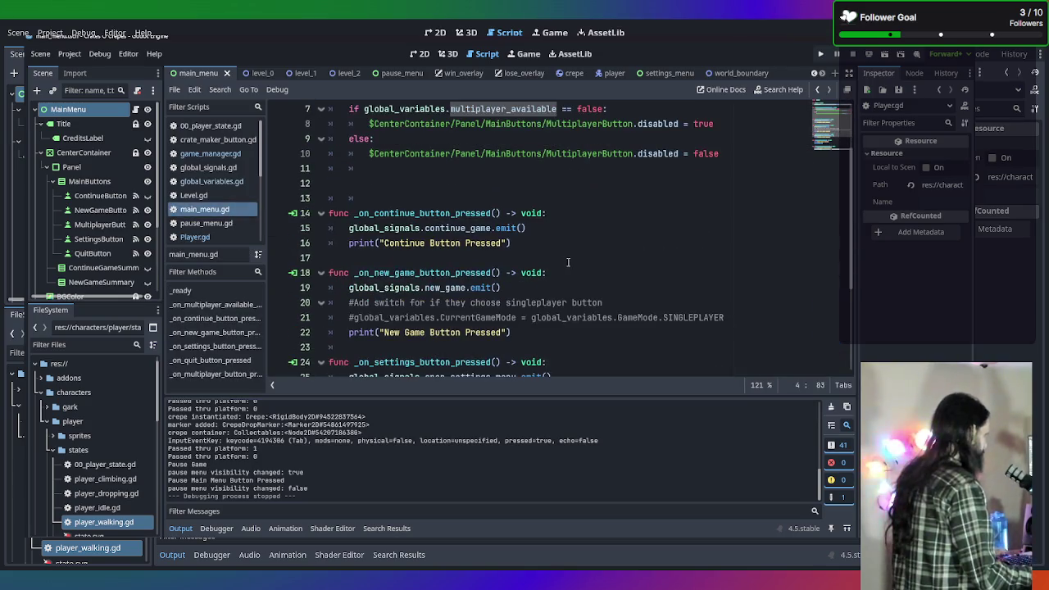
pyautogui.scroll(-4, 568, 261)
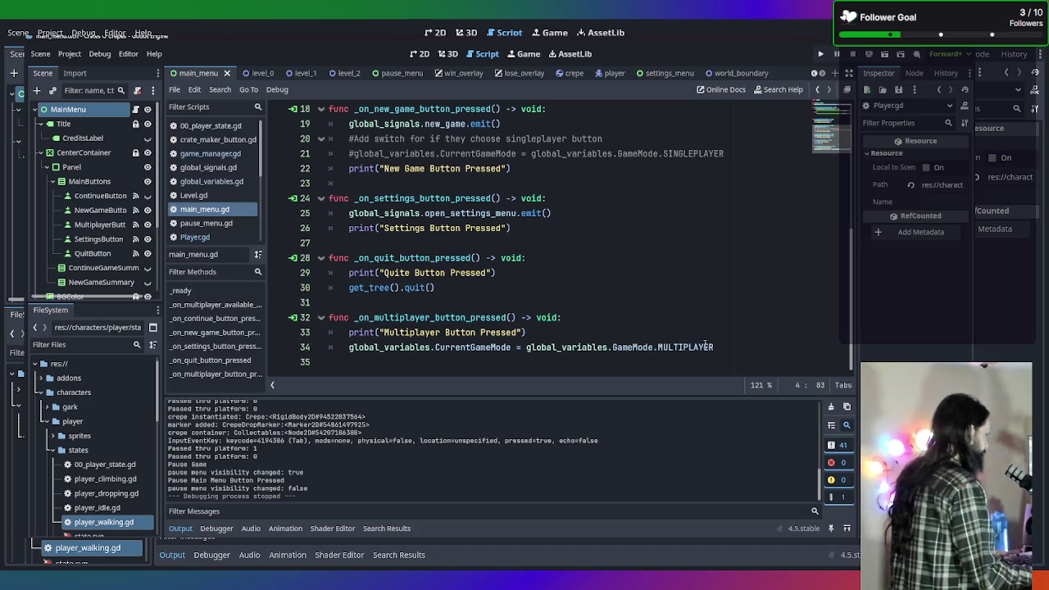
pyautogui.scroll(3, 661, 335)
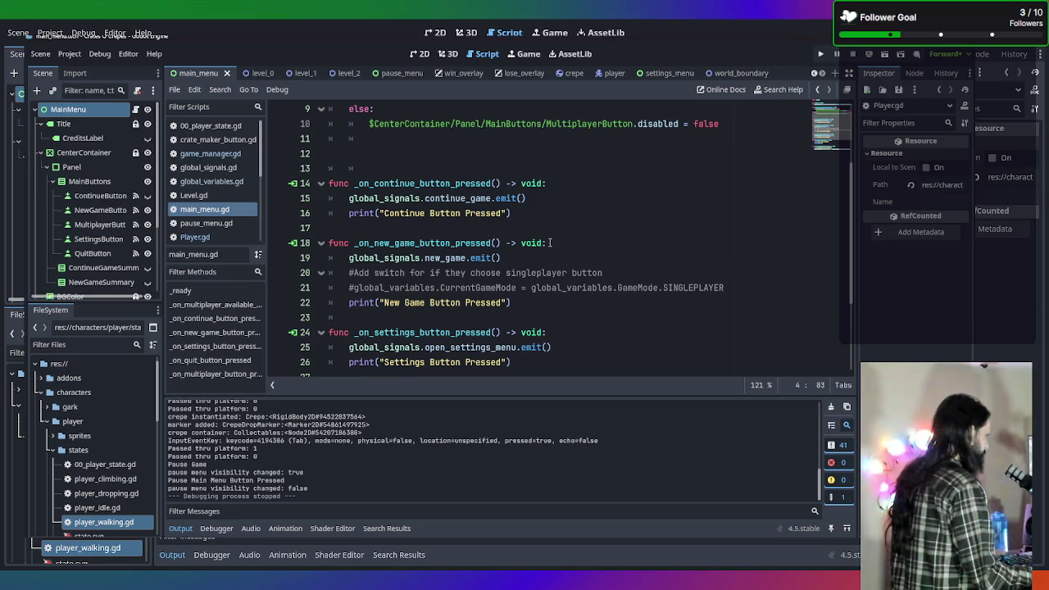
pyautogui.scroll(-3, 550, 243)
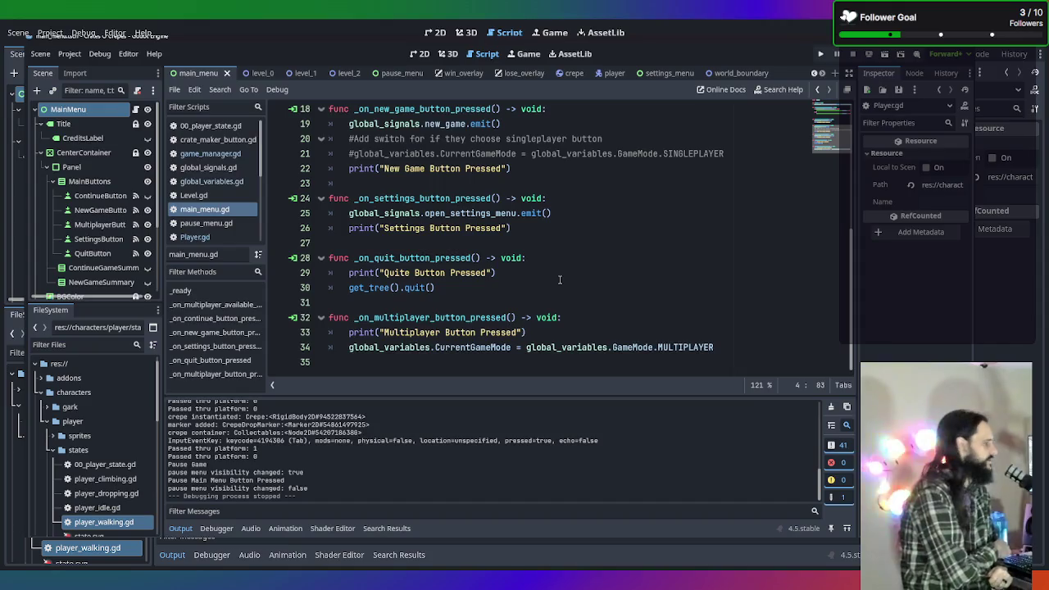
# In the Notepad to-do notes, add a tab-indented blank line below the game-mode heading
pyautogui.hotkey('alt', 'Tab')
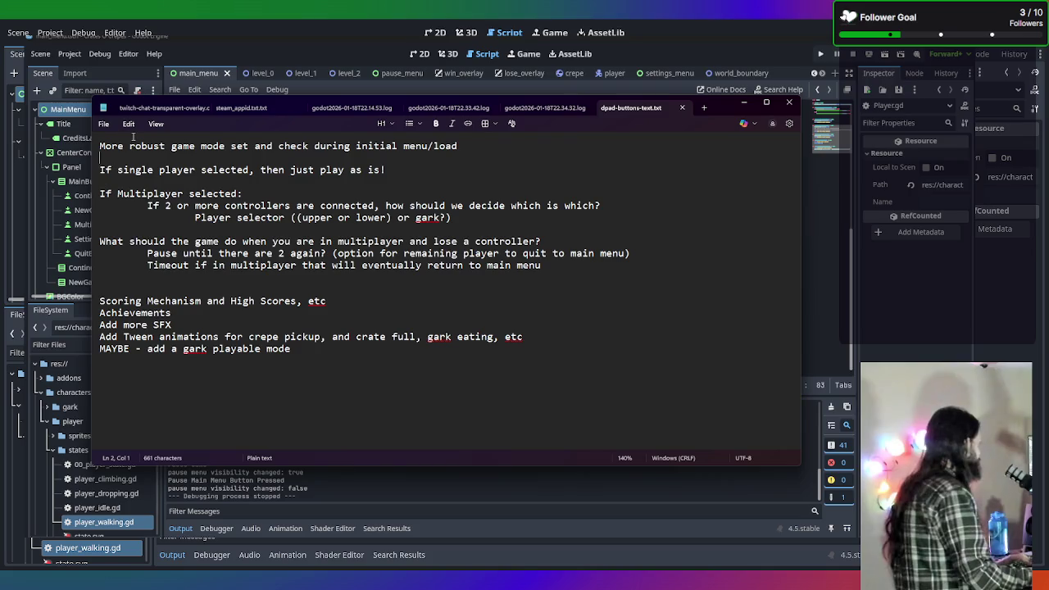
pyautogui.hotkey('ctrl', 'Home')
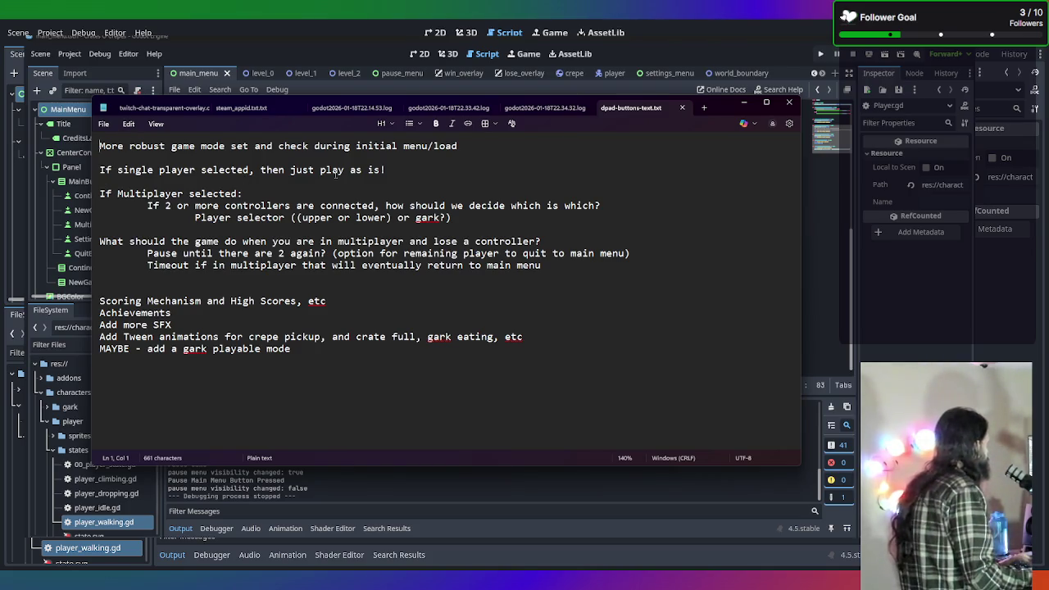
pyautogui.click(509, 143)
pyautogui.press('Return')
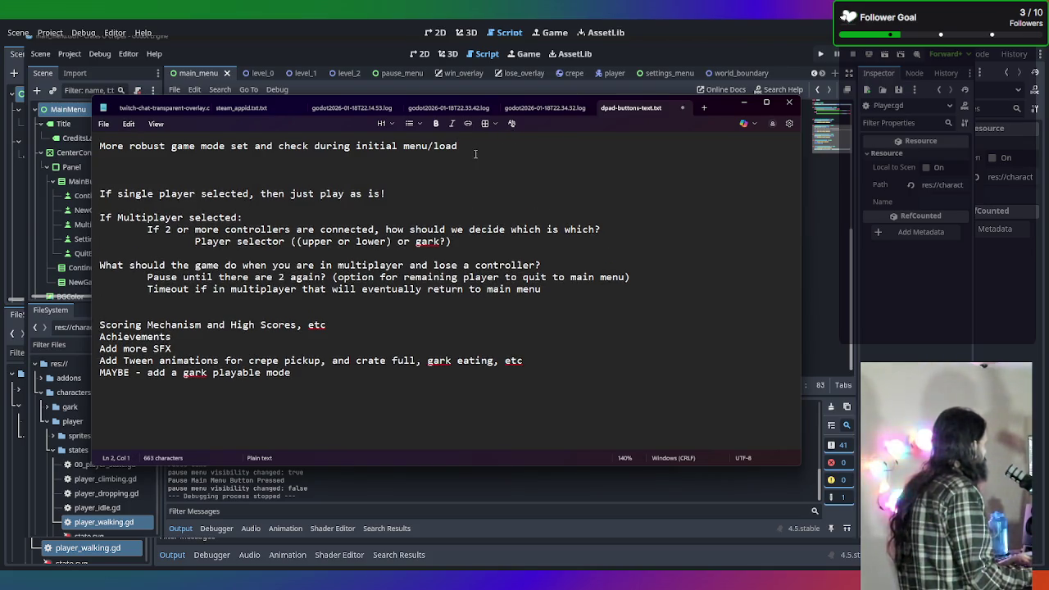
pyautogui.press('Tab')
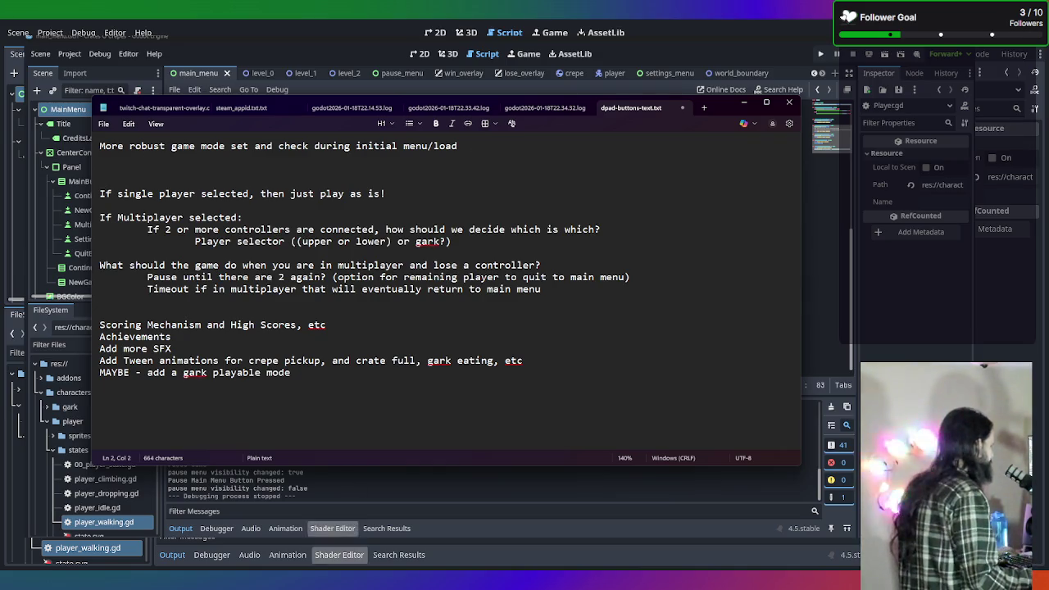
# Run the game from Godot with F5 to check the main menu, then close it
pyautogui.hotkey('alt', 'Tab')
pyautogui.press('F5')
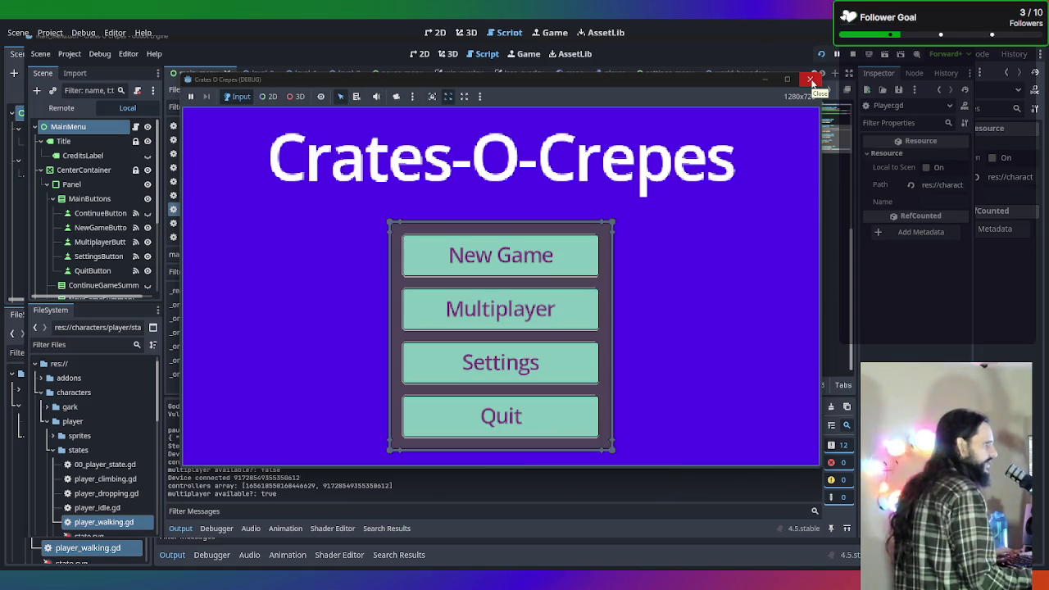
pyautogui.click(812, 79)
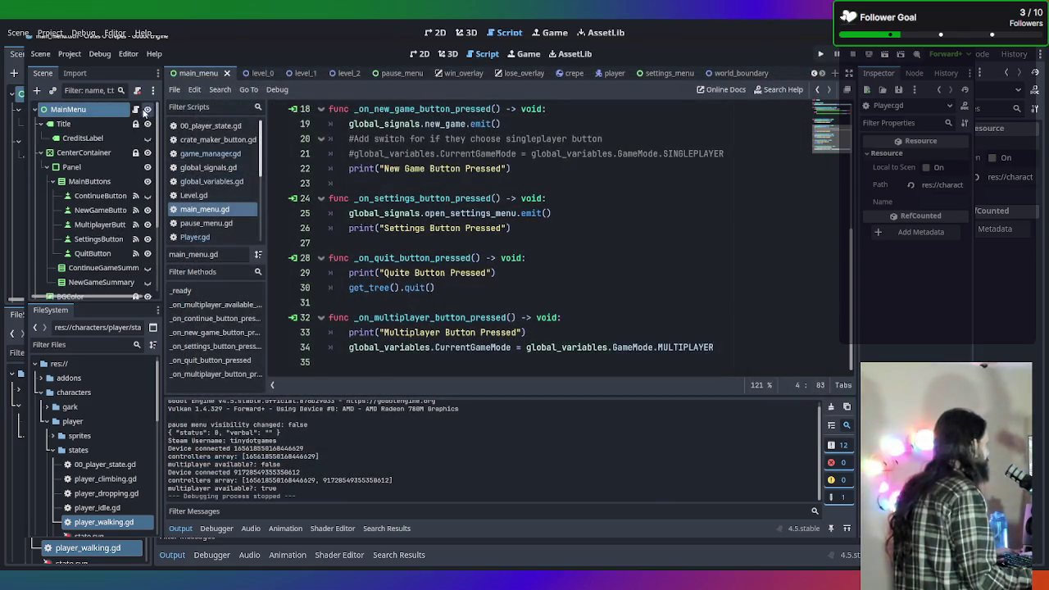
# Delete the ContinueButton node from MainButtons in the main_menu scene, confirming with OK
pyautogui.click(103, 113)
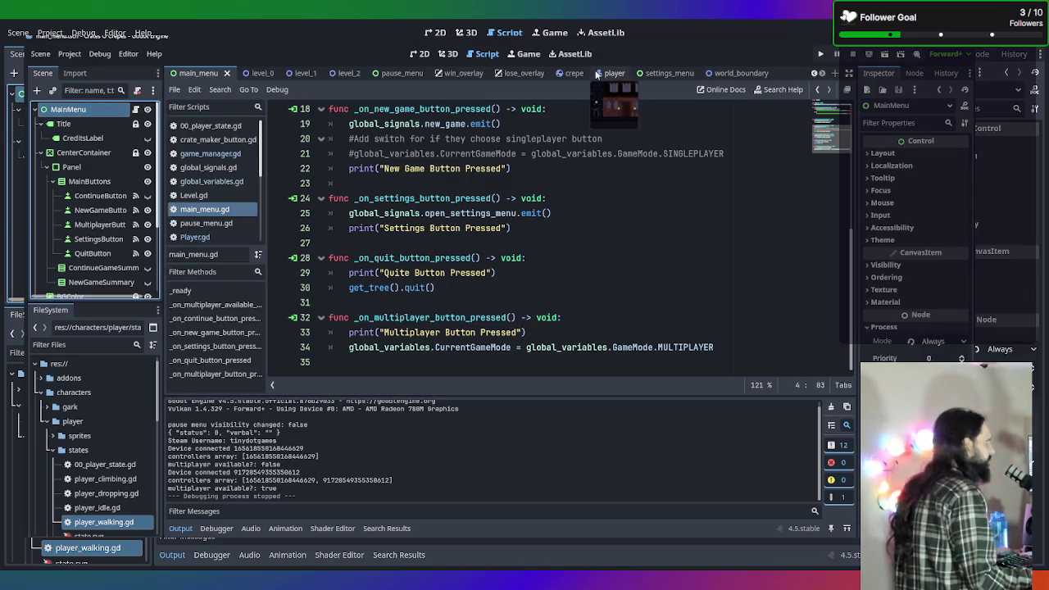
pyautogui.click(419, 53)
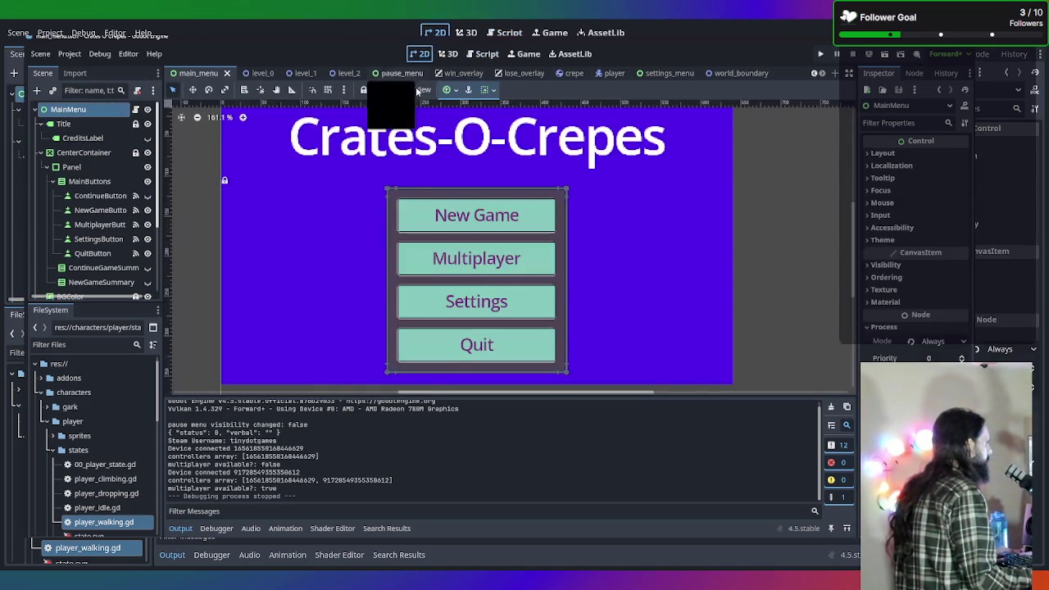
pyautogui.click(107, 183)
pyautogui.click(98, 211)
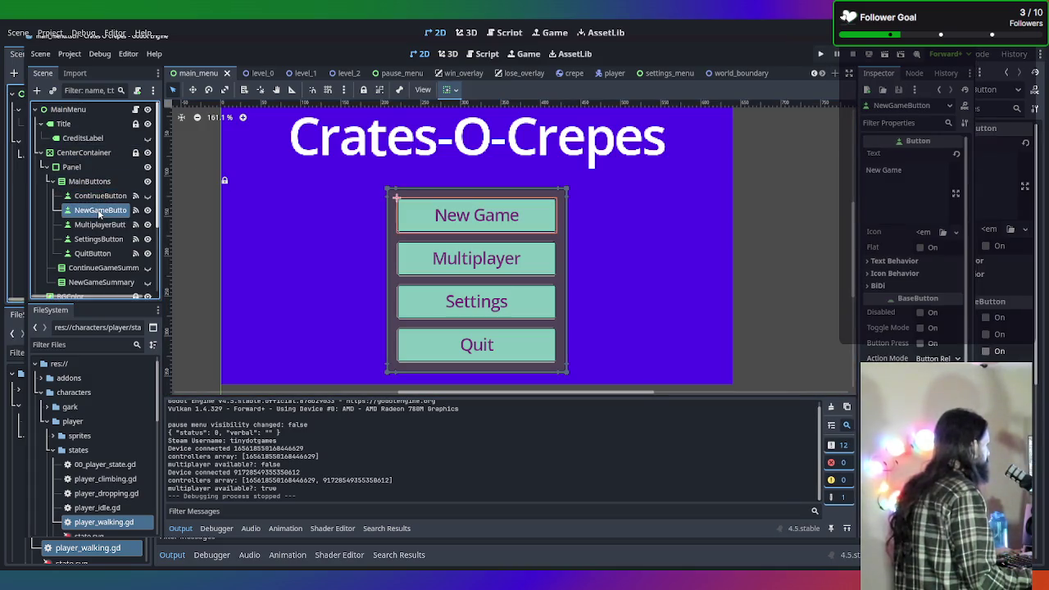
pyautogui.click(108, 197)
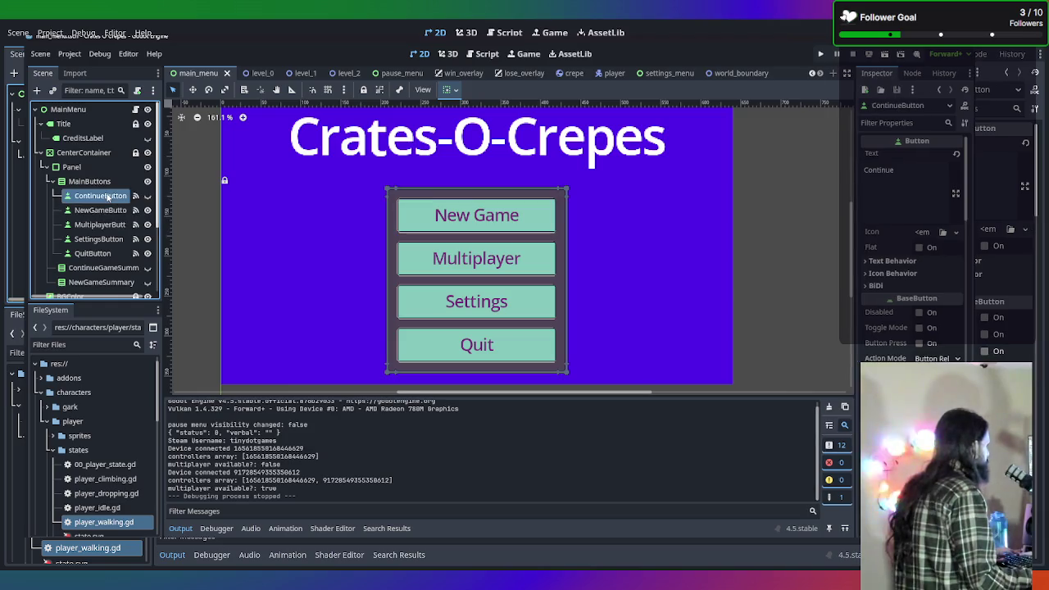
pyautogui.rightClick(107, 196)
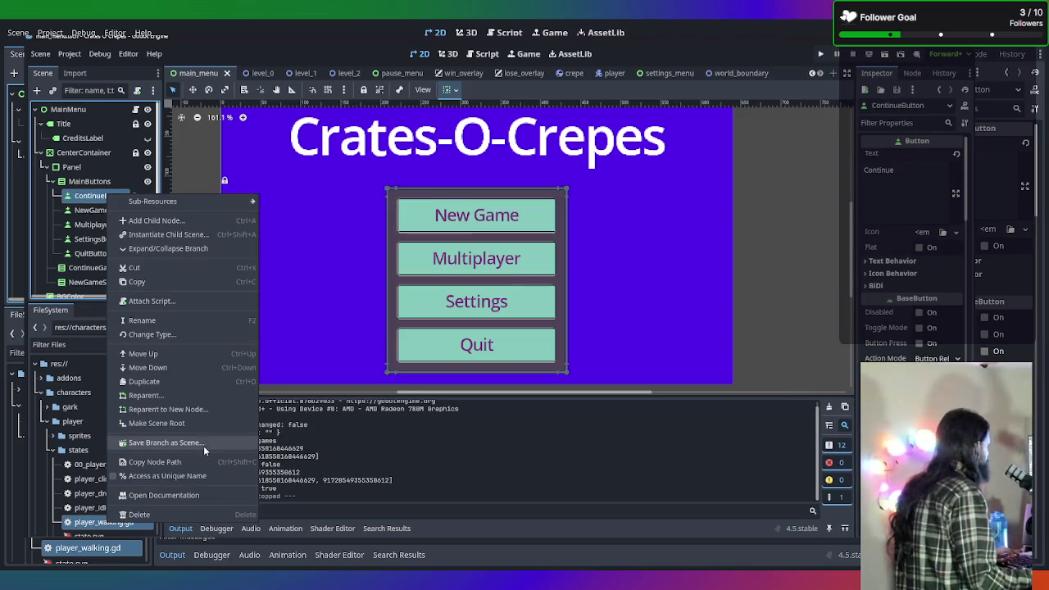
pyautogui.click(178, 515)
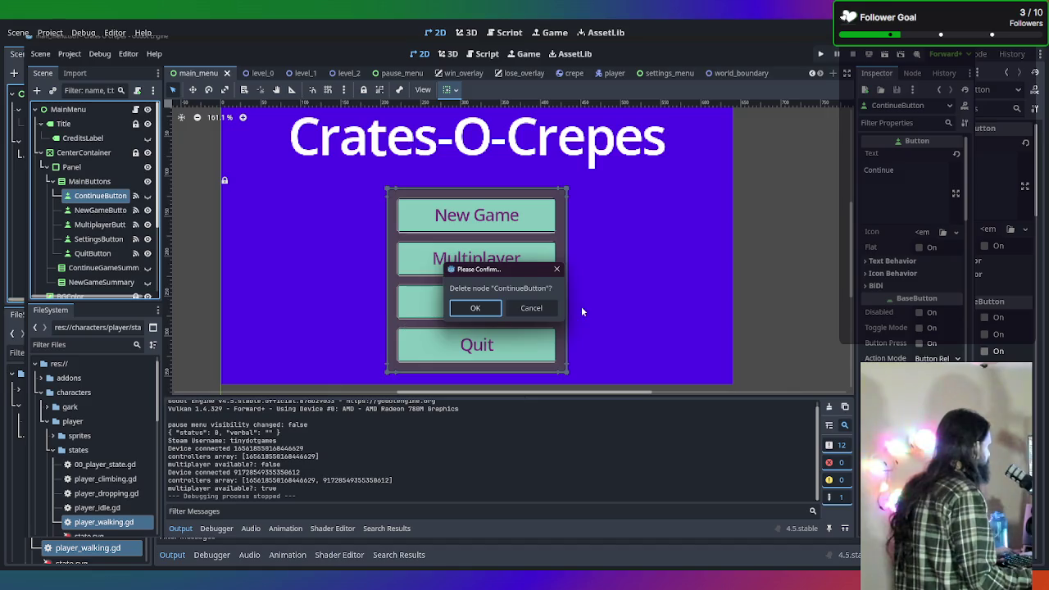
pyautogui.click(472, 309)
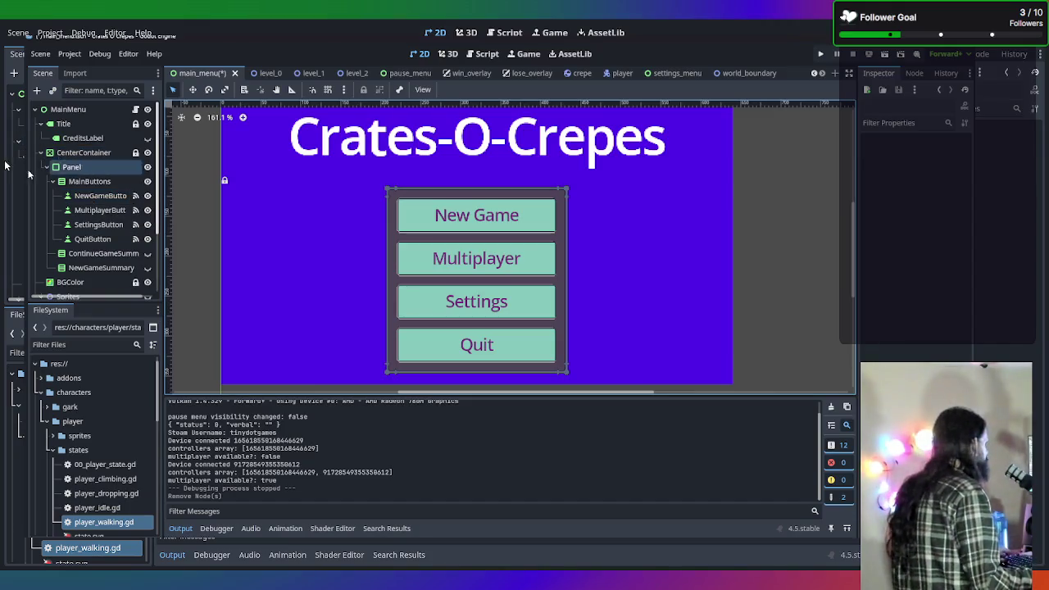
pyautogui.click(102, 196)
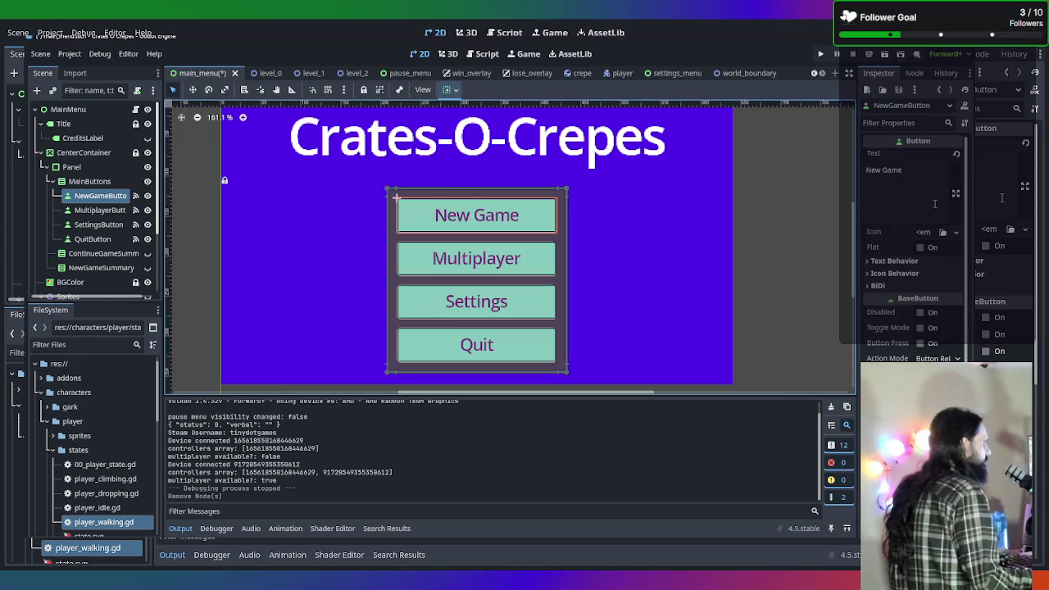
# Change the button's Text from New Game to Singleplayer in the Inspector
pyautogui.click(910, 172)
pyautogui.moveTo(918, 173); pyautogui.dragTo(823, 169)
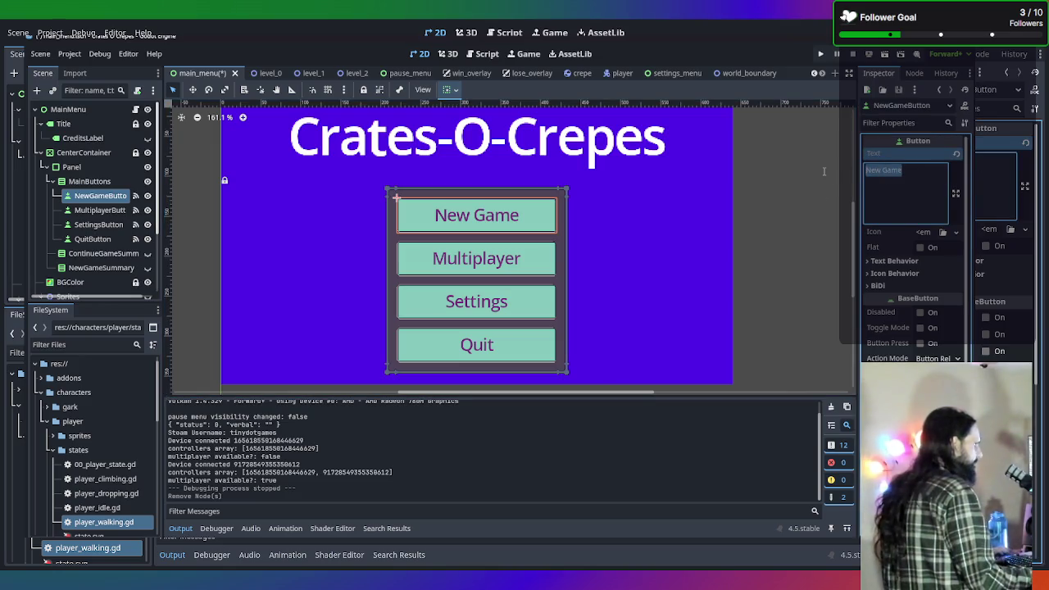
pyautogui.write('Single Player')
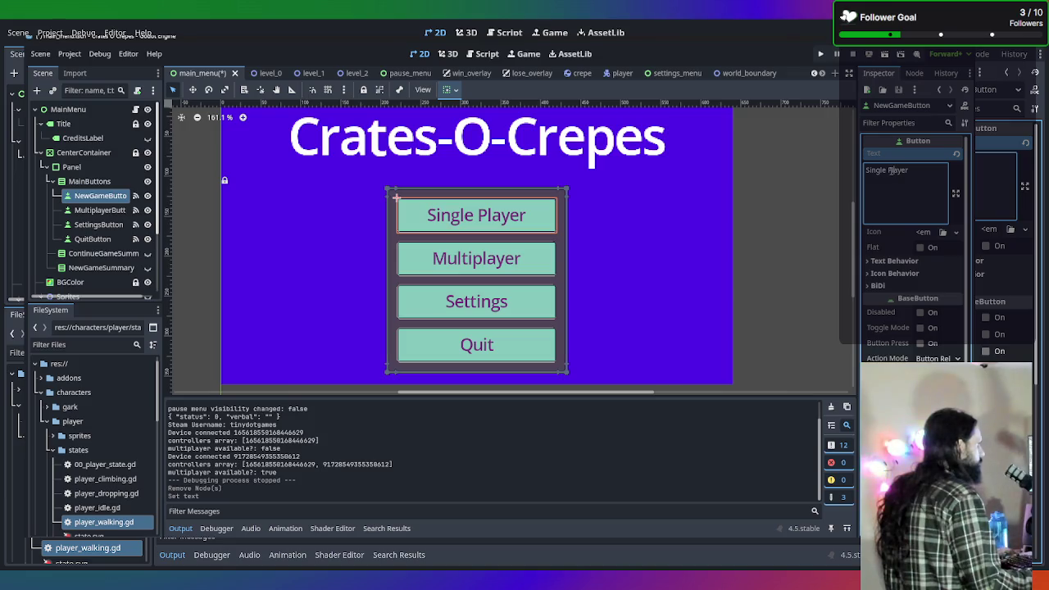
pyautogui.press('BackSpace')
pyautogui.press('BackSpace')
pyautogui.write('p')
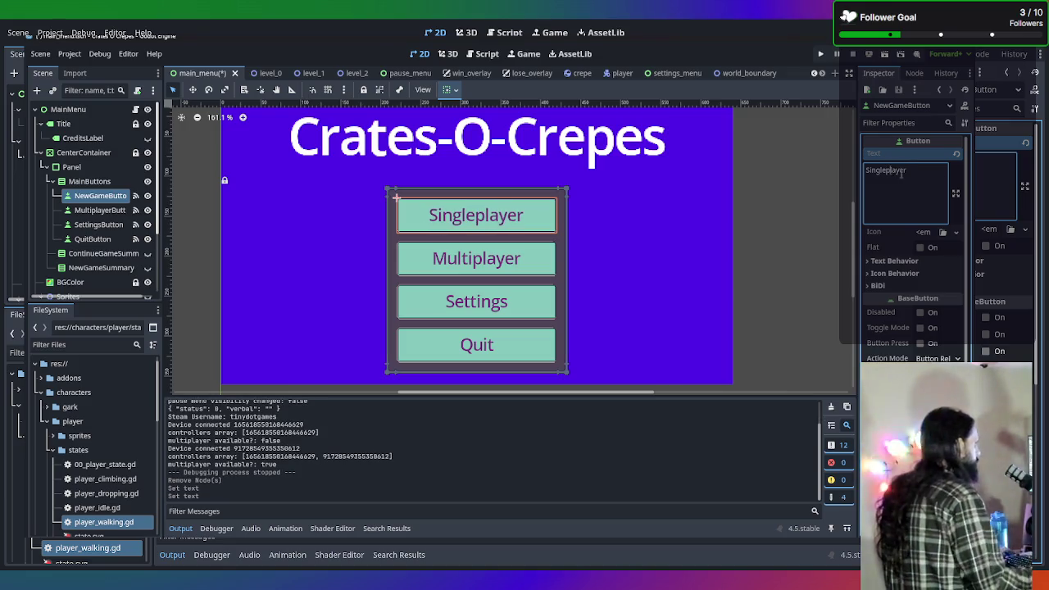
pyautogui.click(755, 268)
pyautogui.scroll(2, 697, 270)
pyautogui.scroll(-3, 605, 274)
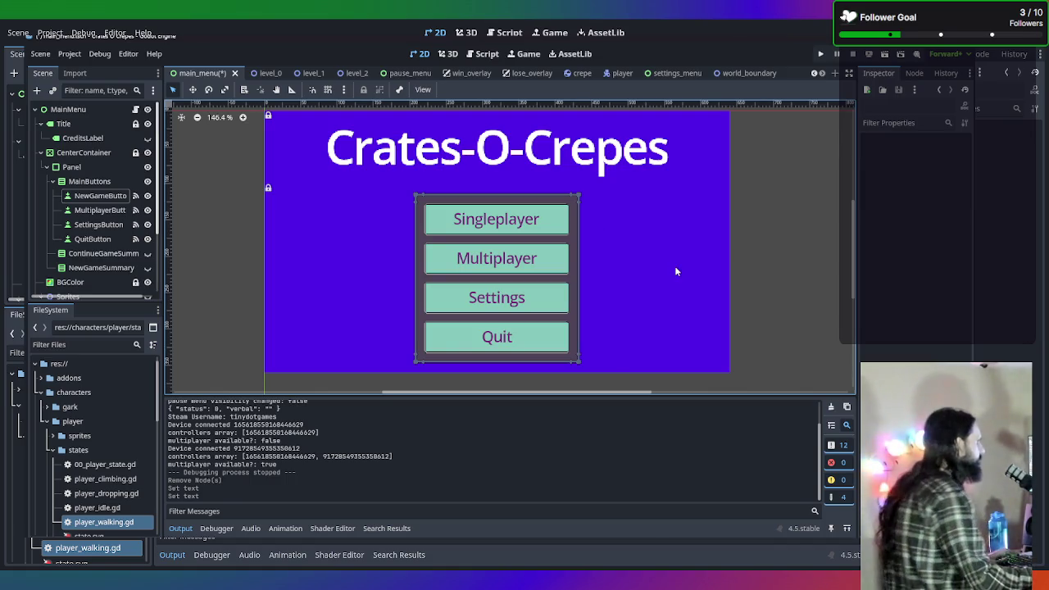
# Rename the NewGameButton node to SingleplayerButton
pyautogui.click(98, 195)
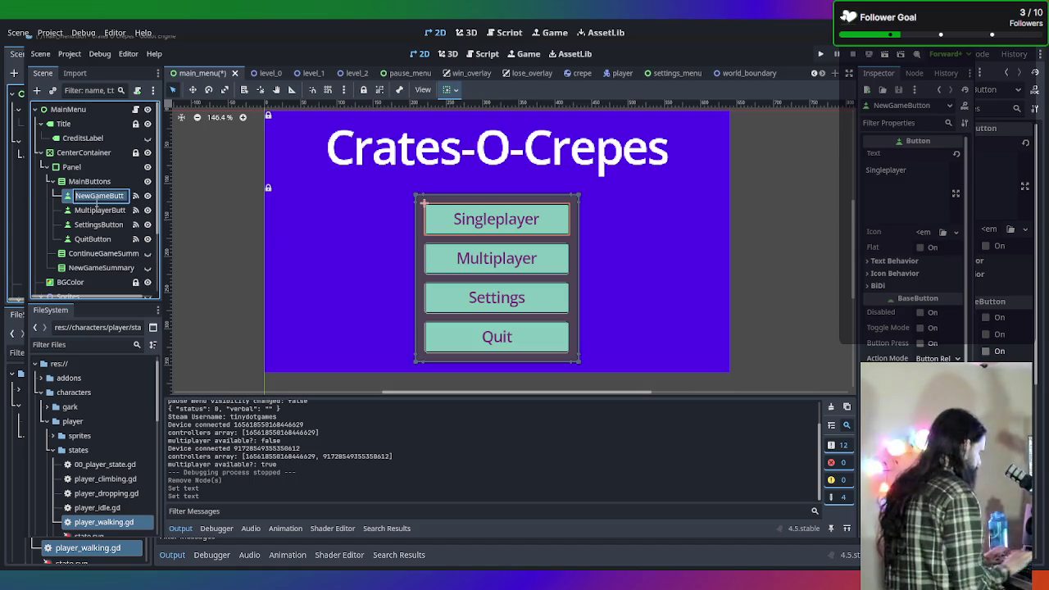
pyautogui.write('Singl')
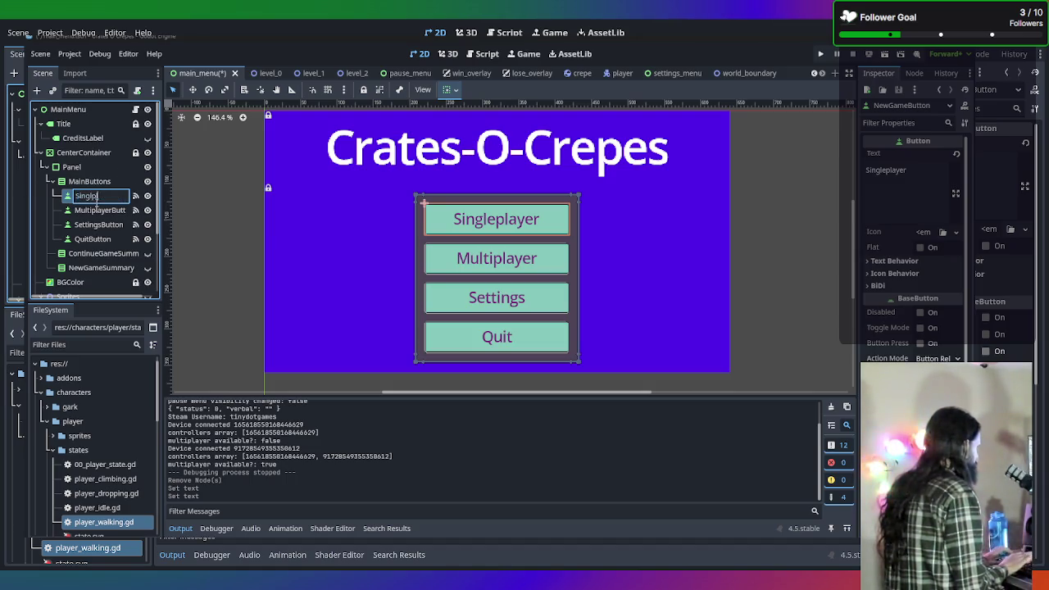
pyautogui.write('ePlayerButton')
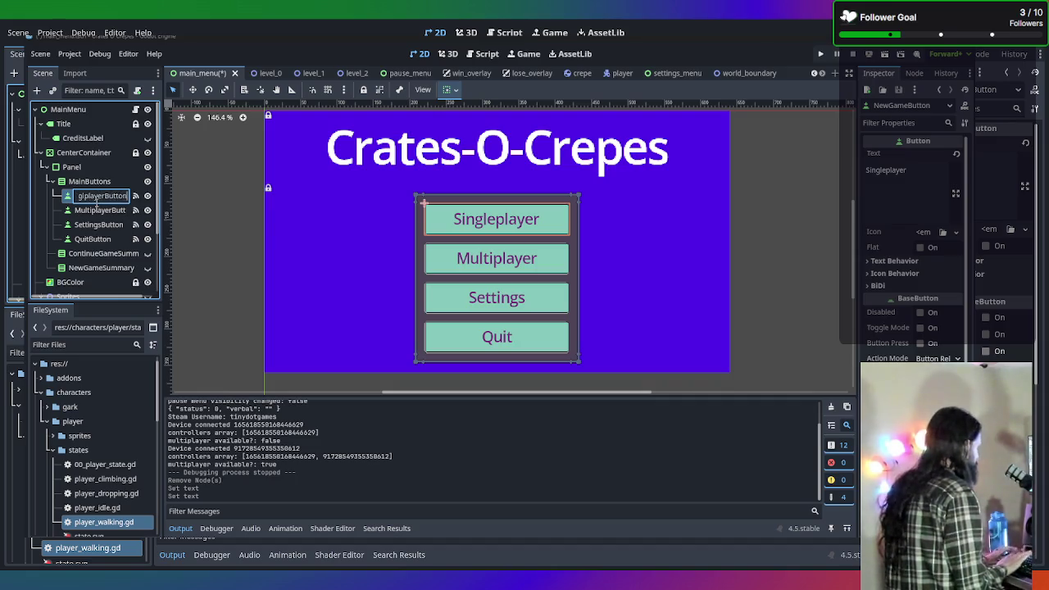
pyautogui.press('Return')
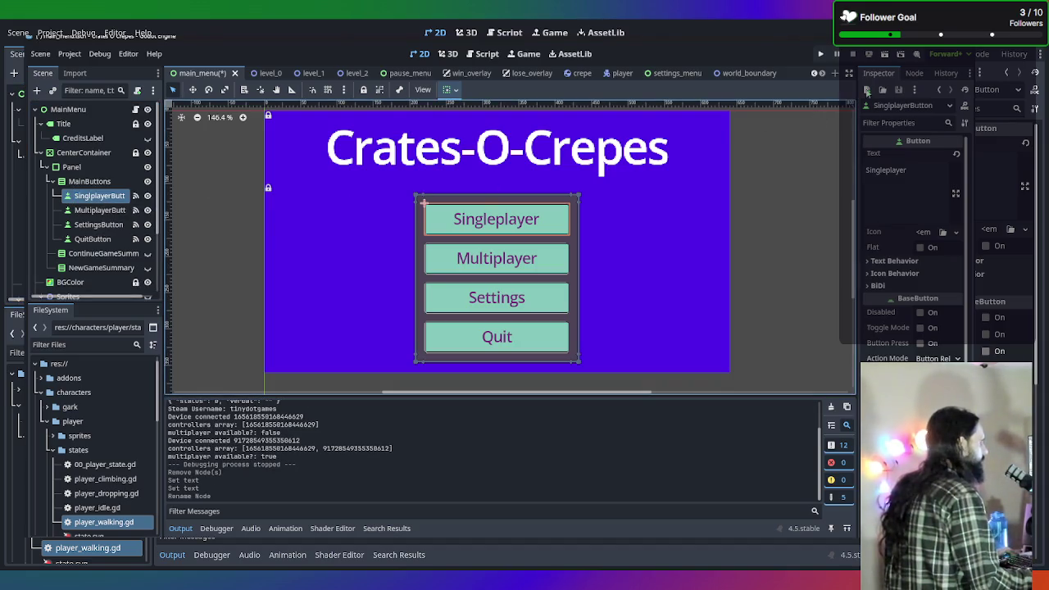
pyautogui.click(916, 72)
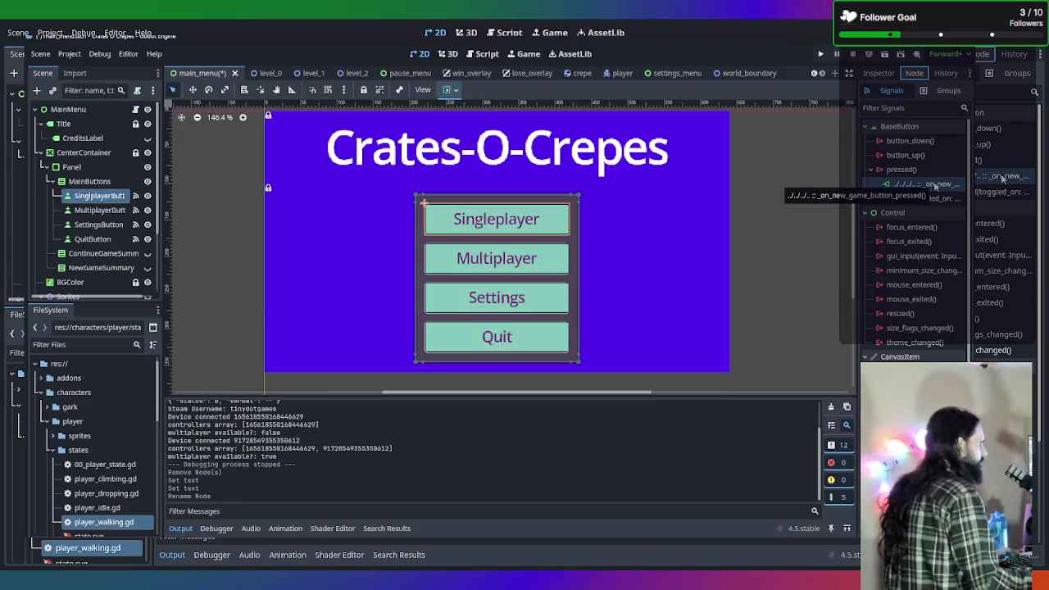
# Rename the pressed handler in main_menu.gd to _on_singleplayer_button_pressed
pyautogui.doubleClick(934, 185)
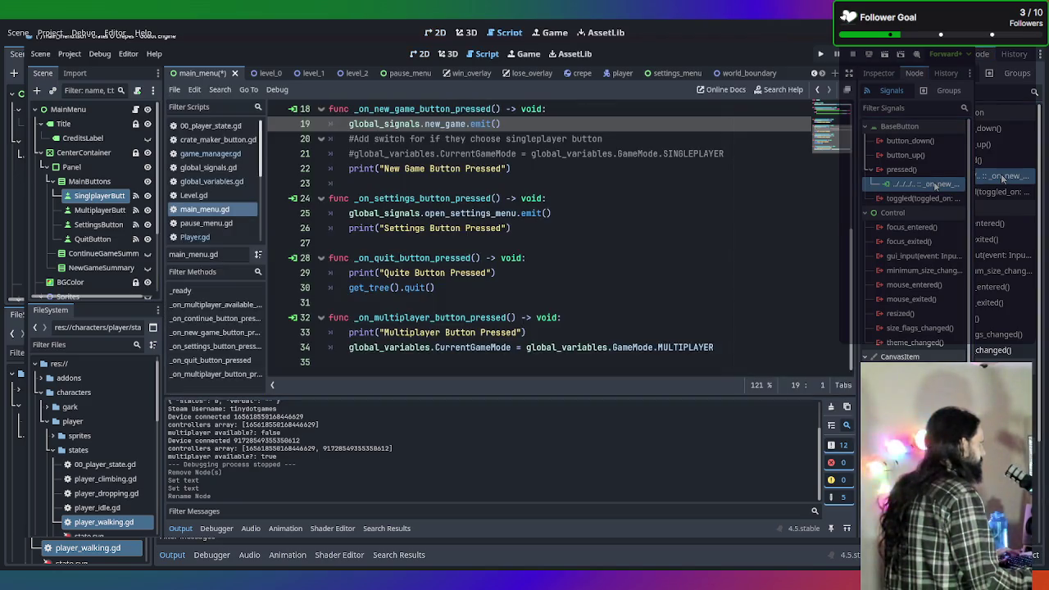
pyautogui.scroll(1, 494, 181)
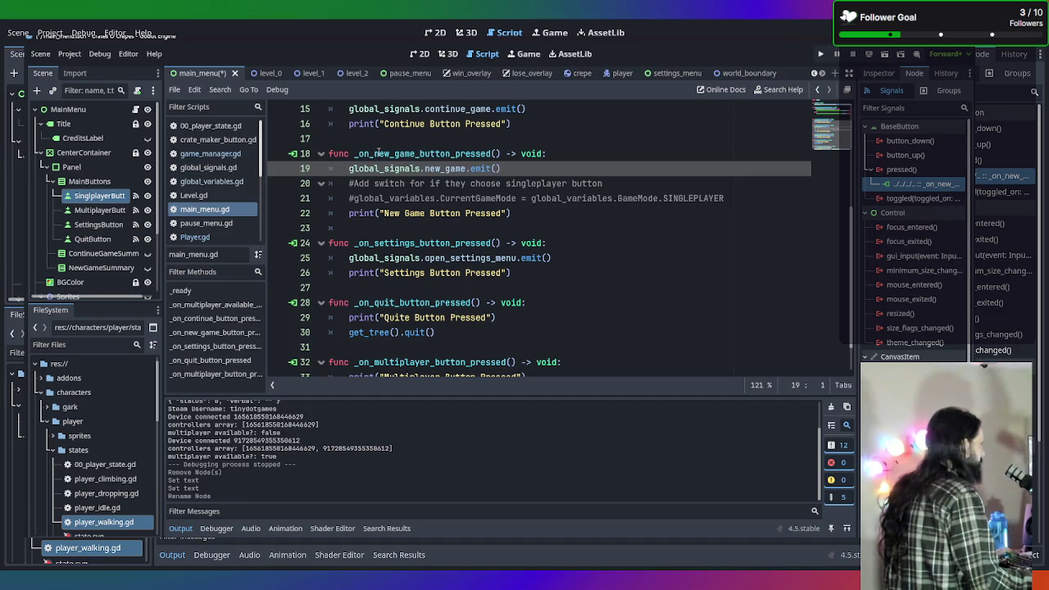
pyautogui.moveTo(375, 153); pyautogui.dragTo(451, 154)
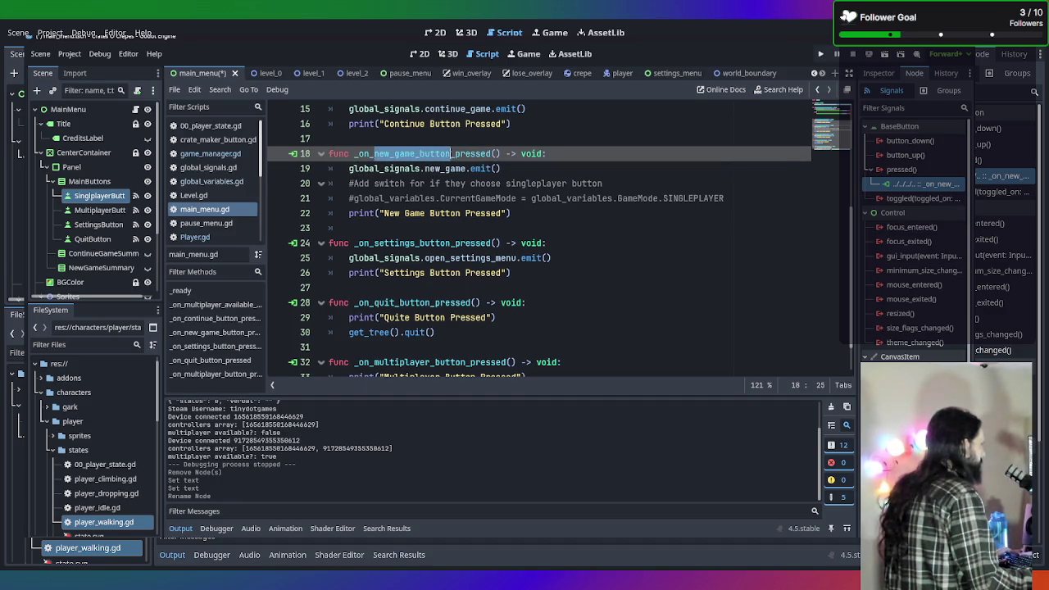
pyautogui.write('singleplay')
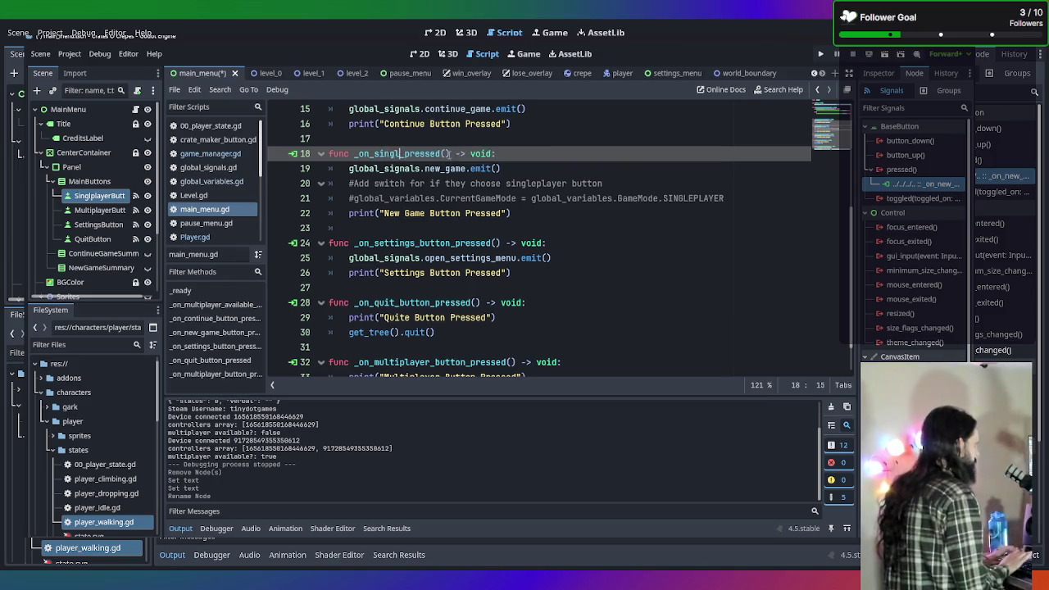
pyautogui.write('er')
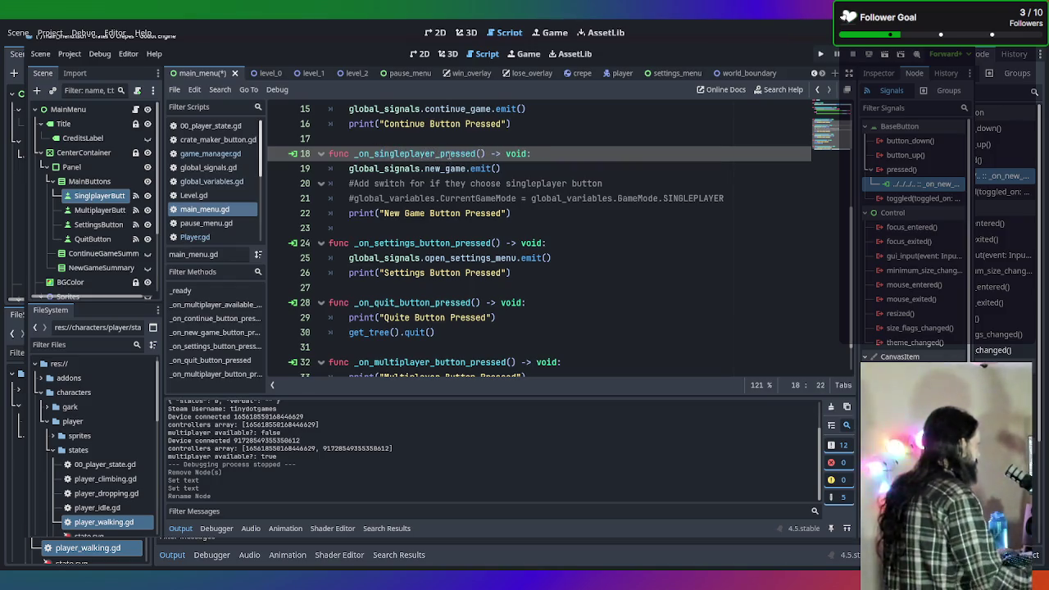
pyautogui.write('_button')
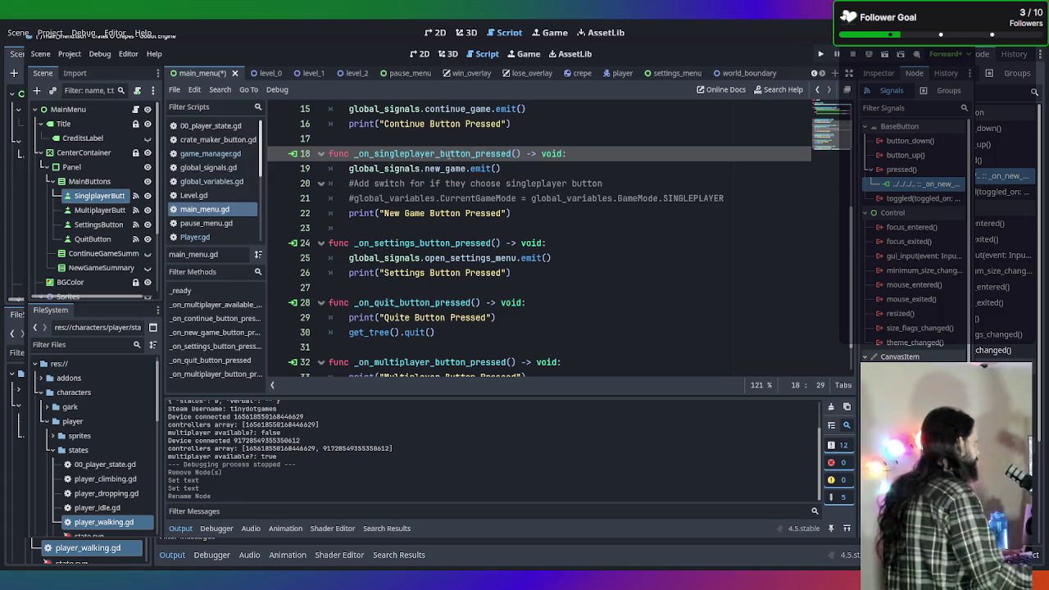
pyautogui.scroll(1, 677, 264)
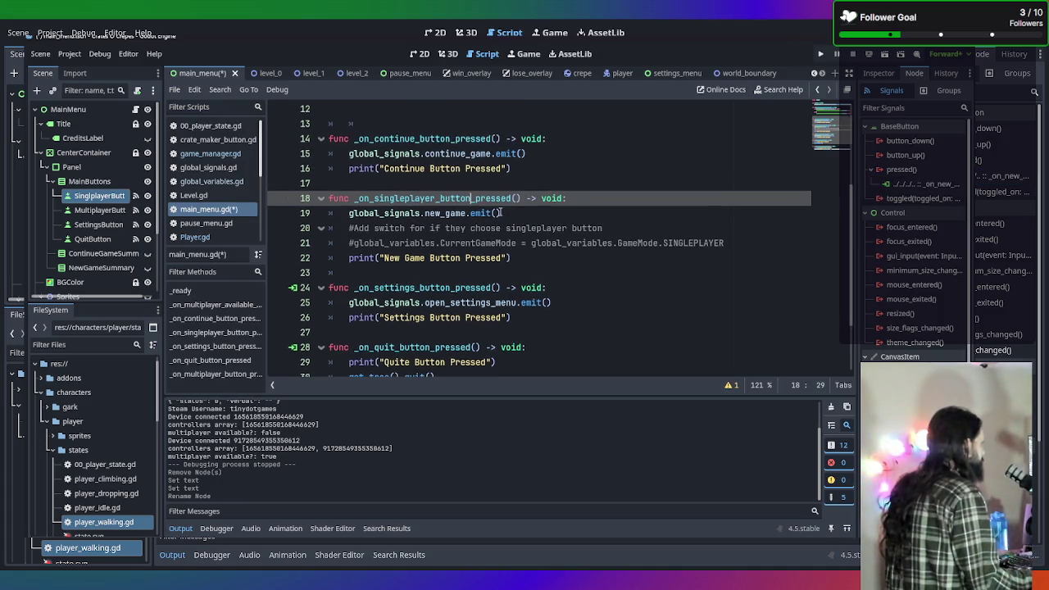
pyautogui.click(669, 263)
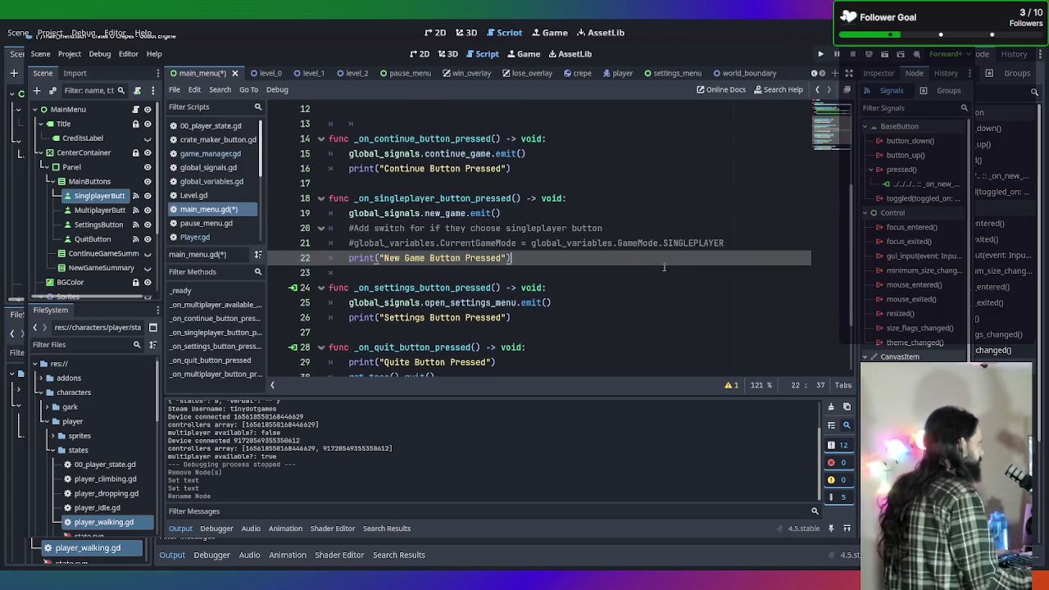
# Disconnect pressed from _on_new_game_button_pressed and connect it to a newly generated singleplayer handler
pyautogui.rightClick(943, 185)
pyautogui.click(918, 220)
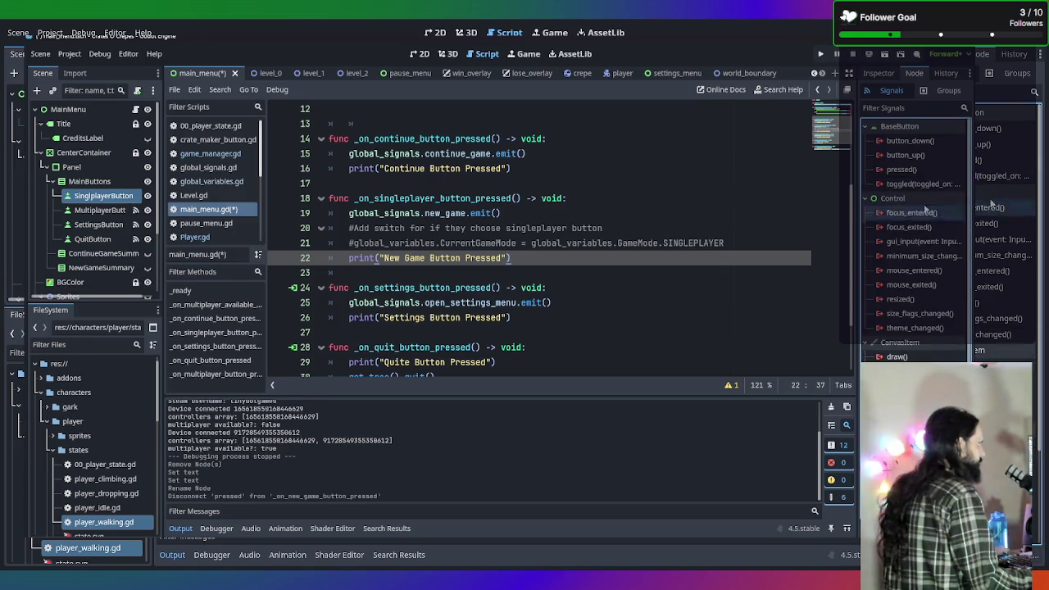
pyautogui.doubleClick(904, 171)
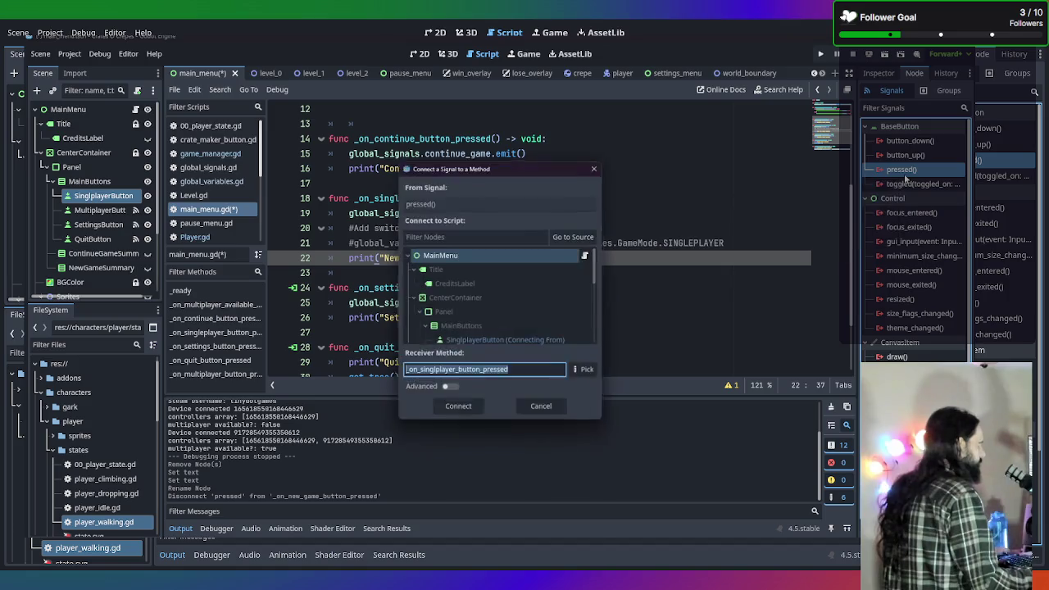
pyautogui.scroll(2, 513, 339)
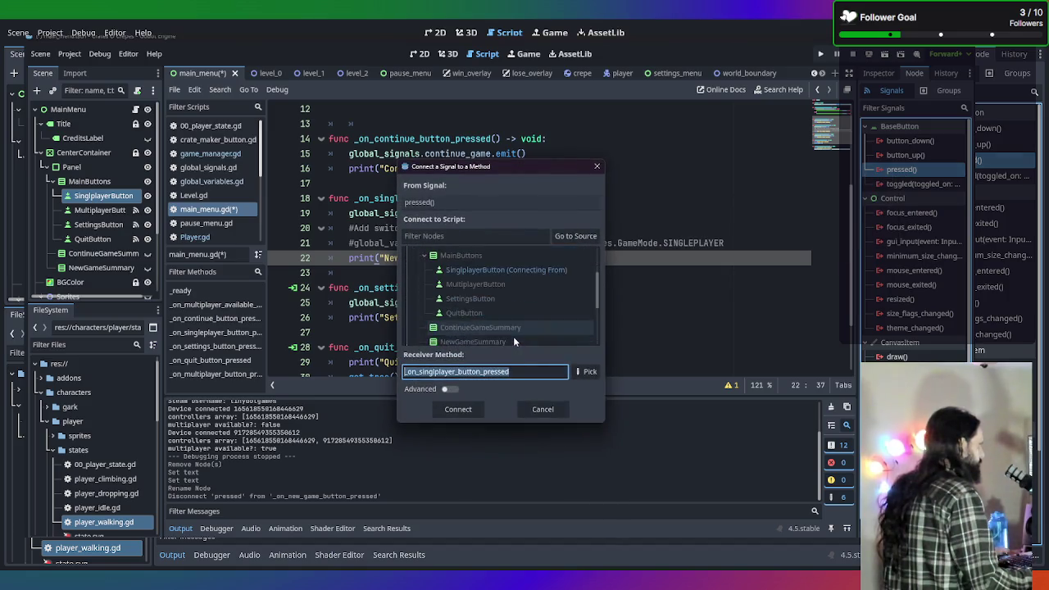
pyautogui.click(471, 410)
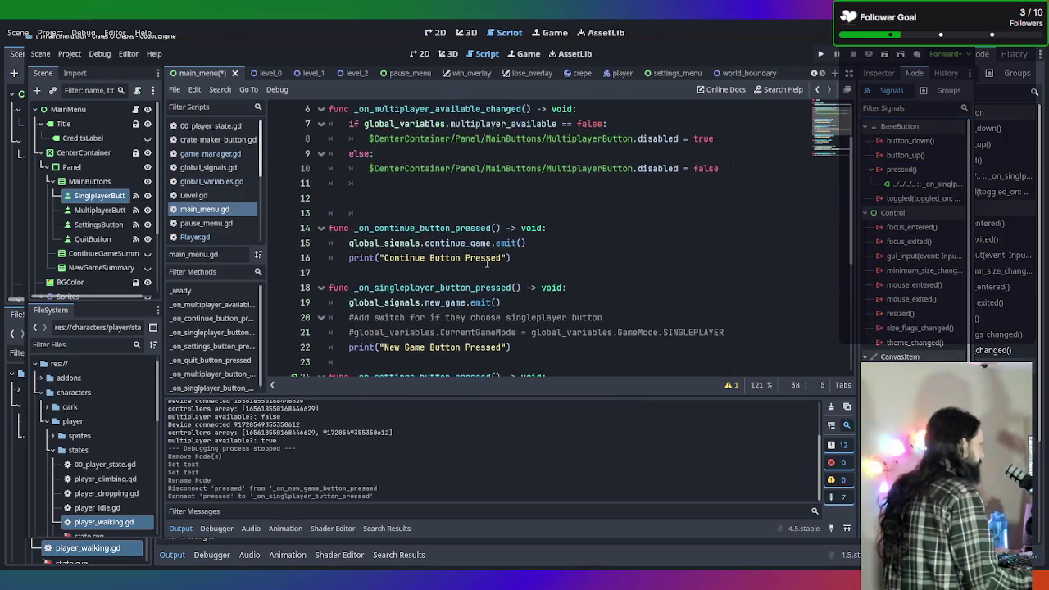
pyautogui.scroll(1, 577, 271)
pyautogui.scroll(-3, 817, 213)
pyautogui.doubleClick(943, 184)
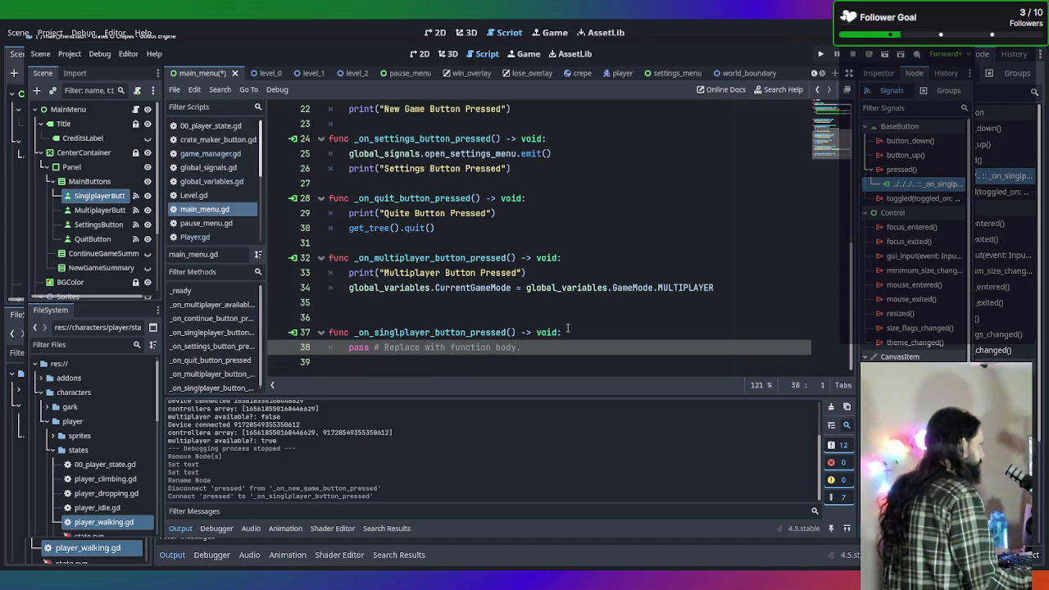
pyautogui.scroll(4, 568, 328)
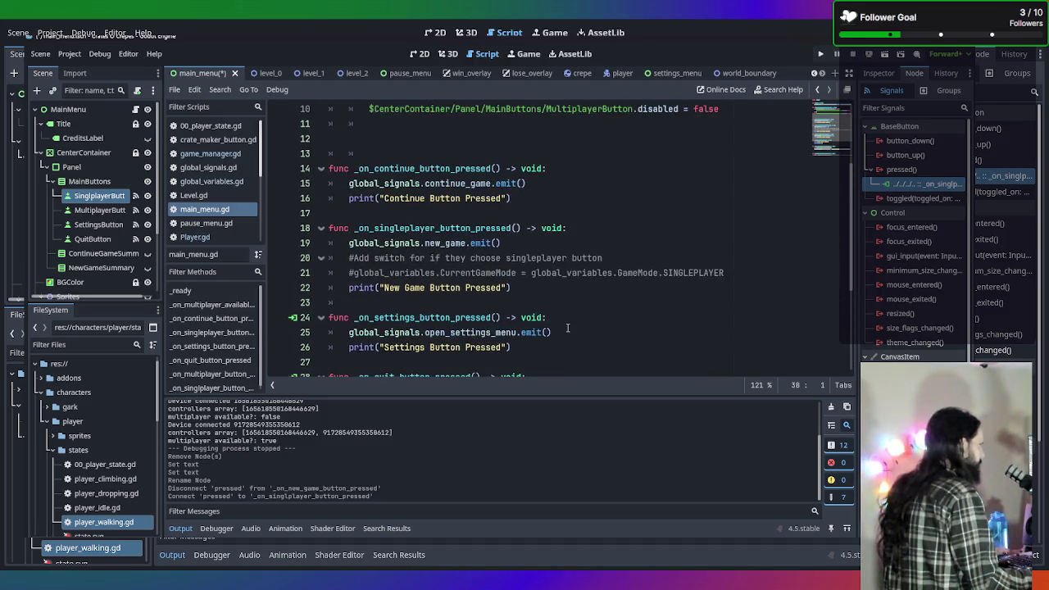
pyautogui.scroll(3, 567, 328)
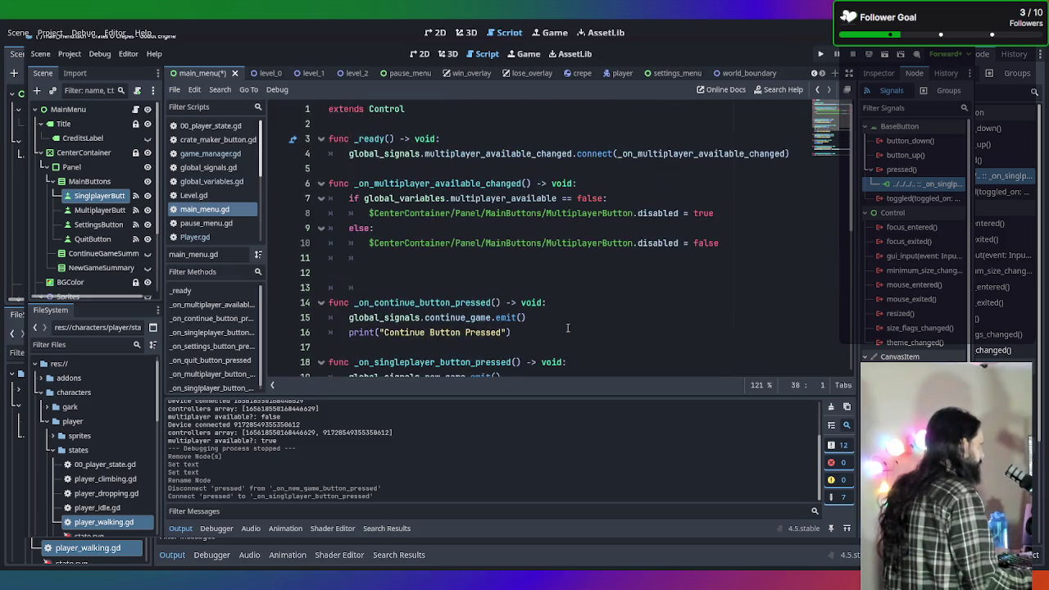
pyautogui.doubleClick(87, 197)
# Confirm the SingleplayerButton node name and delete the misspelled auto-generated stub function
pyautogui.press('Return')
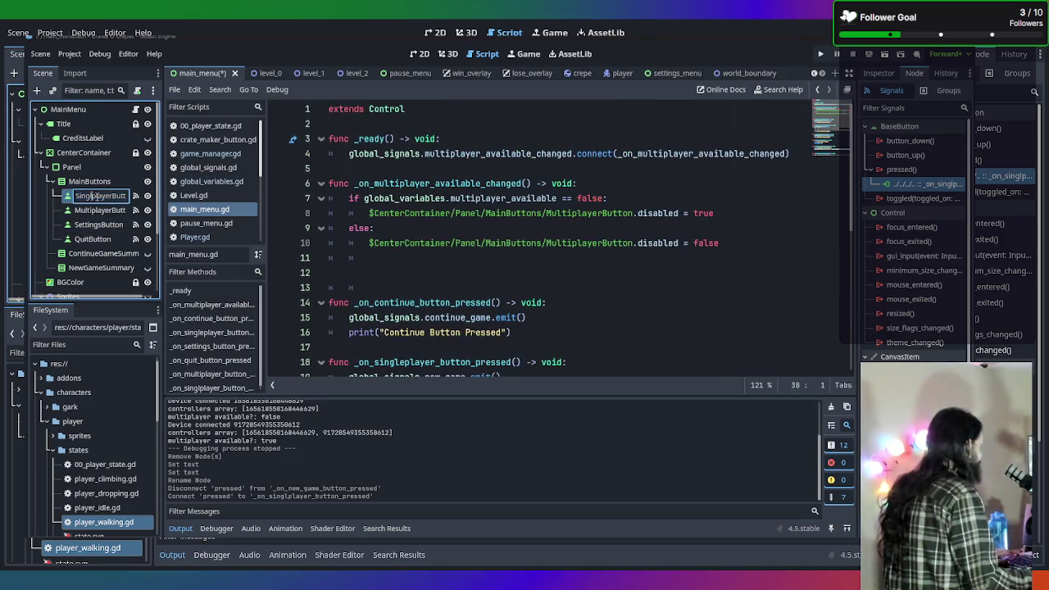
pyautogui.moveTo(564, 243); pyautogui.dragTo(510, 362)
pyautogui.scroll(-5, 575, 237)
pyautogui.scroll(-2, 575, 237)
pyautogui.moveTo(574, 347); pyautogui.dragTo(436, 302)
pyautogui.press('BackSpace')
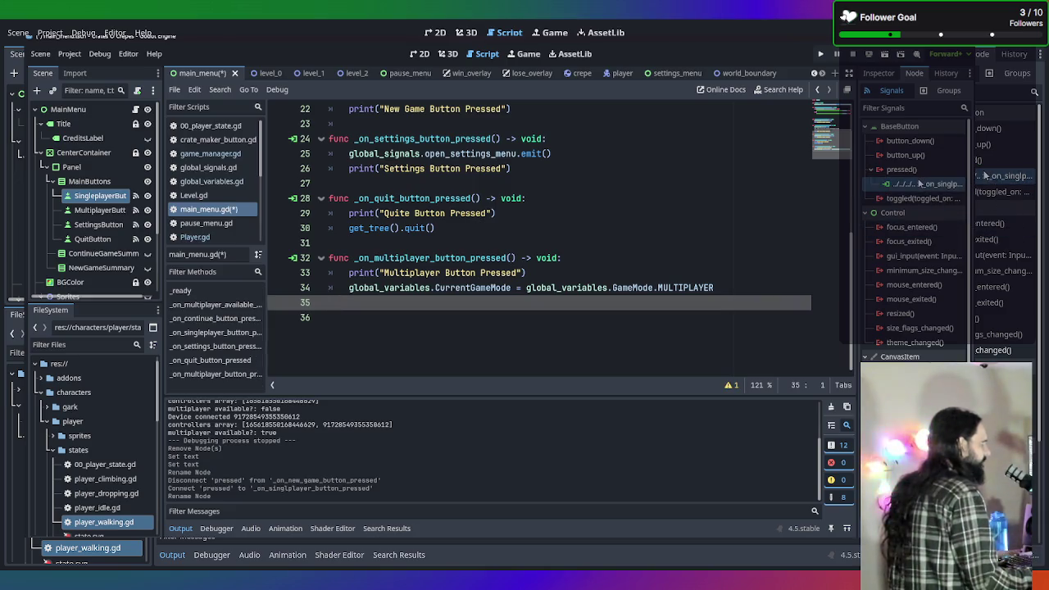
# Reconnect pressed from the misspelled handler to _on_singleplayer_button_pressed, then select _on_continue_button_pressed
pyautogui.rightClick(892, 186)
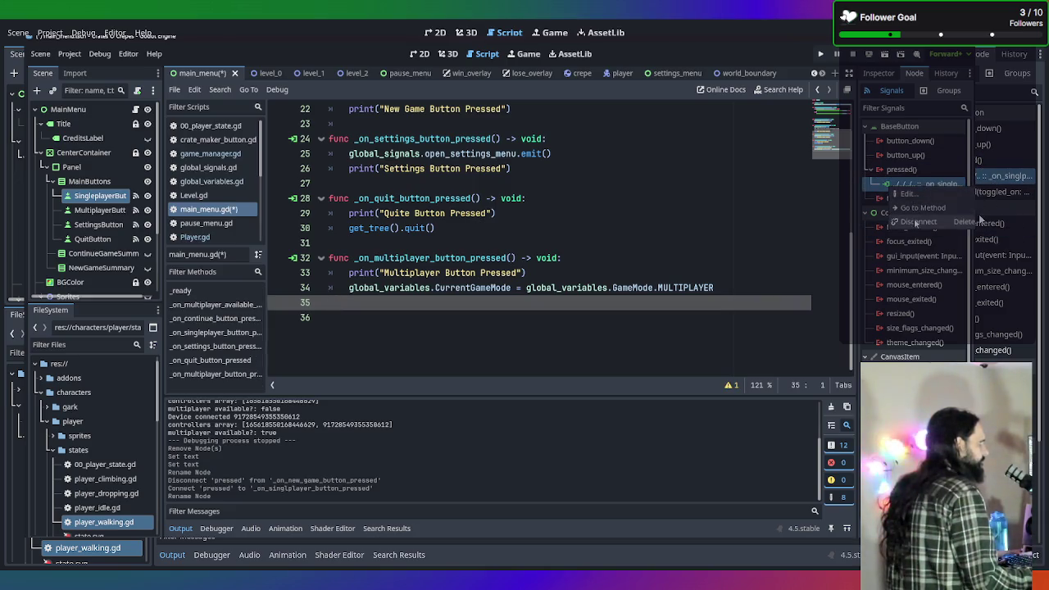
pyautogui.click(915, 223)
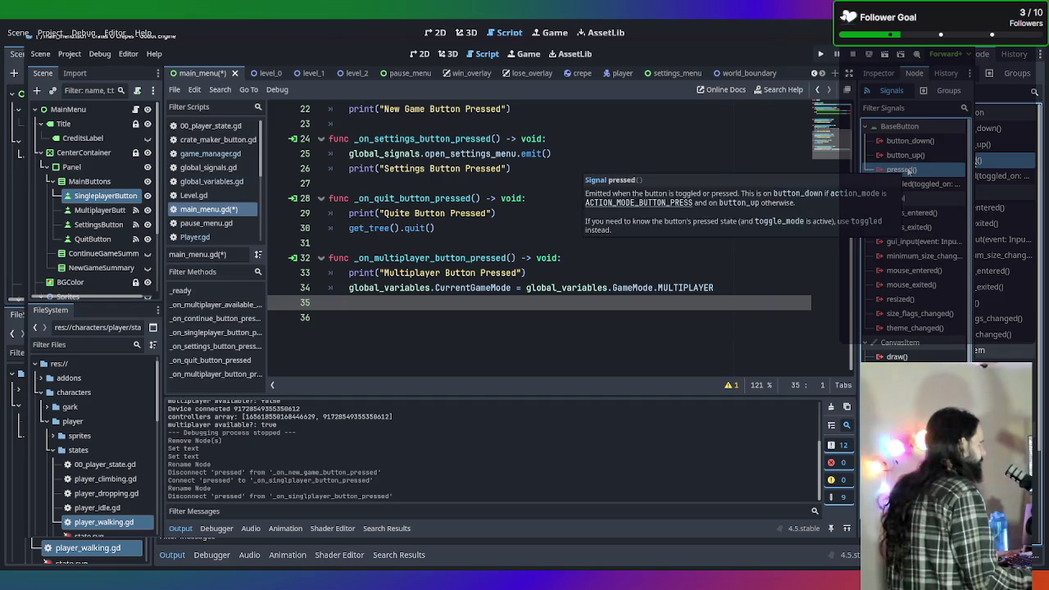
pyautogui.rightClick(909, 170)
pyautogui.click(915, 175)
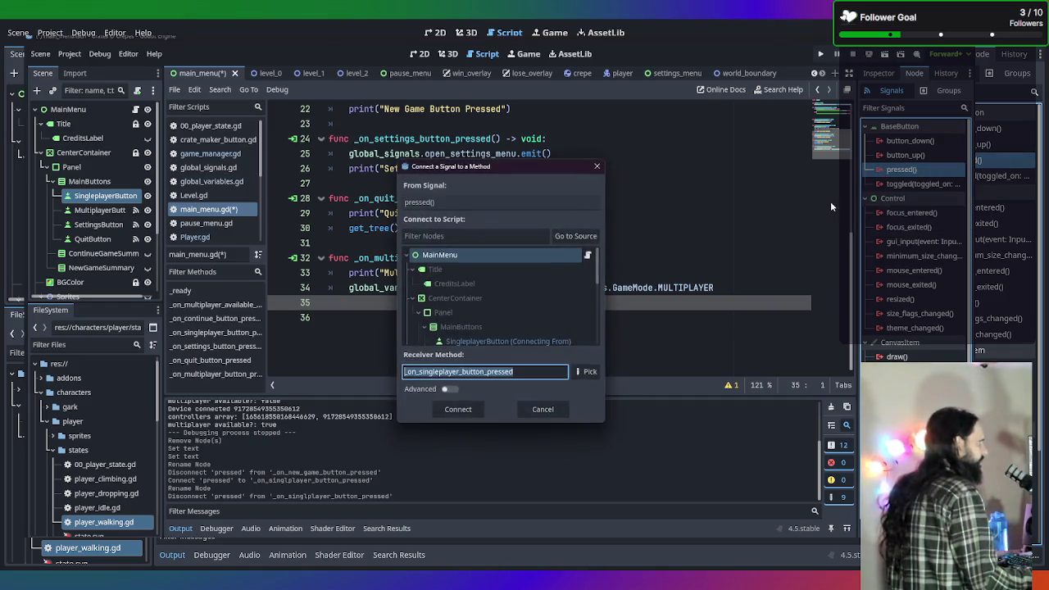
pyautogui.click(469, 410)
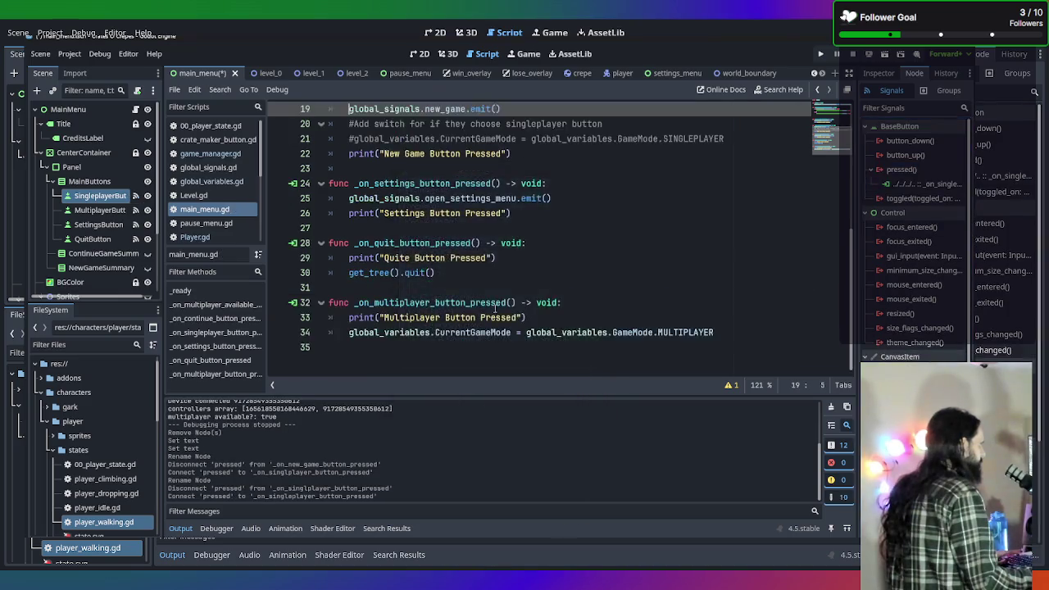
pyautogui.click(611, 286)
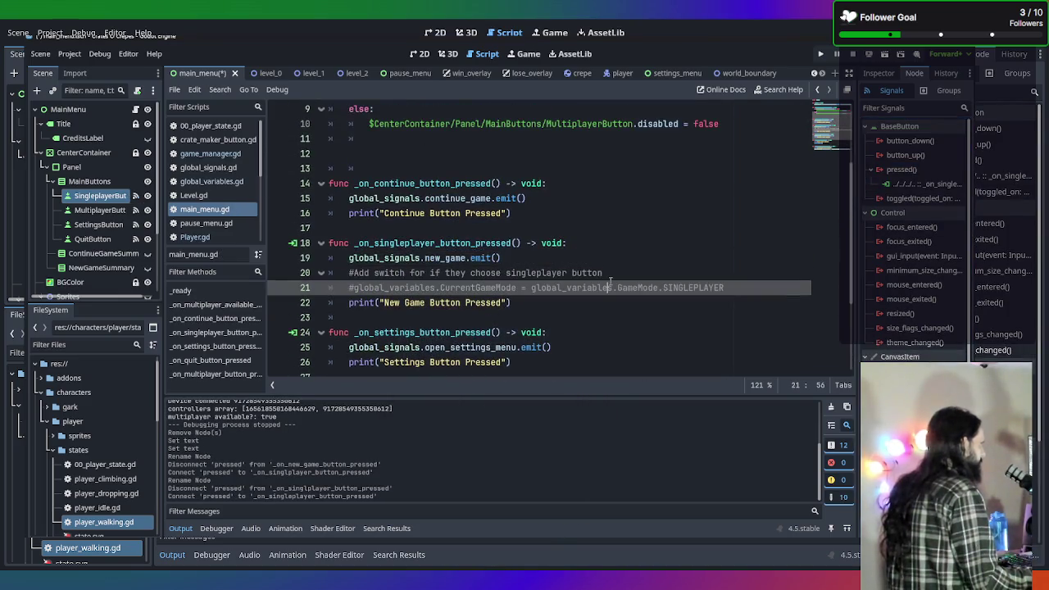
pyautogui.moveTo(511, 214); pyautogui.dragTo(351, 168)
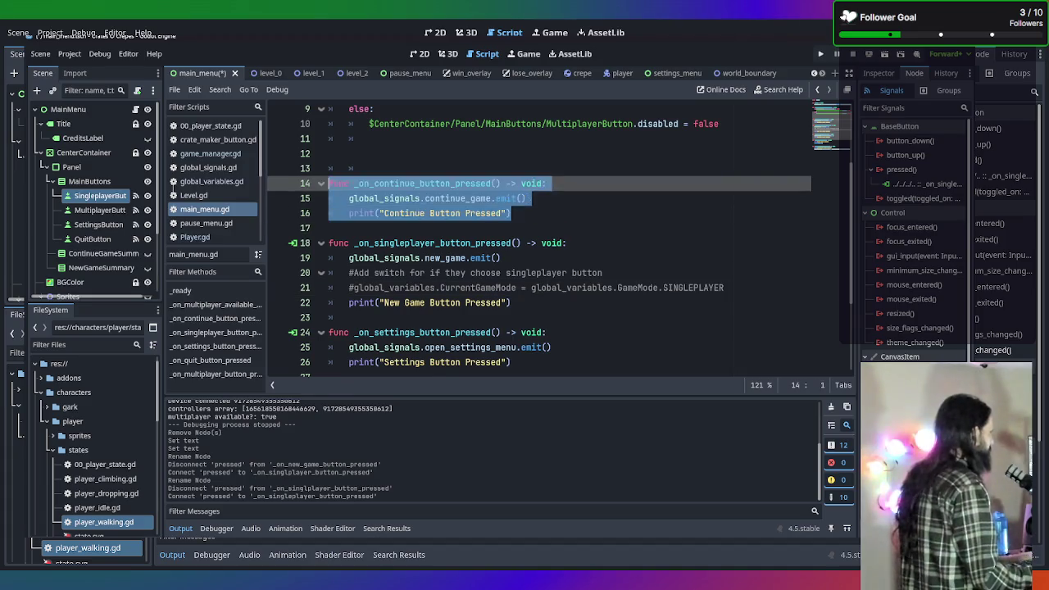
# Delete the _on_continue_button_pressed handler from main_menu.gd and save the script
pyautogui.press('BackSpace')
pyautogui.press('BackSpace')
pyautogui.press('BackSpace')
pyautogui.press('BackSpace')
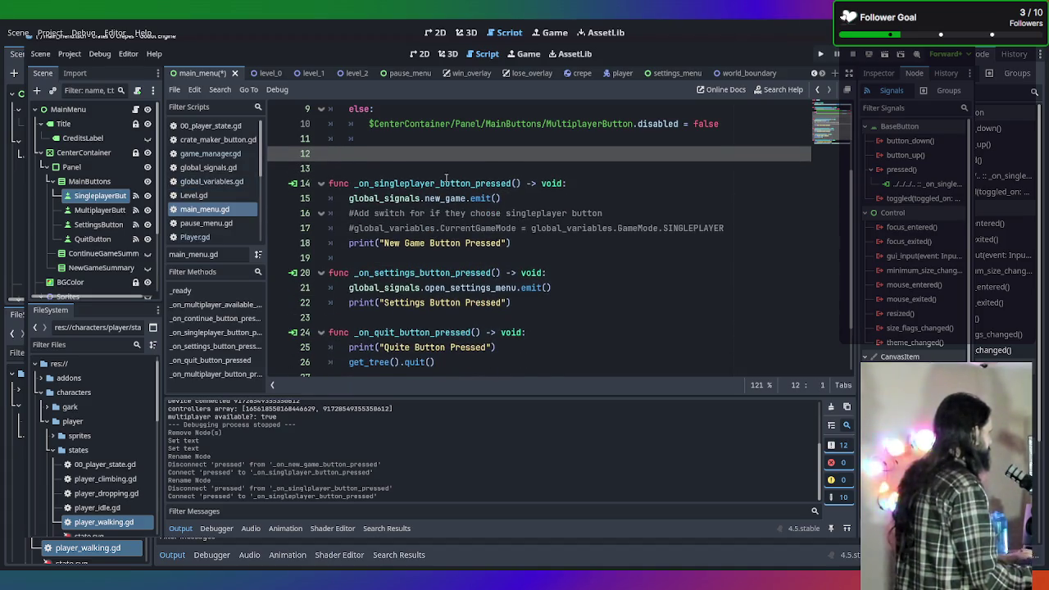
pyautogui.scroll(3, 446, 178)
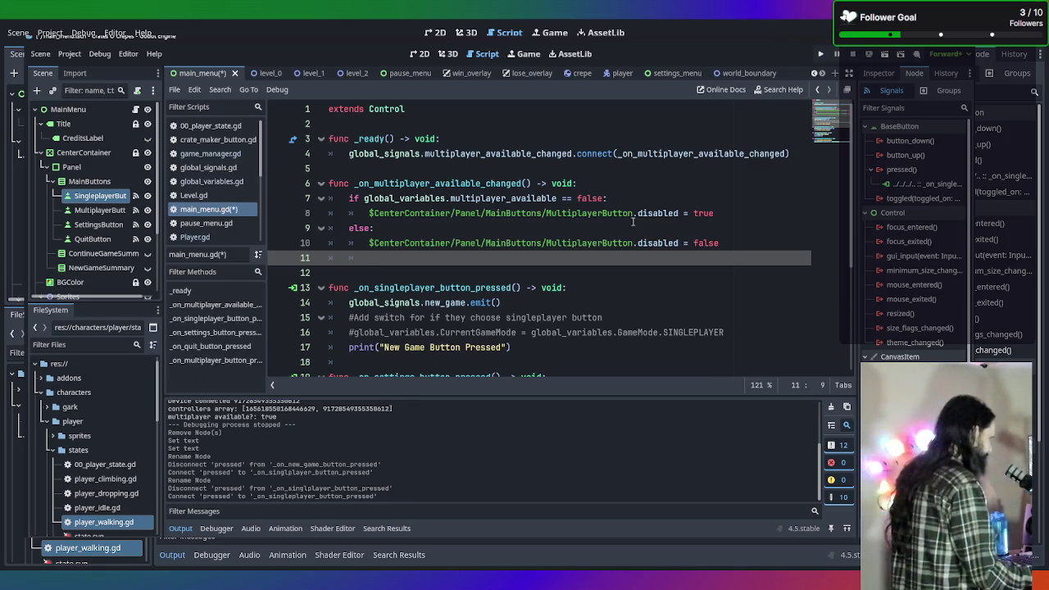
pyautogui.click(697, 272)
pyautogui.hotkey('ctrl', 's')
# Add global_signals.new_game.emit() after the MULTIPLAYER assignment in the multiplayer handler and save
pyautogui.scroll(-1, 712, 283)
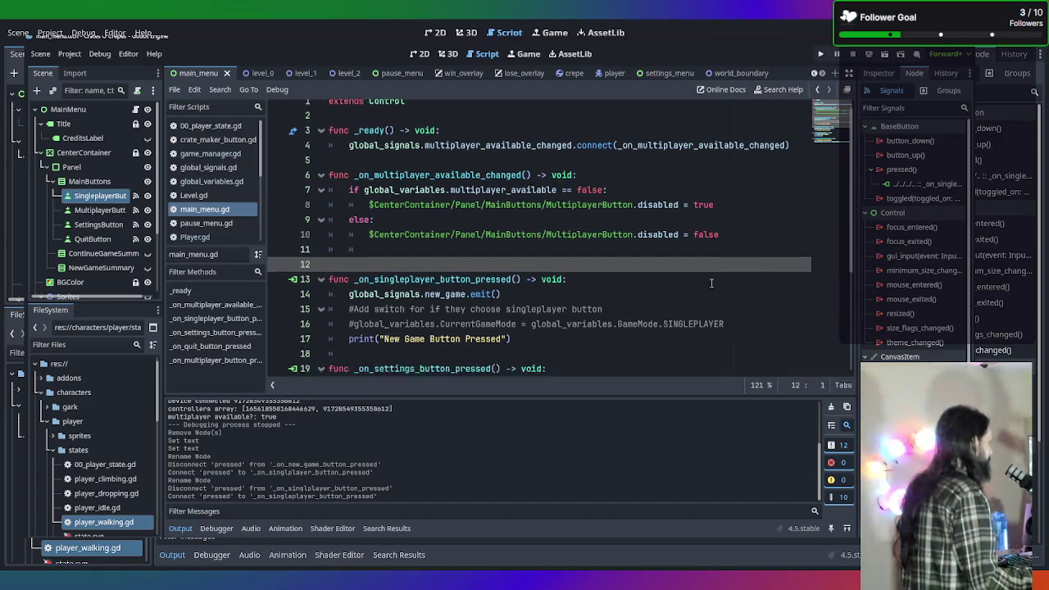
pyautogui.scroll(-3, 712, 282)
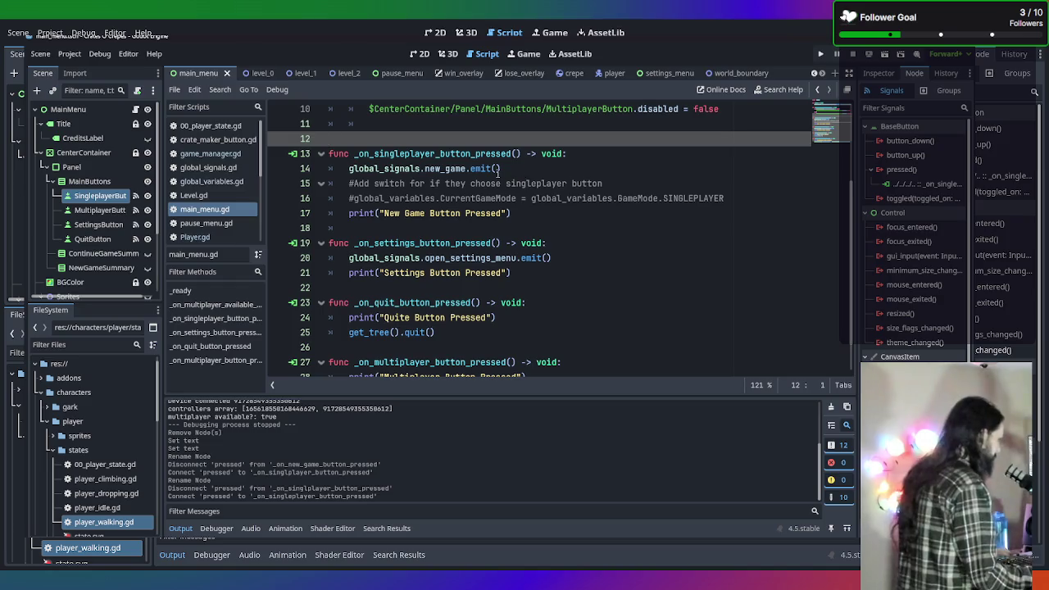
pyautogui.scroll(-1, 554, 239)
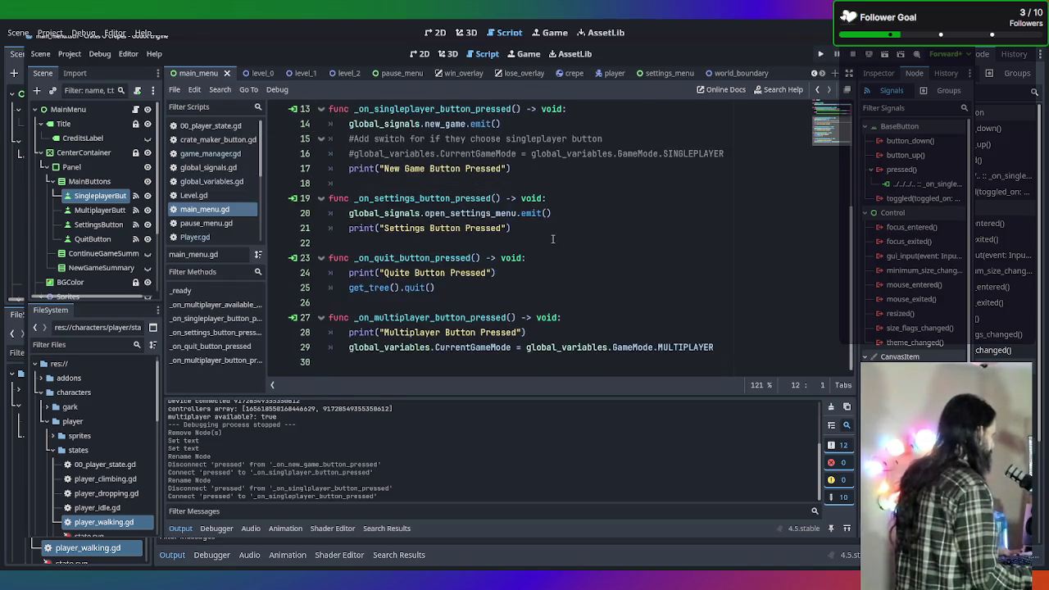
pyautogui.click(554, 331)
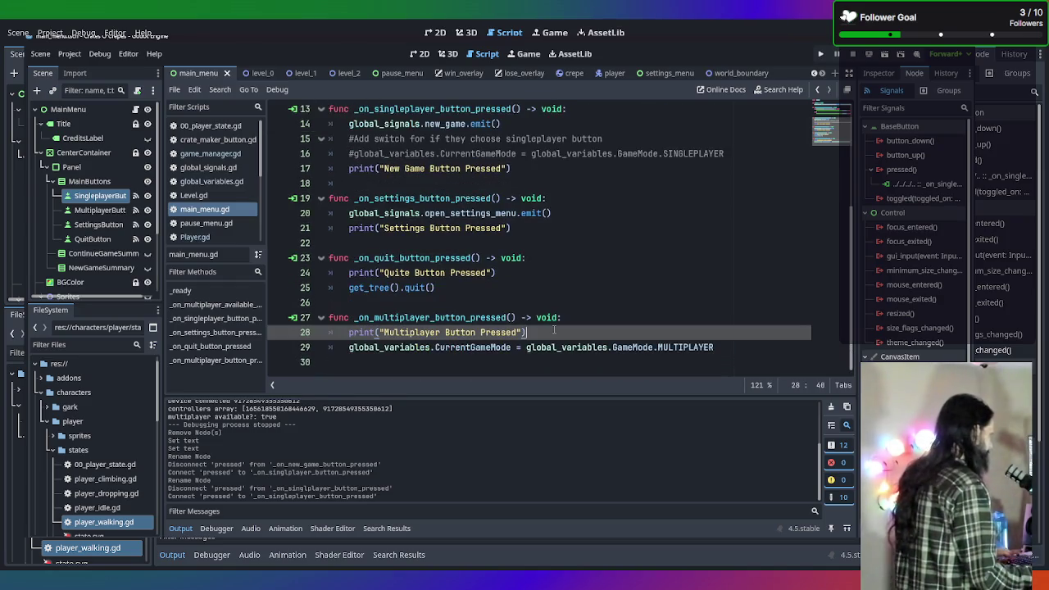
pyautogui.click(741, 346)
pyautogui.press('Return')
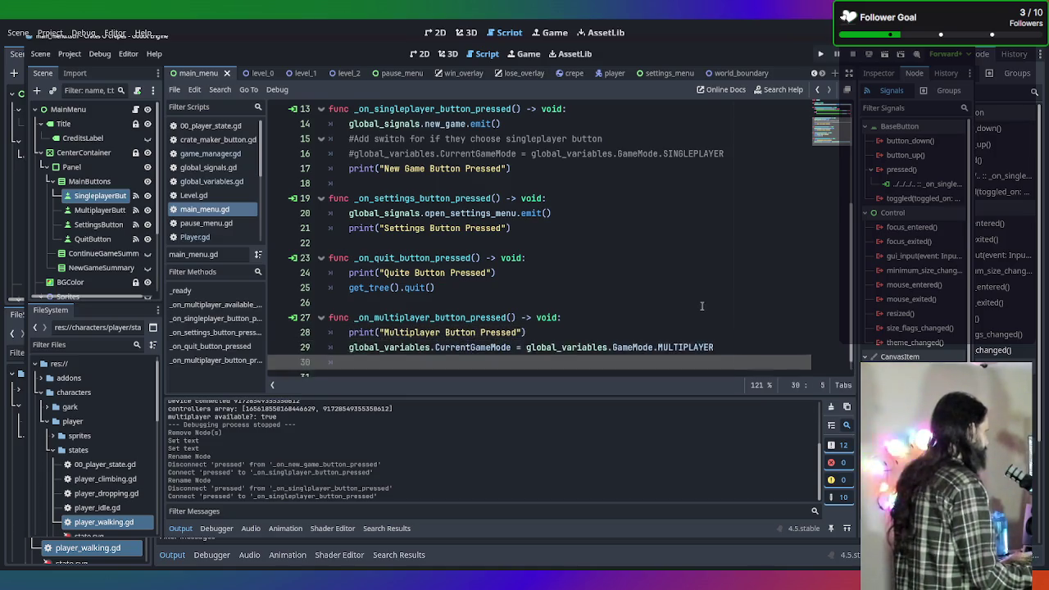
pyautogui.scroll(4, 603, 236)
pyautogui.click(555, 303)
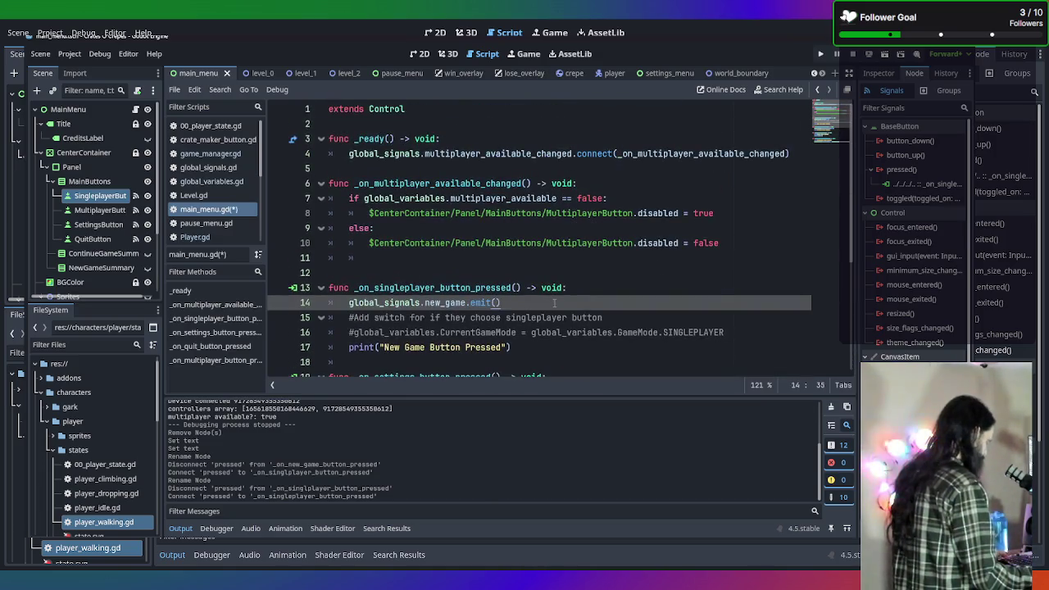
pyautogui.scroll(-4, 576, 304)
pyautogui.click(764, 332)
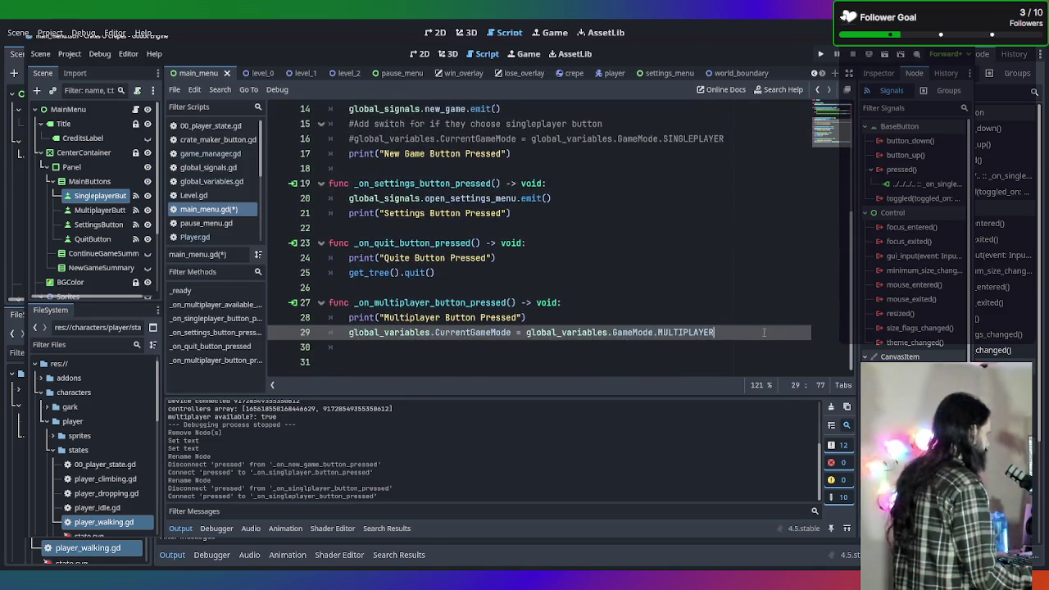
pyautogui.press('Return')
pyautogui.write('global_signals.new_game.emit()')
pyautogui.press('Return')
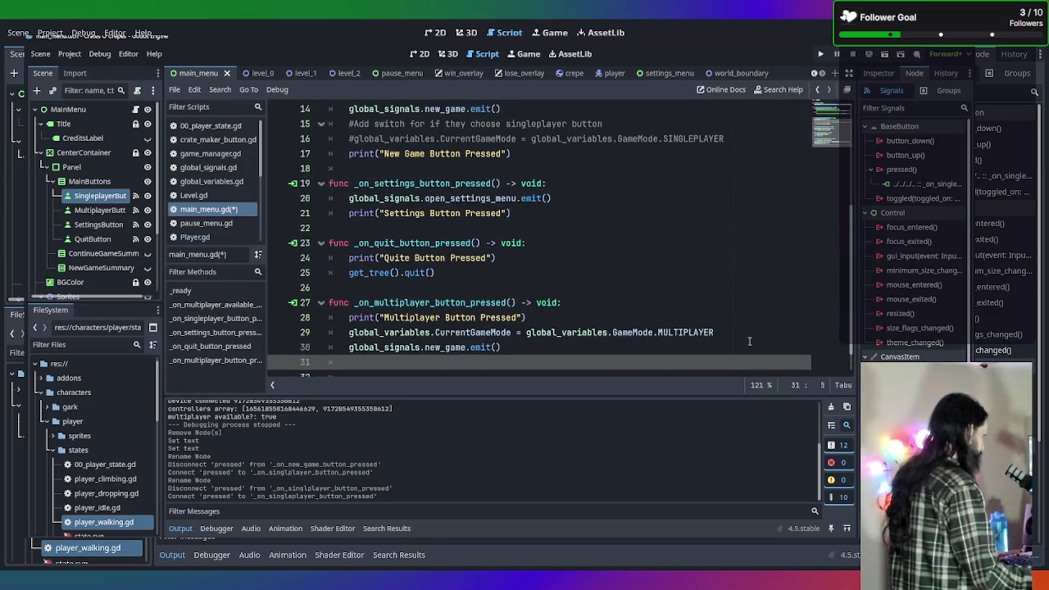
pyautogui.click(749, 341)
pyautogui.hotkey('ctrl', 's')
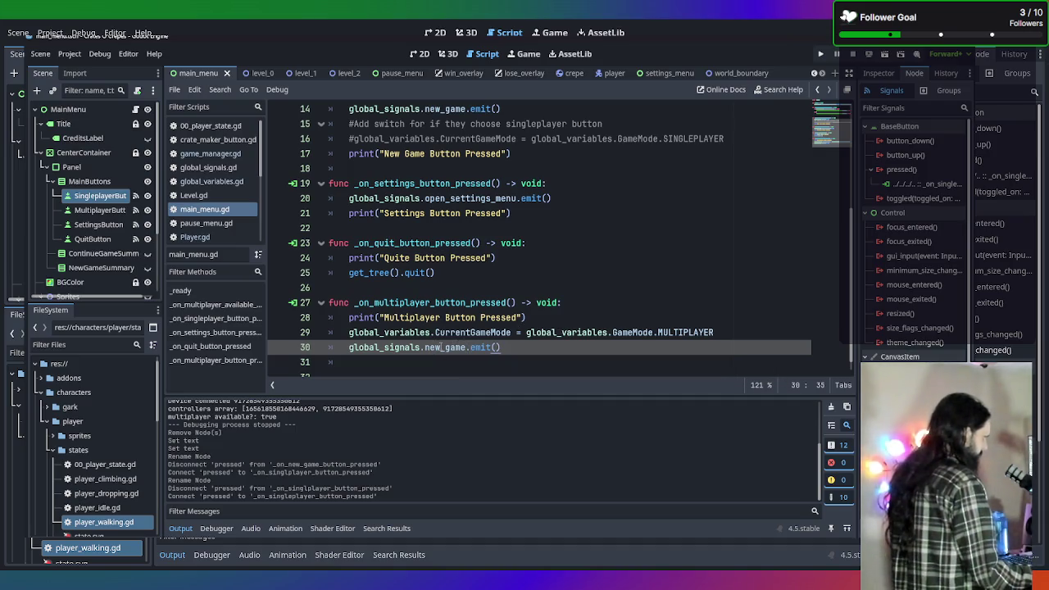
pyautogui.scroll(2, 447, 316)
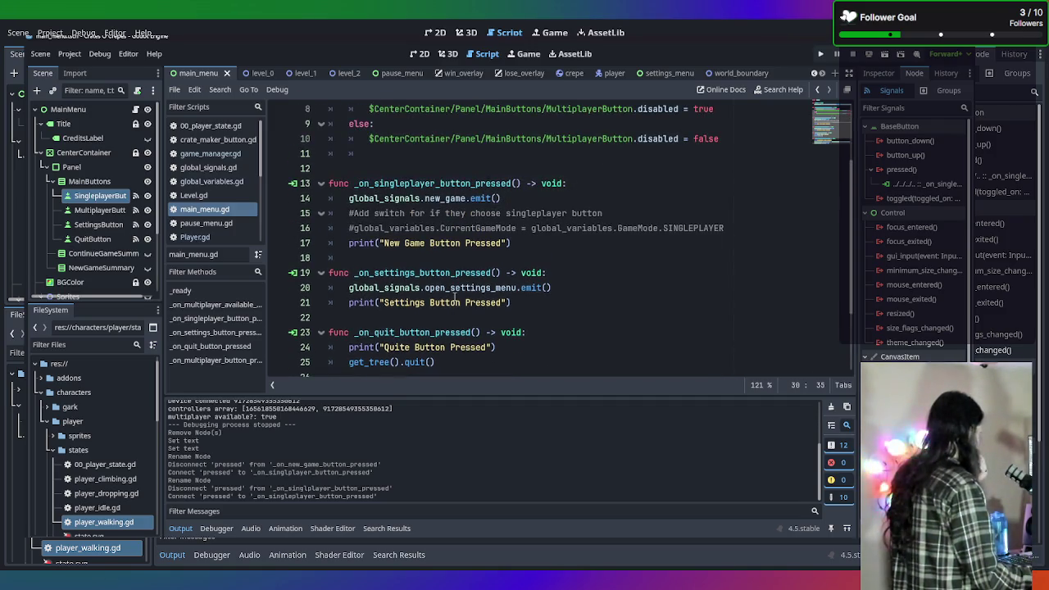
# In global_signals.gd, rename the new_game signal to new_singleplayer_game
pyautogui.click(467, 198)
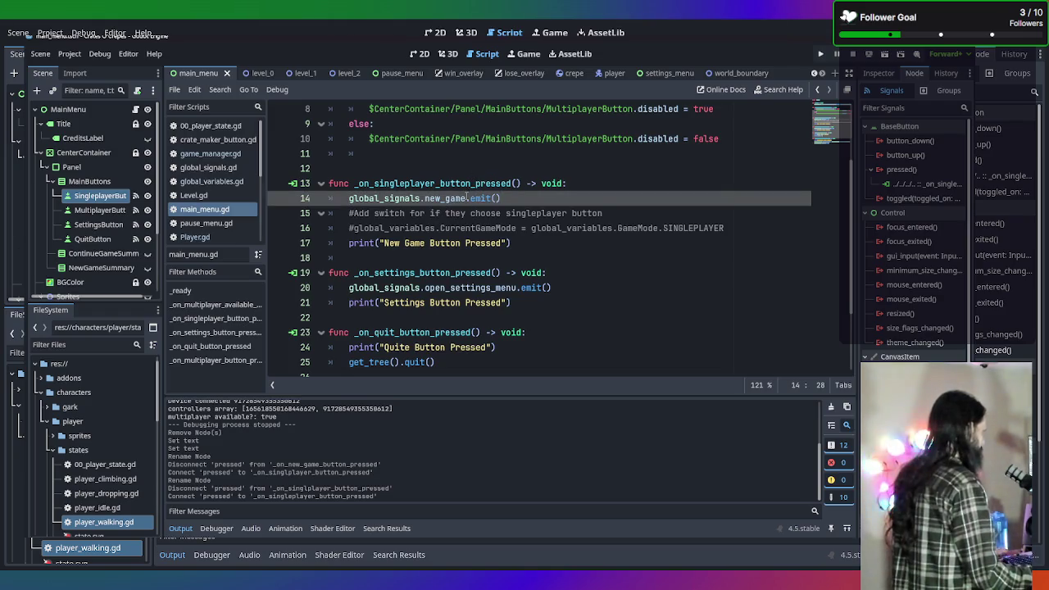
pyautogui.keyDown('ctrl'); pyautogui.click(467, 197); pyautogui.keyUp('ctrl')
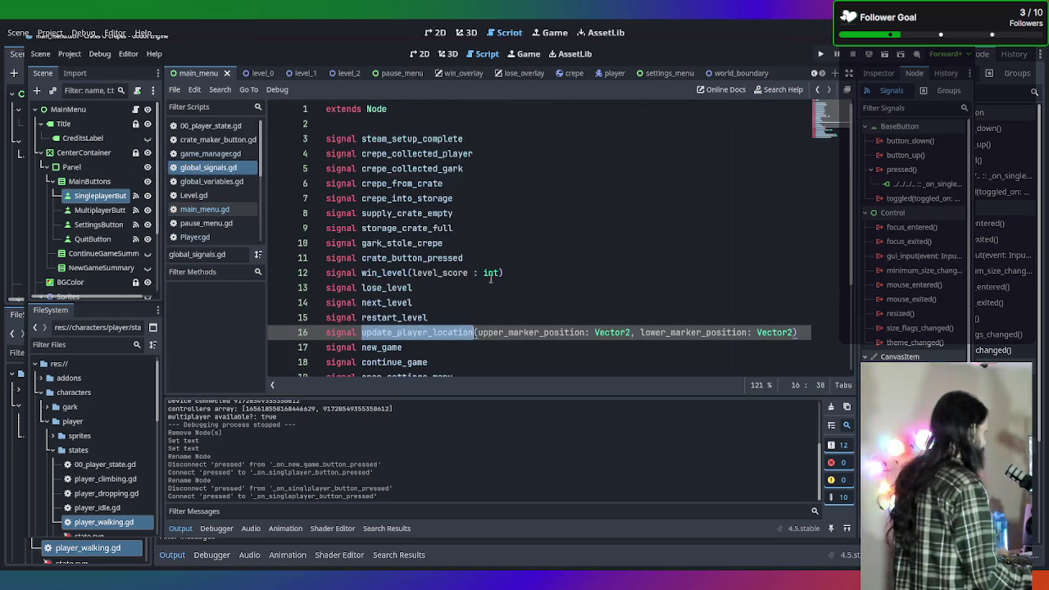
pyautogui.scroll(-3, 490, 246)
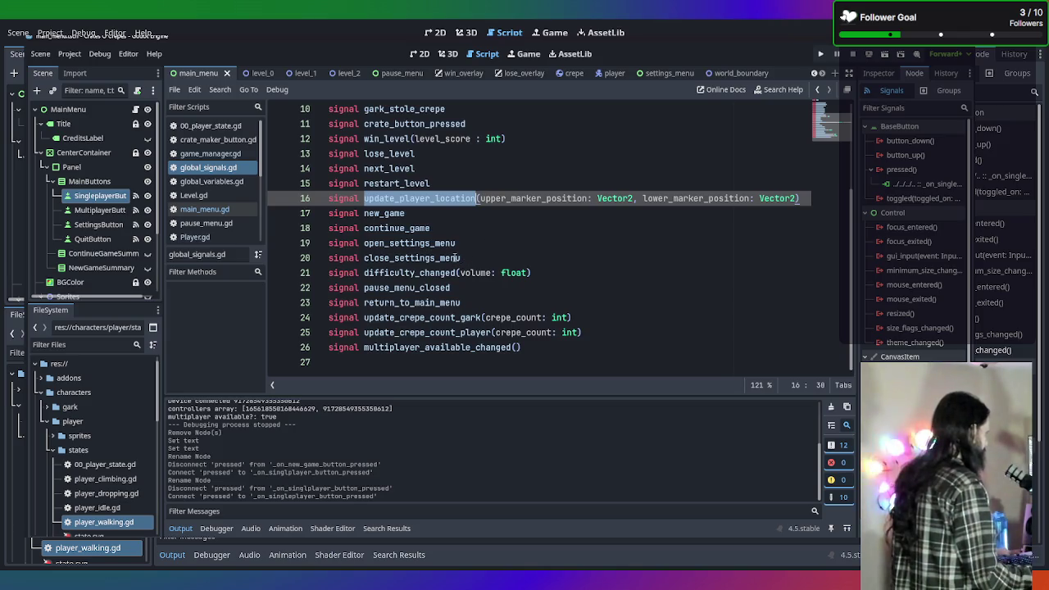
pyautogui.click(412, 217)
pyautogui.hotkey('ctrl', 'Left')
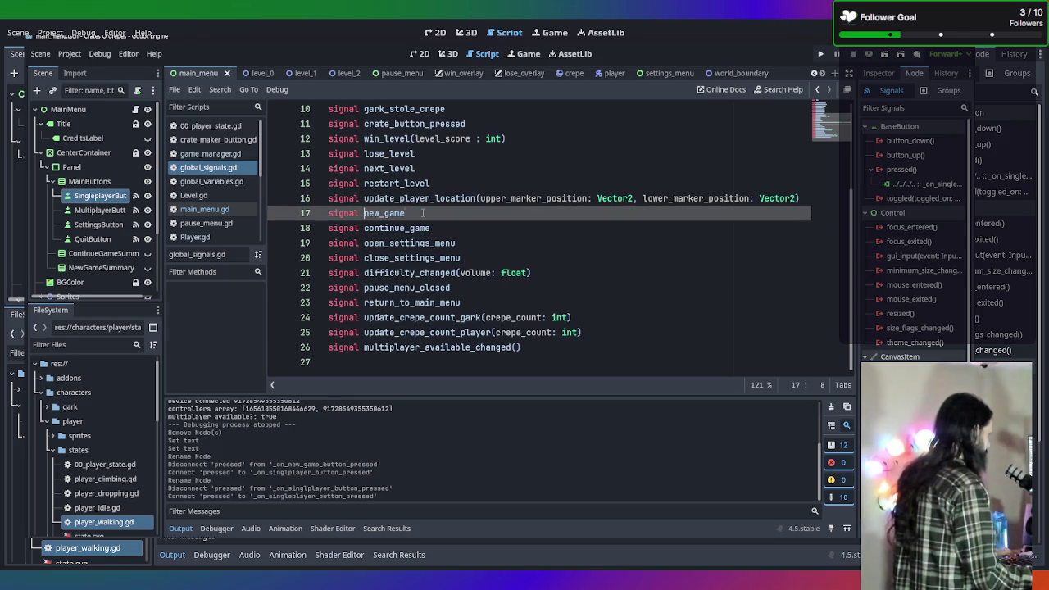
pyautogui.write('singlepl')
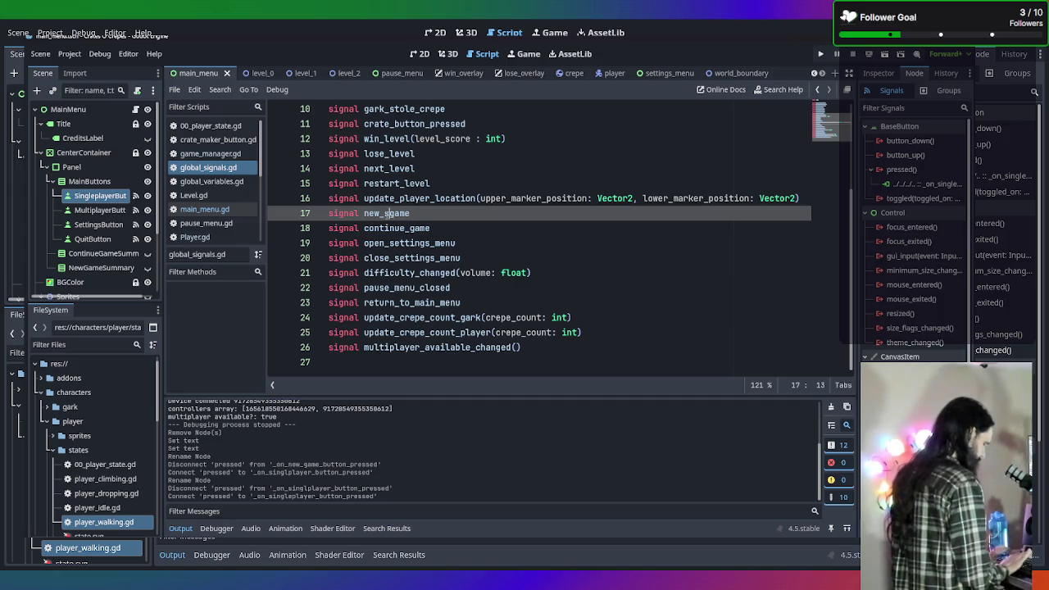
pyautogui.write('ayer_')
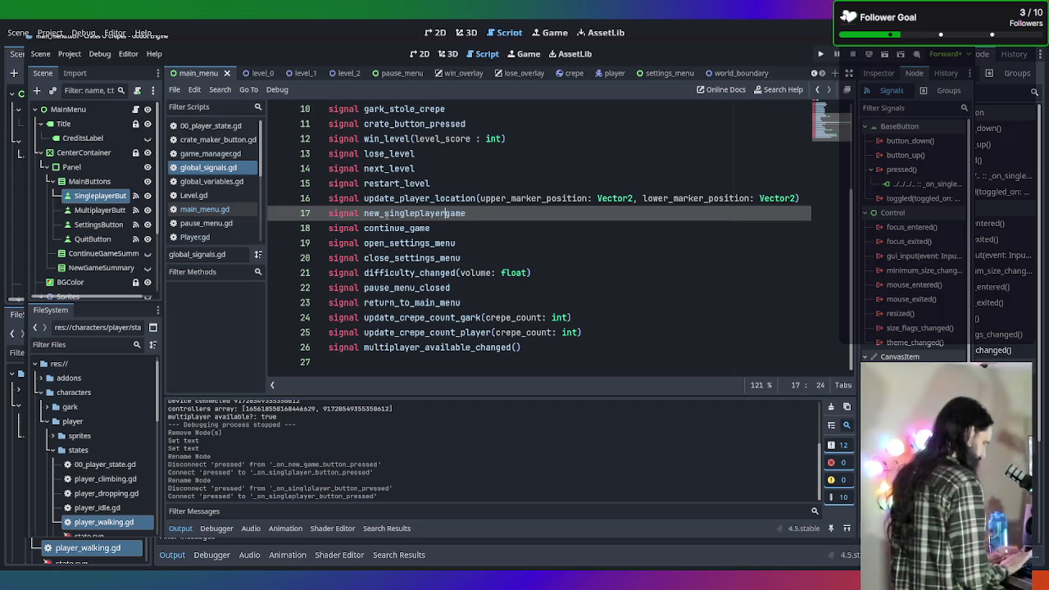
pyautogui.click(513, 218)
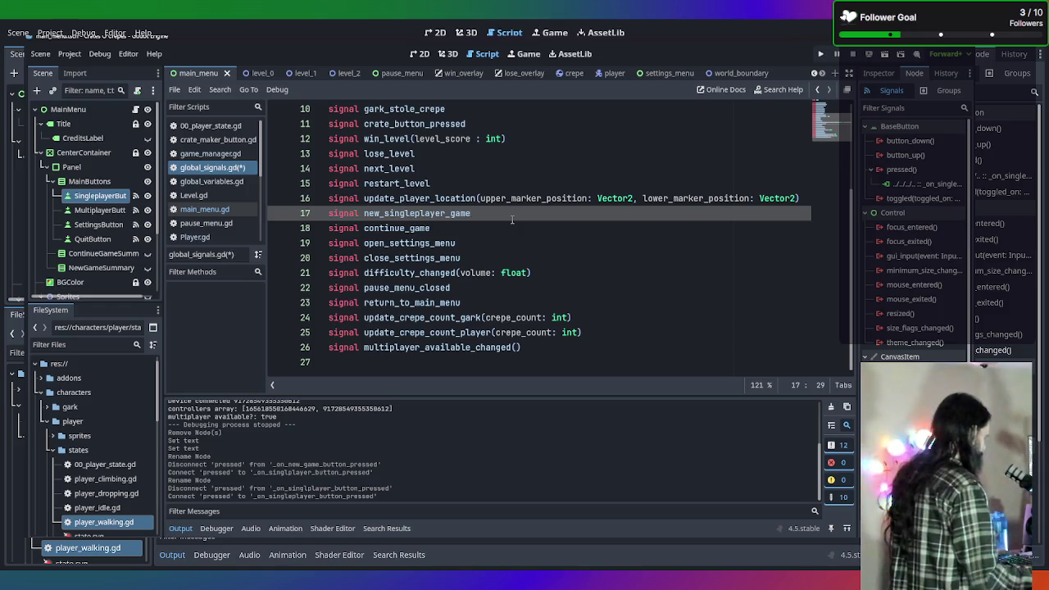
pyautogui.press('Return')
pyautogui.press('BackSpace')
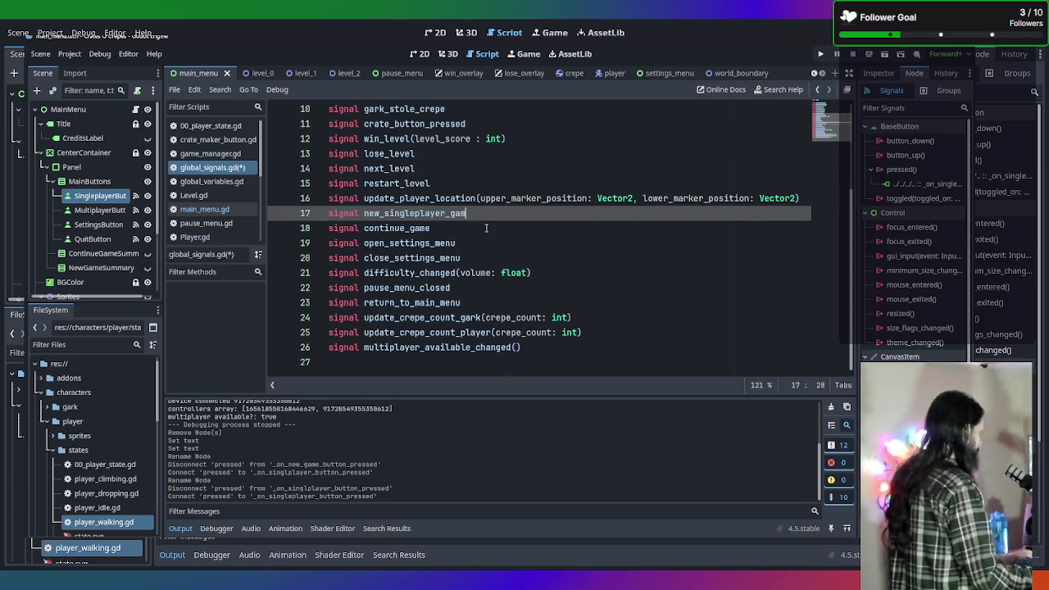
# Replace the continue_game signal with new_multiplayer_game and save global_signals.gd
pyautogui.click(434, 228)
pyautogui.moveTo(434, 228); pyautogui.dragTo(364, 228)
pyautogui.write('new_')
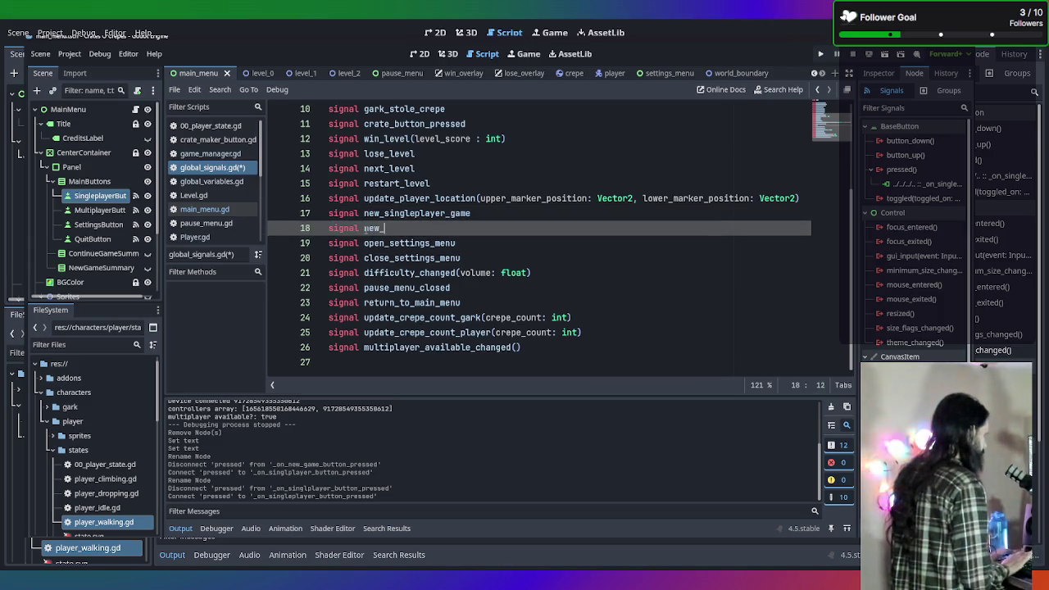
pyautogui.write('multiplaye')
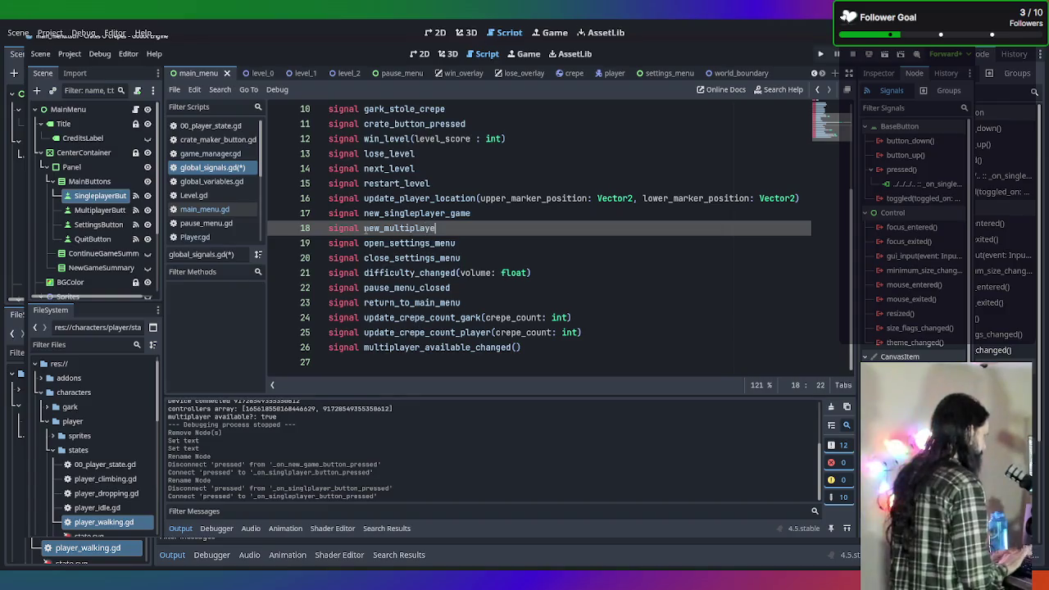
pyautogui.write('r_game')
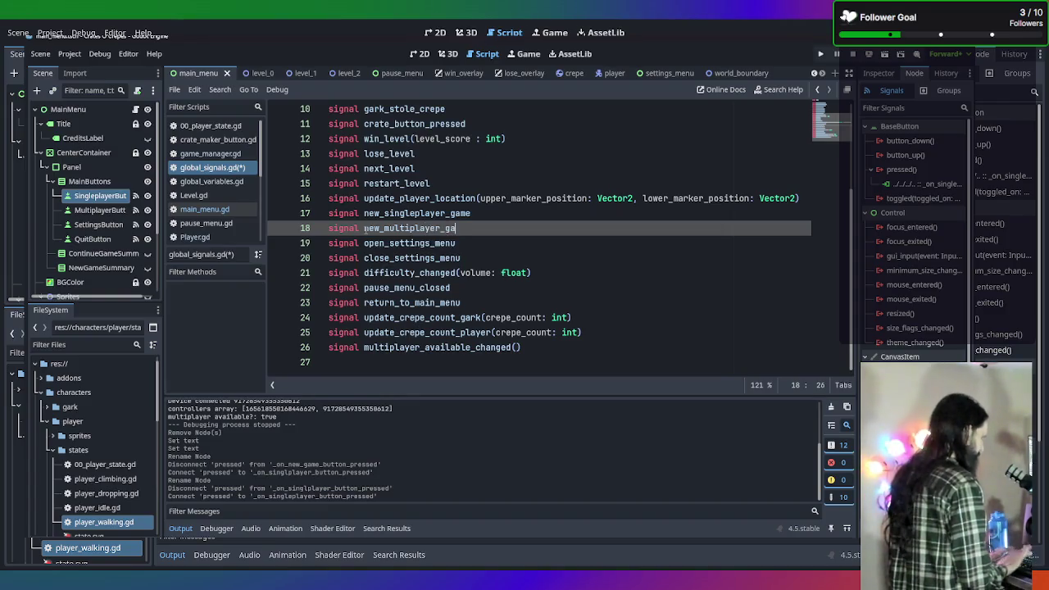
pyautogui.hotkey('ctrl', 's')
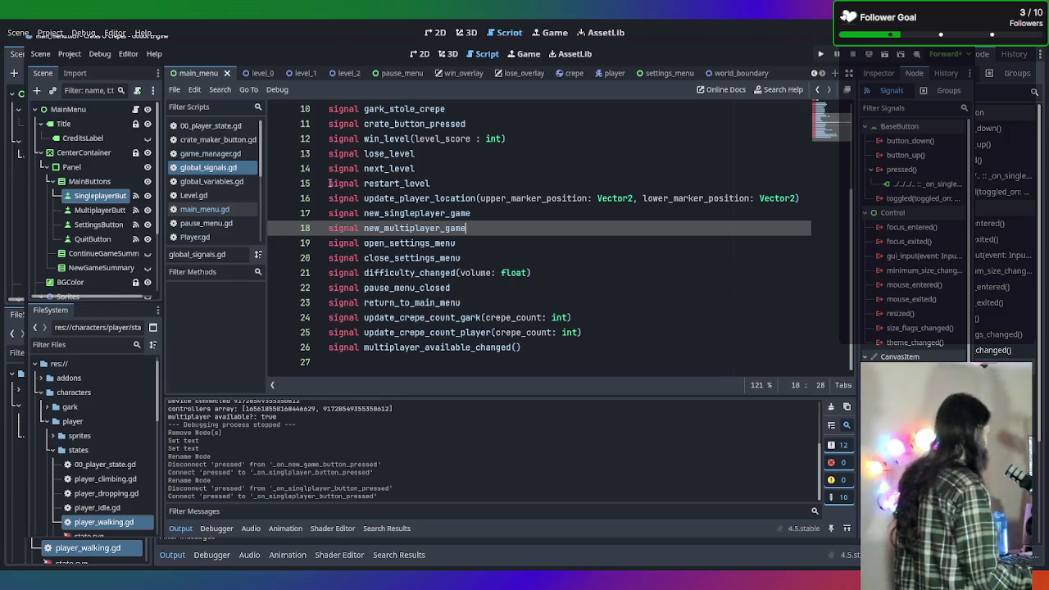
pyautogui.click(106, 201)
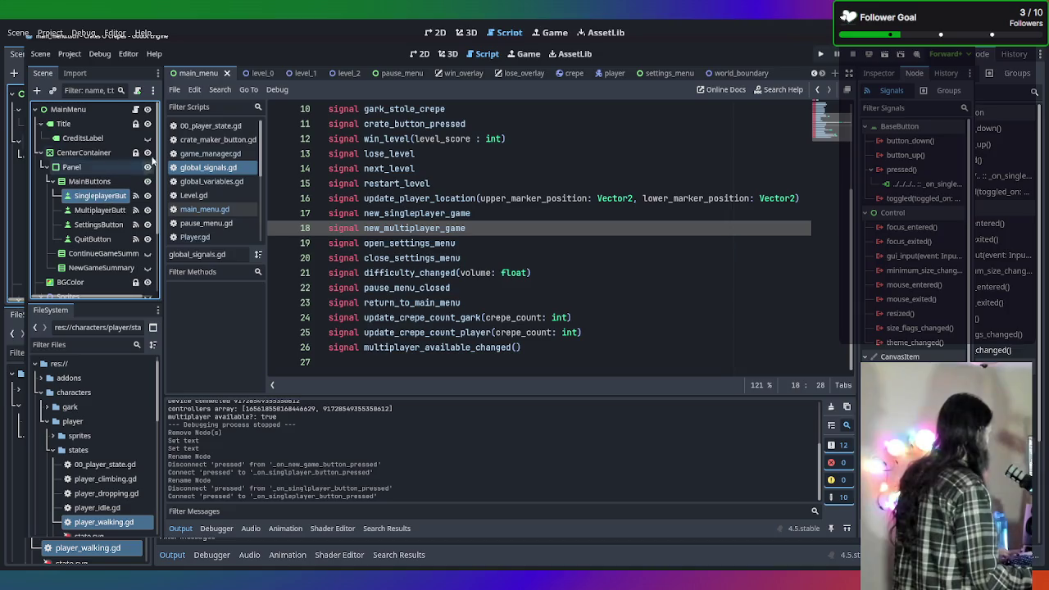
# Make the singleplayer handler in main_menu.gd emit new_singleplayer_game
pyautogui.click(137, 109)
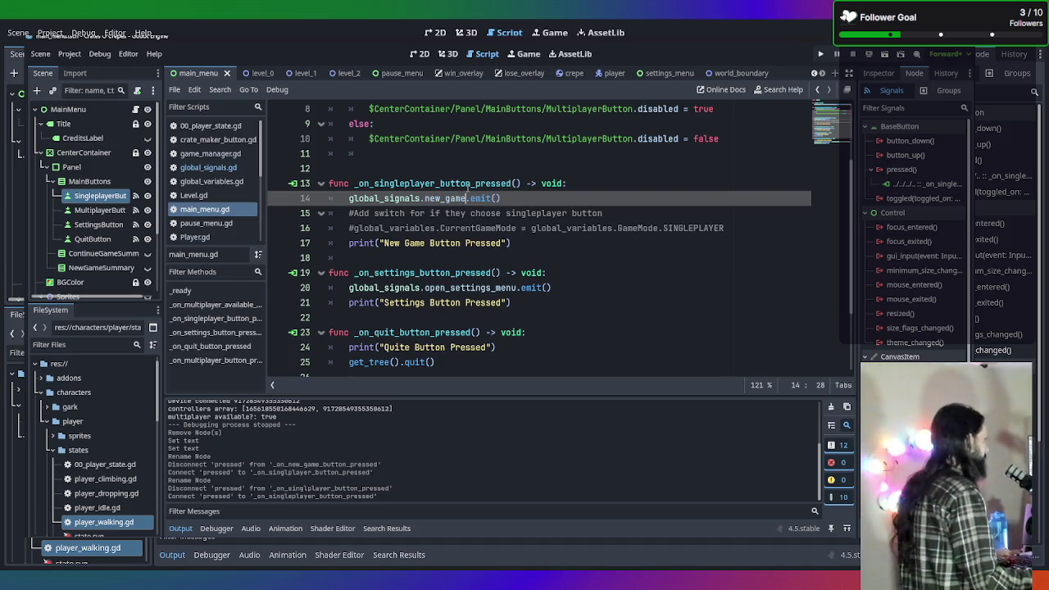
pyautogui.write('_sing')
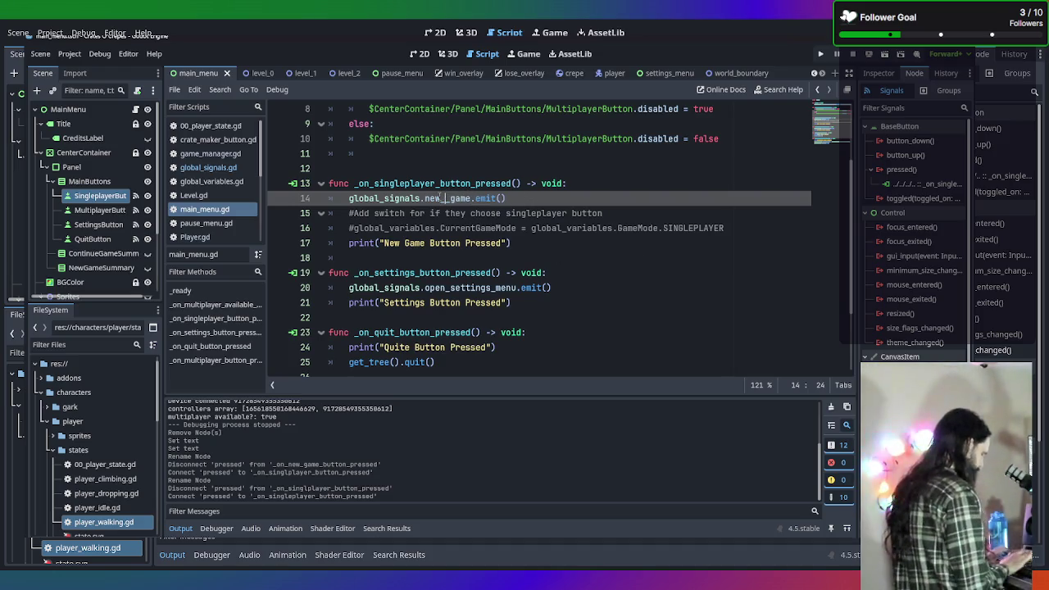
pyautogui.press('Tab')
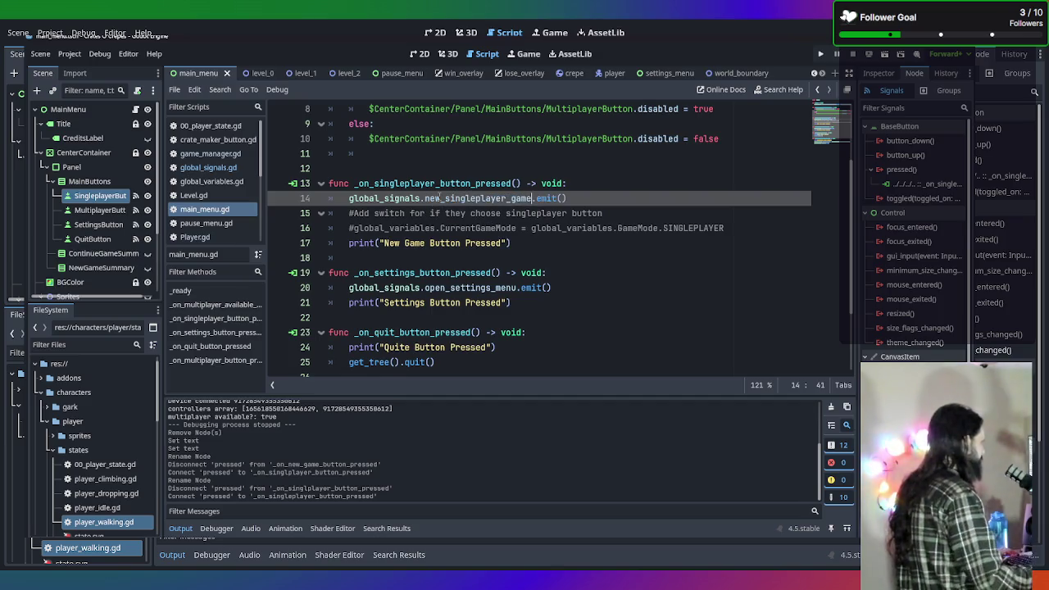
# Change the line 30 emit to new_multiplayer_game and save main_menu.gd
pyautogui.scroll(-3, 440, 198)
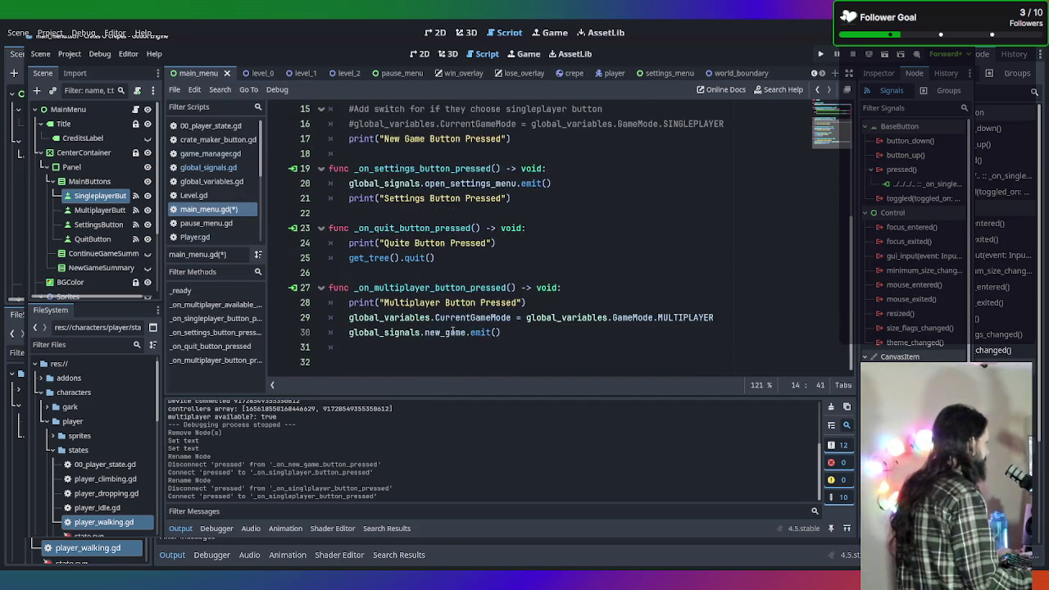
pyautogui.click(445, 332)
pyautogui.write('m_')
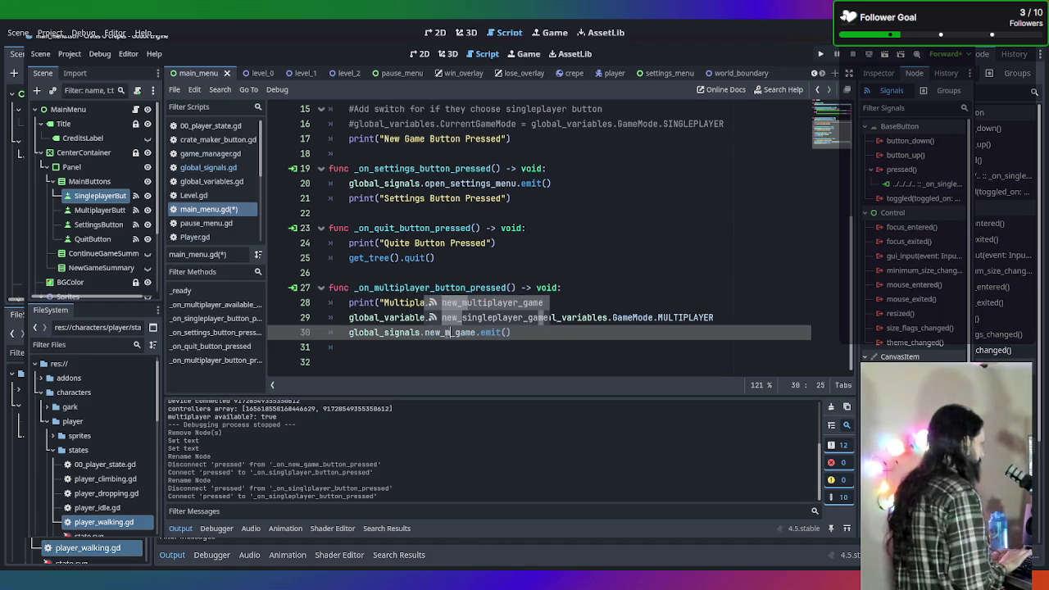
pyautogui.press('Tab')
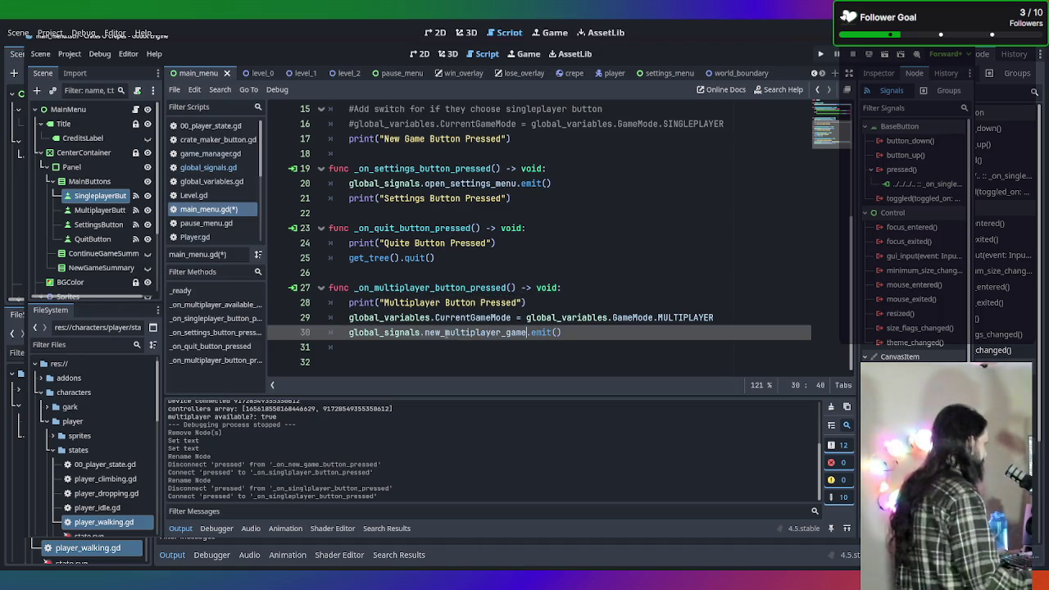
pyautogui.hotkey('ctrl', 's')
# Select the MainMenu root node and return to the main menu scene layout
pyautogui.click(657, 300)
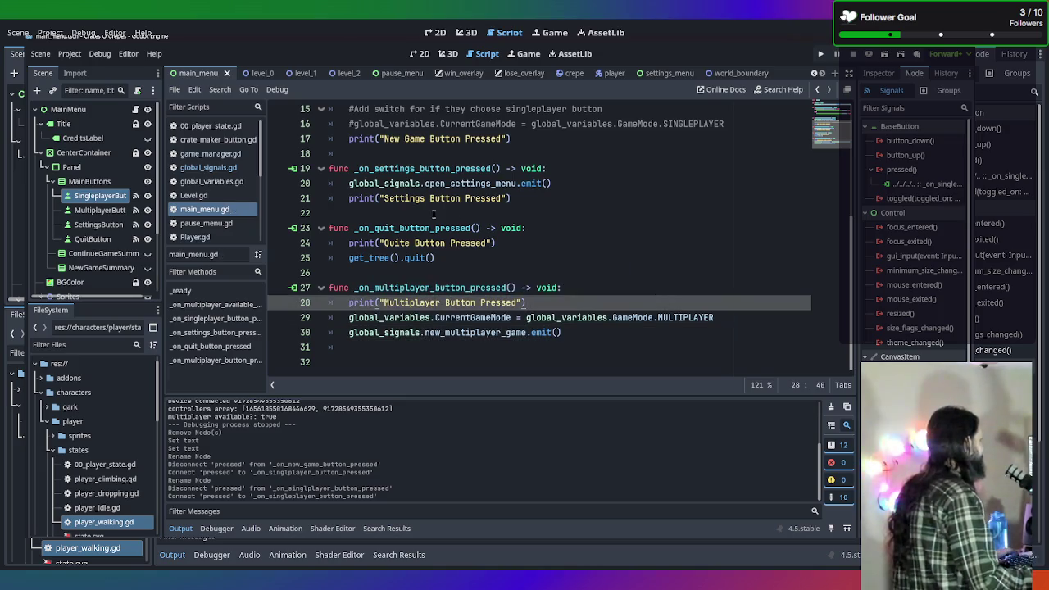
pyautogui.scroll(5, 503, 195)
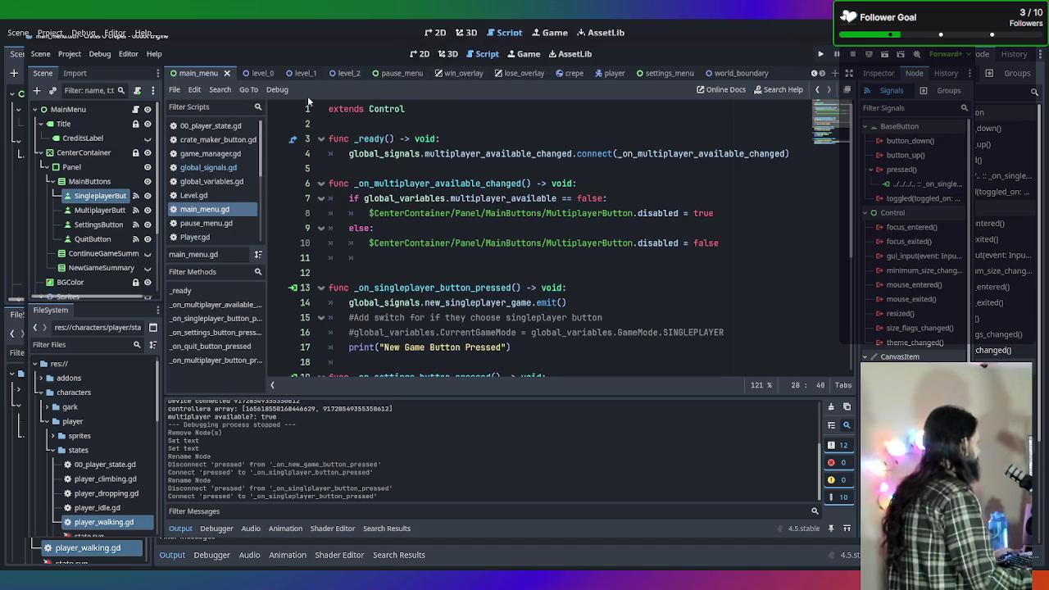
pyautogui.click(55, 111)
pyautogui.click(434, 39)
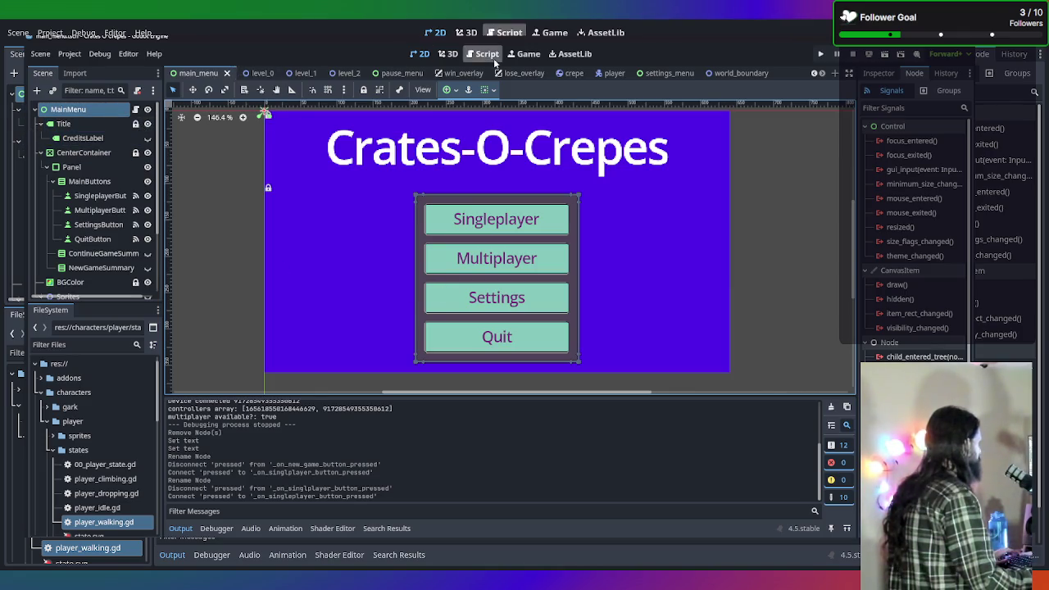
# Open res://game_manager.tscn through Scene > Open Scene and bring up game_manager.gd
pyautogui.scroll(1, 180, 74)
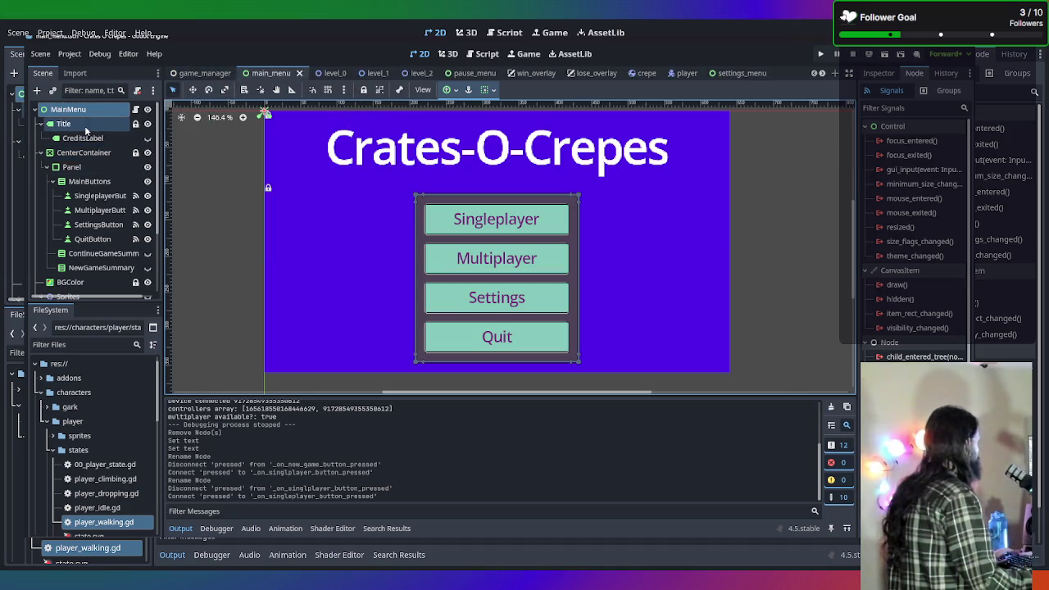
pyautogui.click(48, 55)
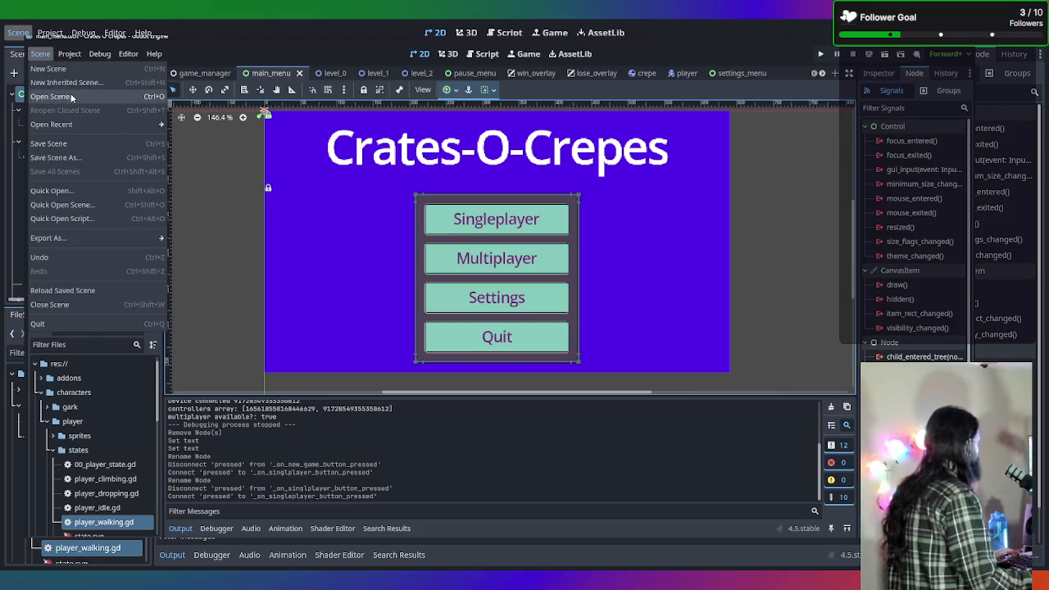
pyautogui.click(52, 96)
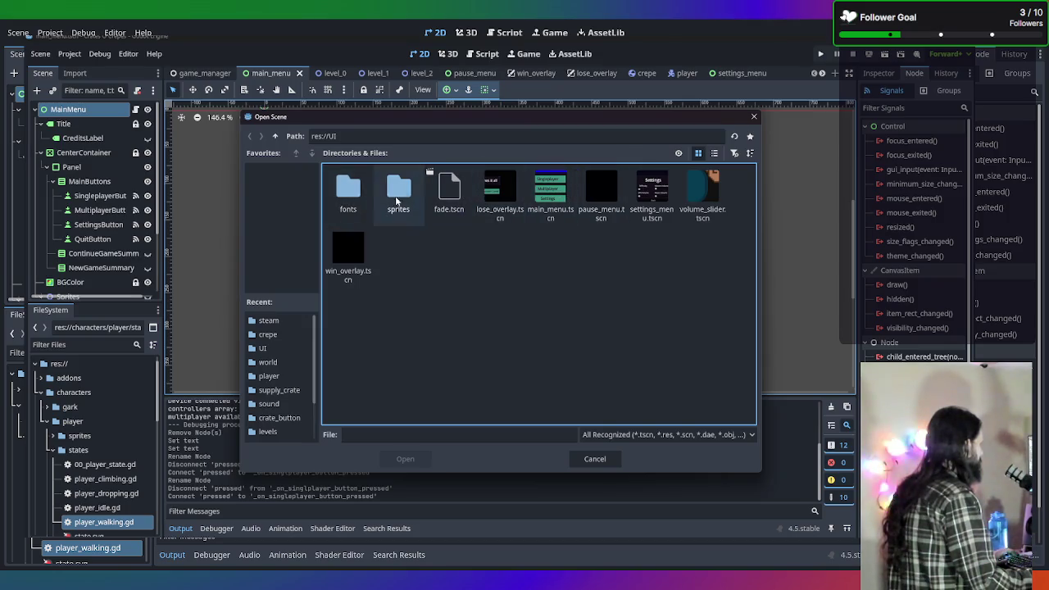
pyautogui.scroll(-3, 263, 344)
pyautogui.scroll(3, 262, 344)
pyautogui.click(276, 136)
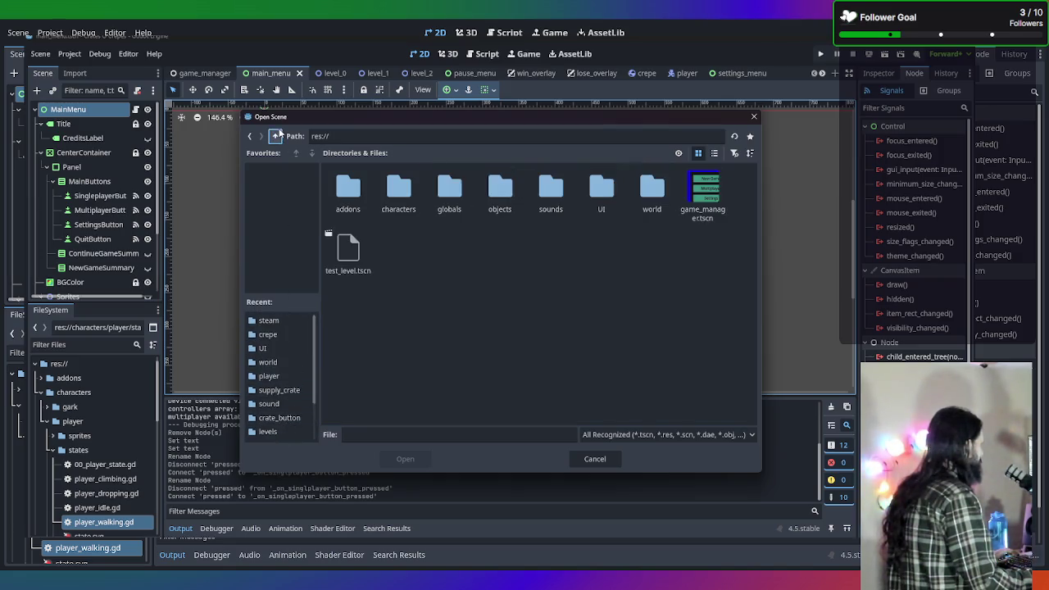
pyautogui.doubleClick(719, 181)
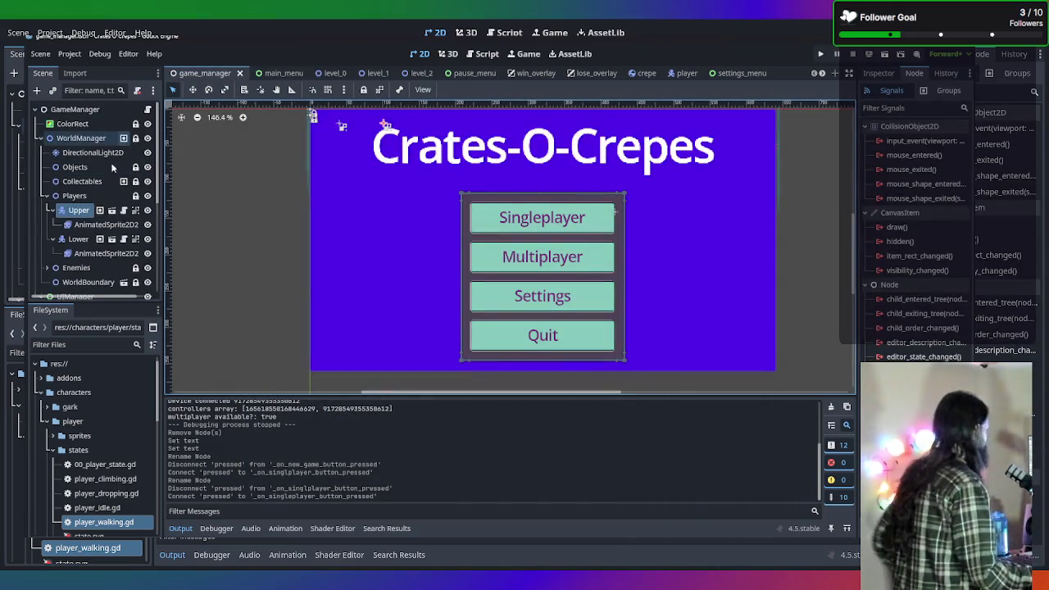
pyautogui.click(147, 110)
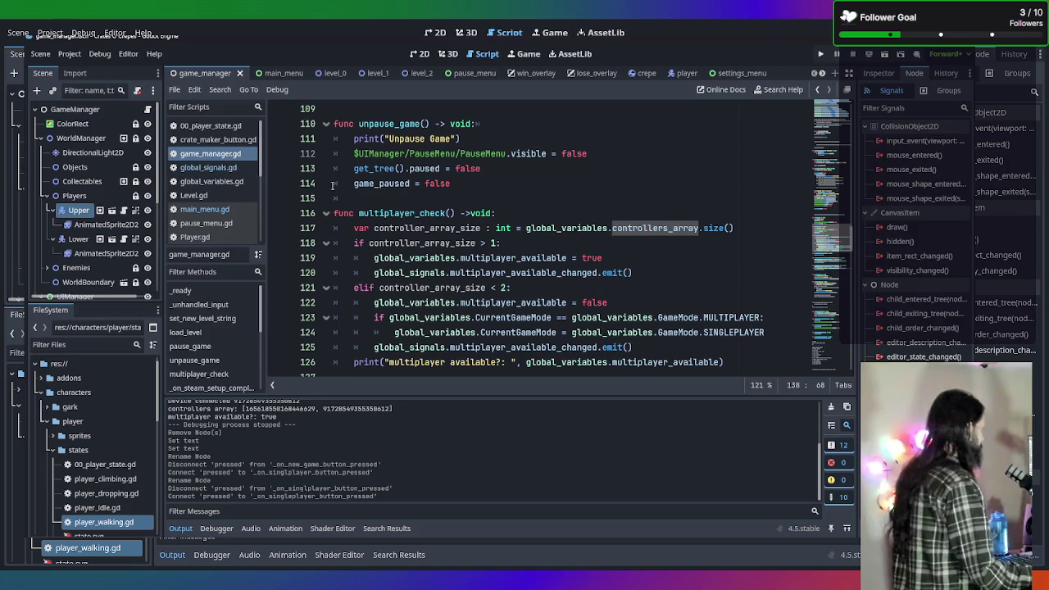
pyautogui.scroll(10, 424, 206)
pyautogui.scroll(2, 424, 206)
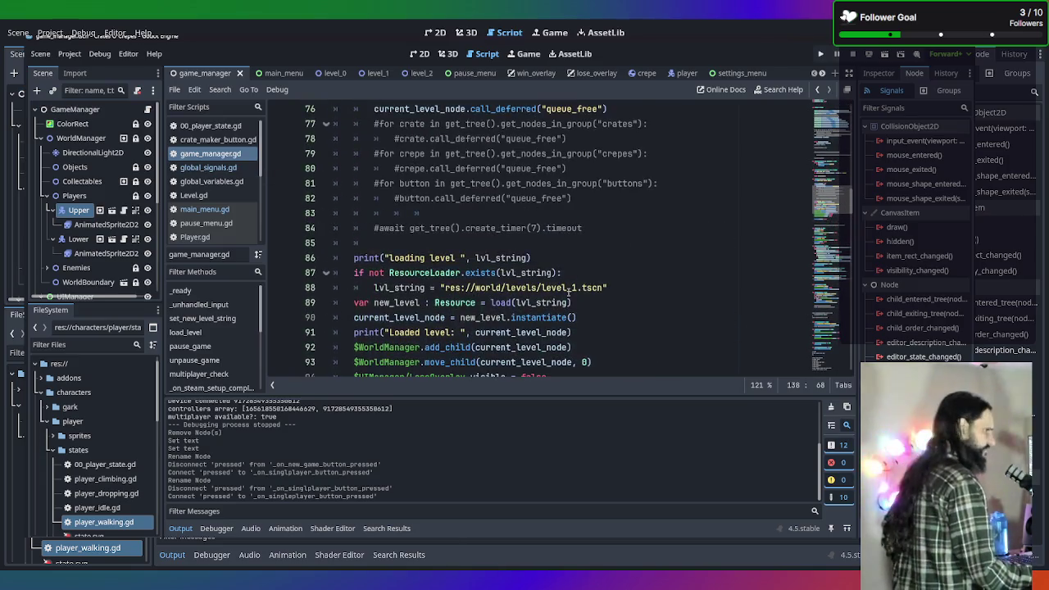
pyautogui.scroll(-8, 599, 302)
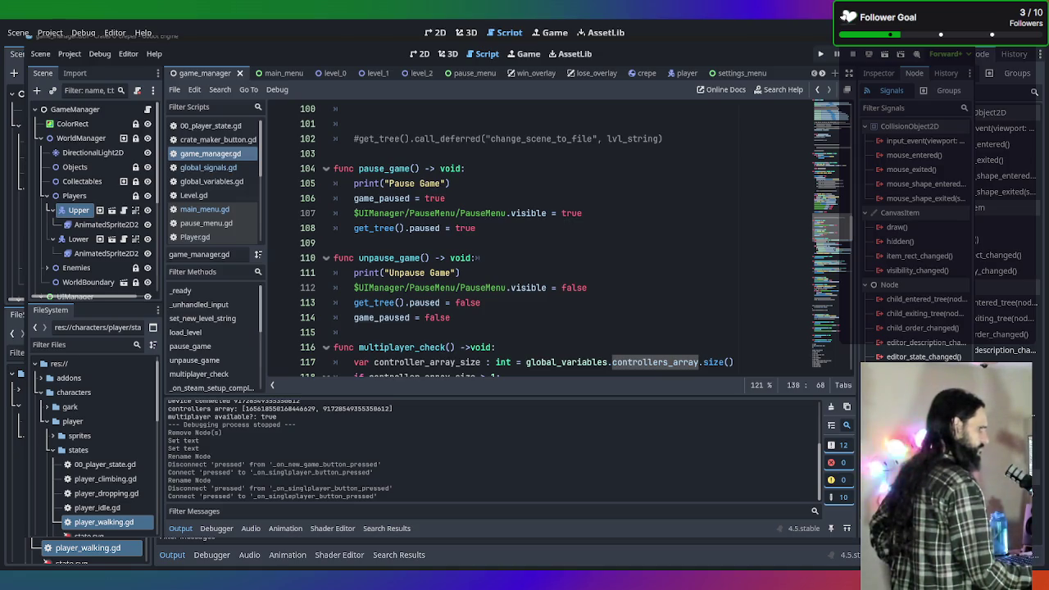
pyautogui.scroll(2, 515, 211)
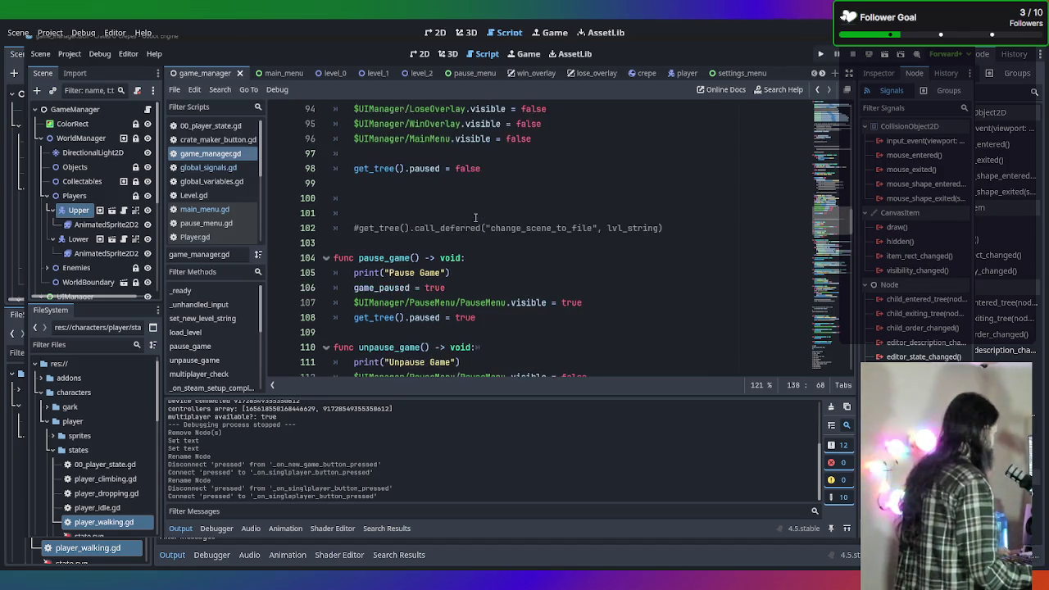
pyautogui.click(561, 215)
pyautogui.press('BackSpace')
pyautogui.press('BackSpace')
pyautogui.press('BackSpace')
pyautogui.scroll(20, 472, 178)
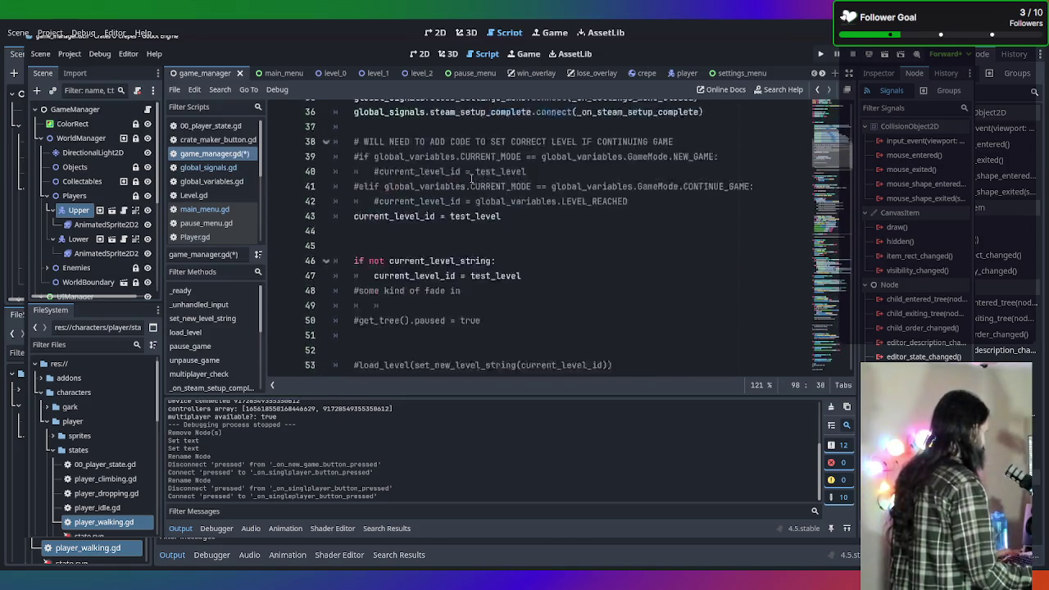
pyautogui.scroll(3, 471, 178)
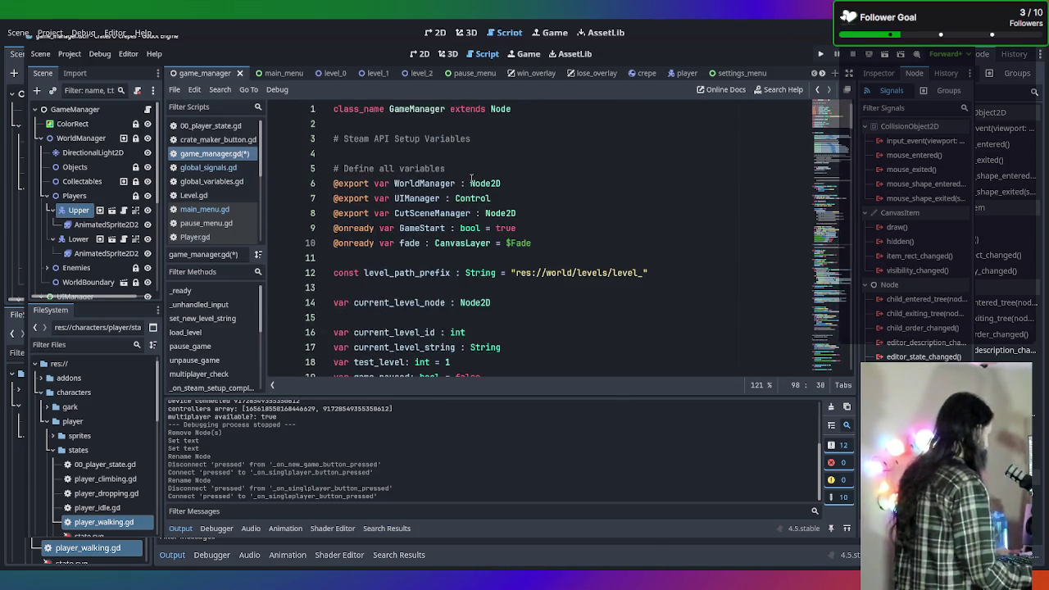
pyautogui.scroll(-3, 471, 178)
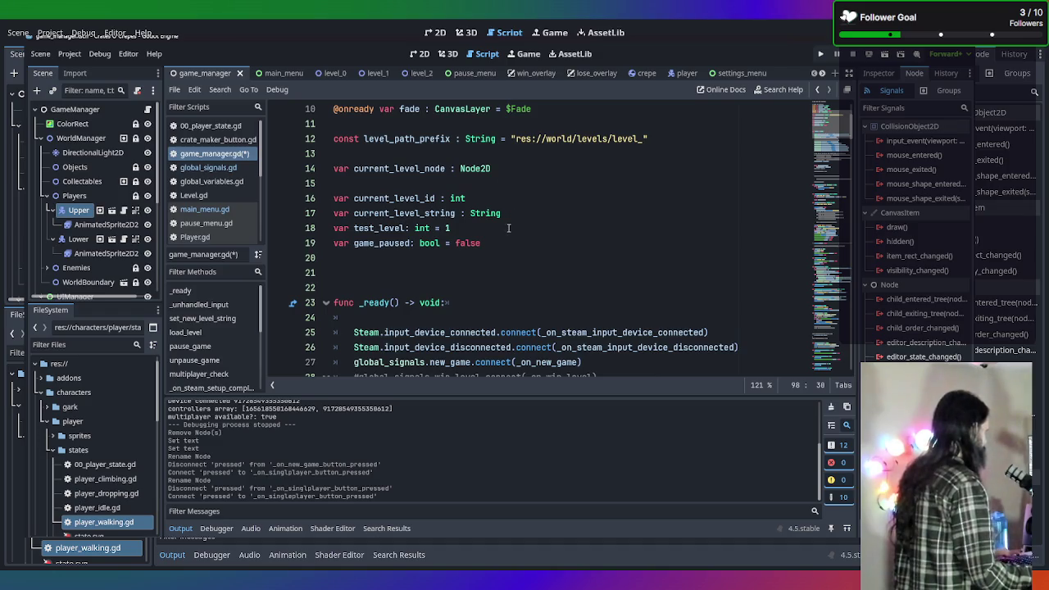
pyautogui.scroll(-4, 509, 255)
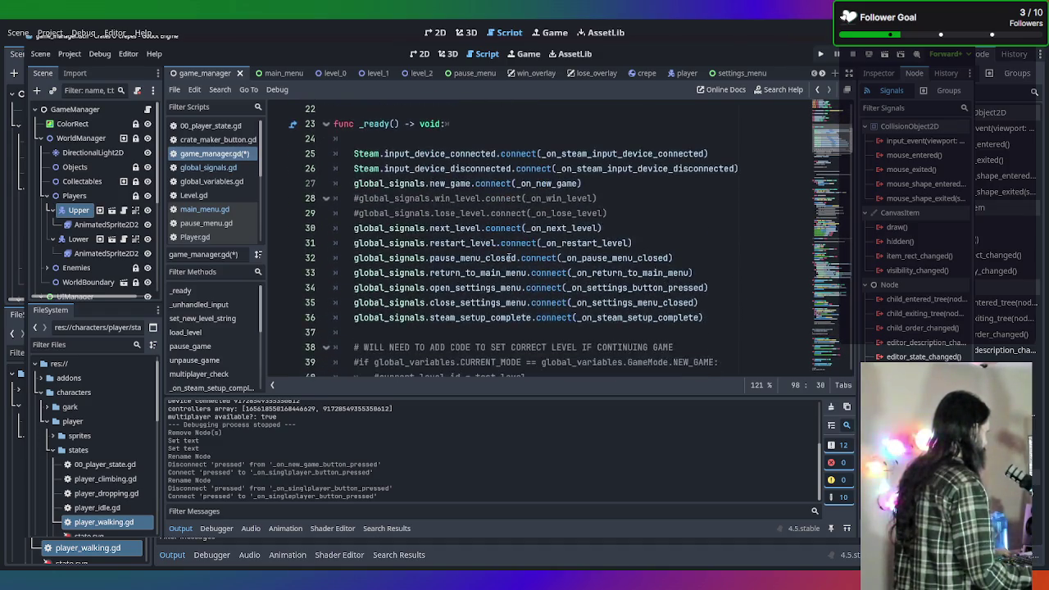
pyautogui.scroll(-5, 509, 258)
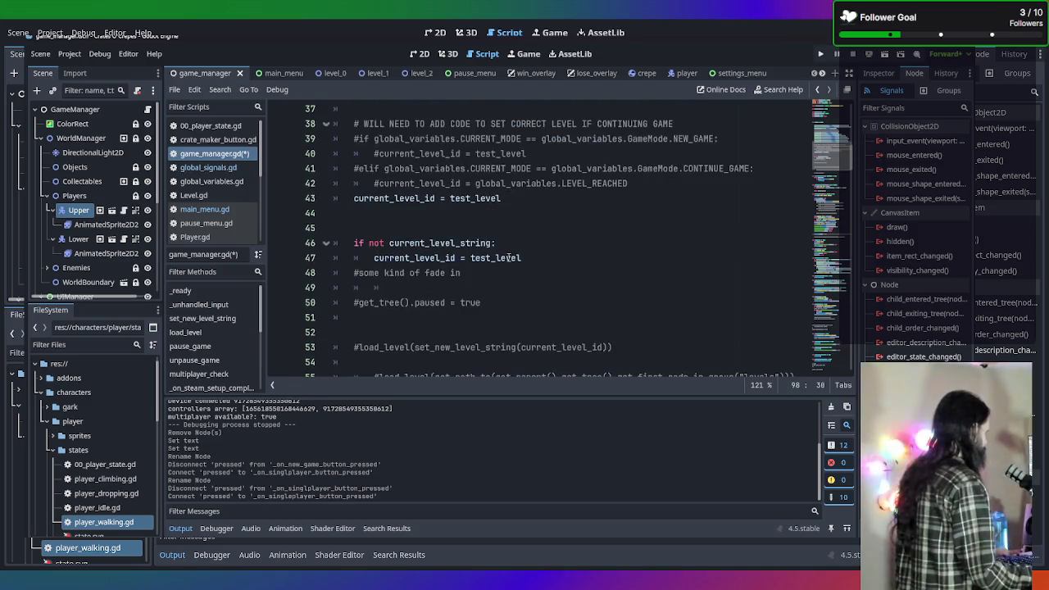
pyautogui.scroll(-20, 614, 226)
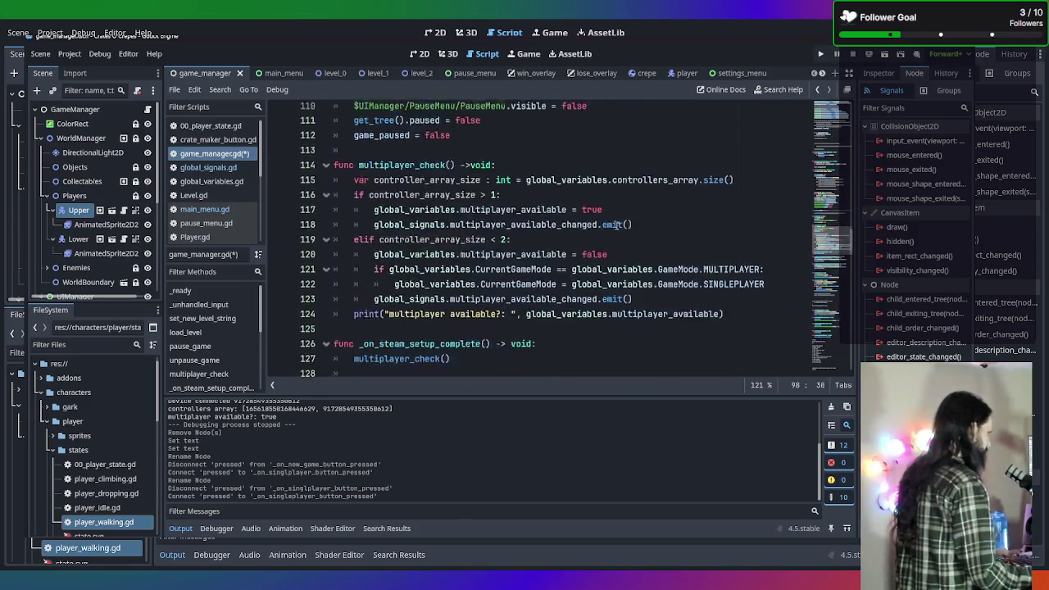
pyautogui.scroll(-10, 613, 227)
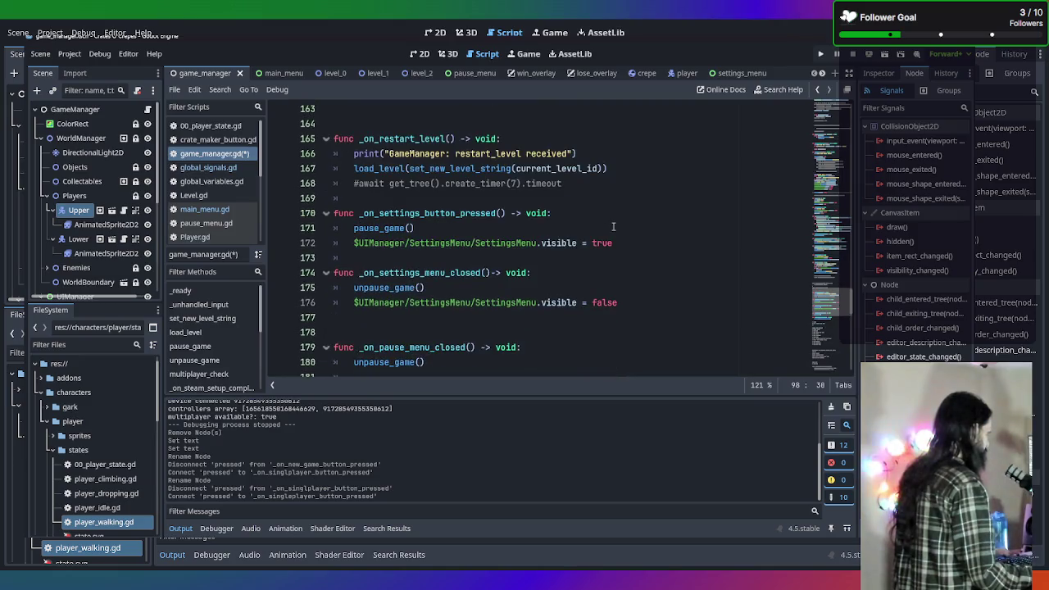
pyautogui.scroll(-2, 613, 226)
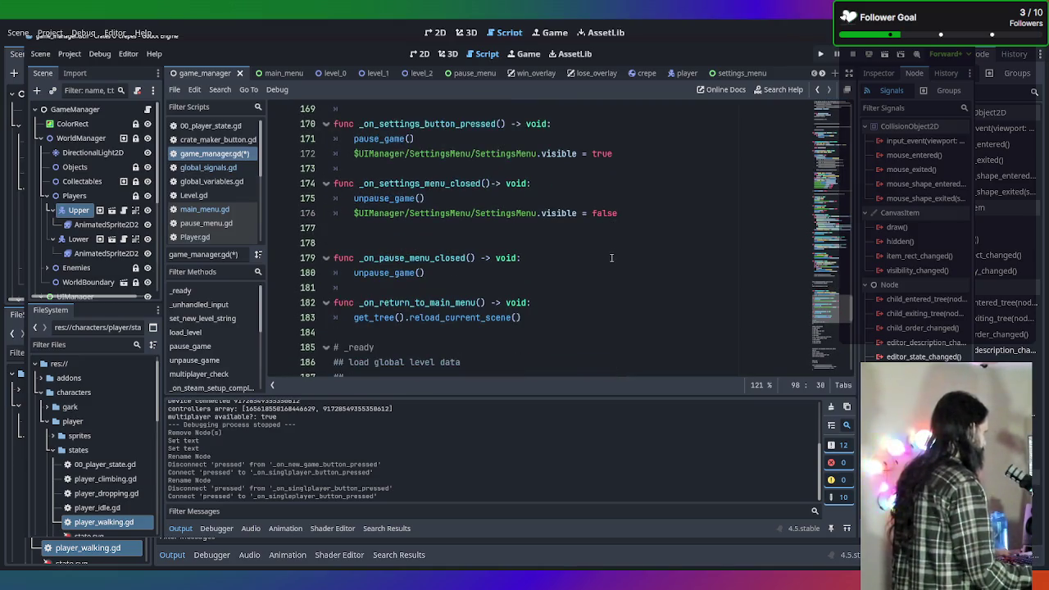
pyautogui.scroll(-1, 611, 258)
pyautogui.scroll(3, 610, 259)
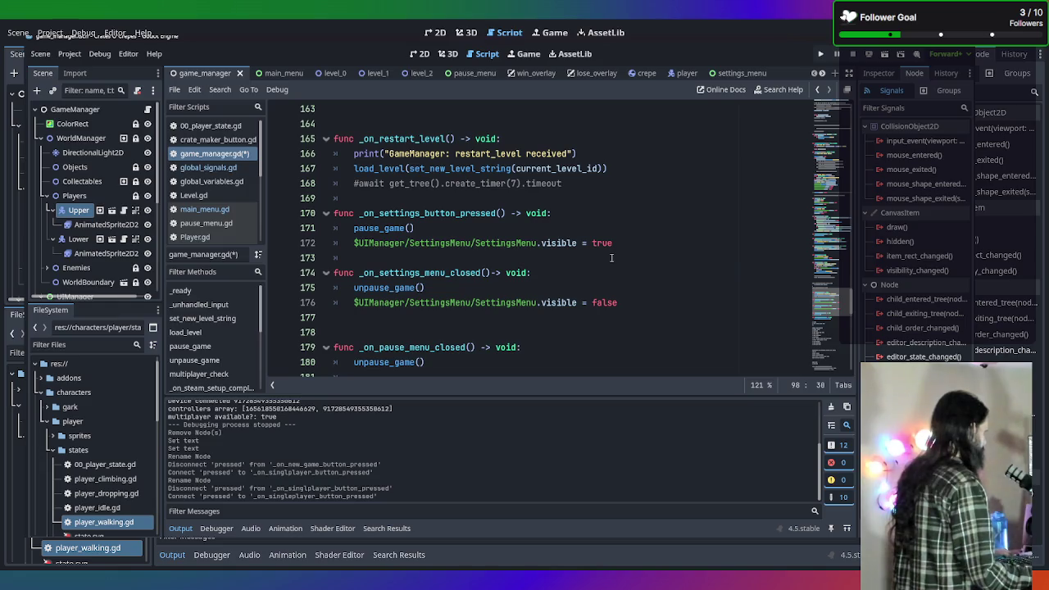
pyautogui.scroll(-14, 611, 258)
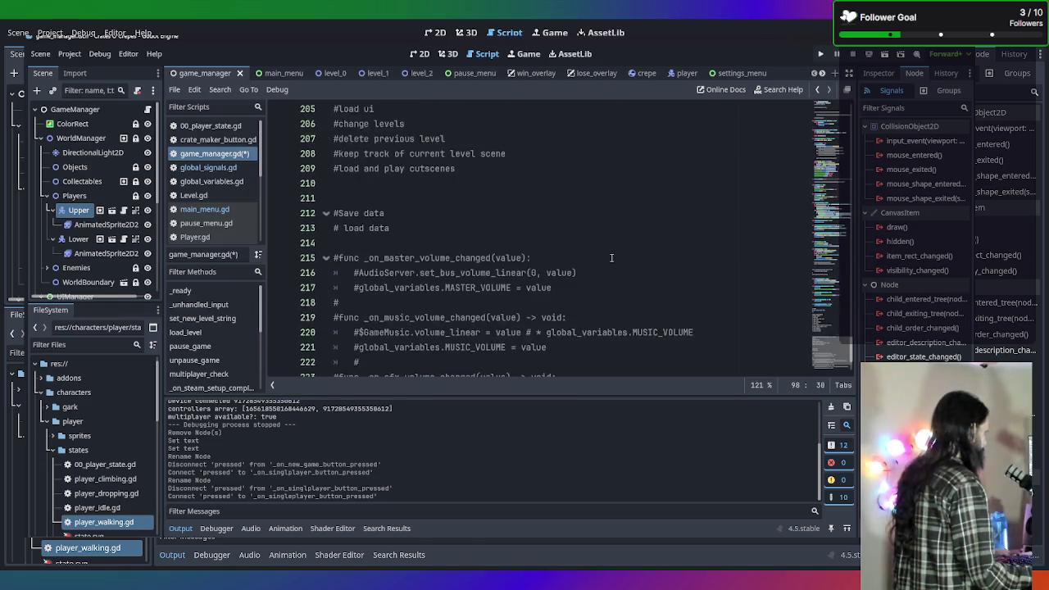
pyautogui.scroll(-2, 611, 258)
pyautogui.scroll(15, 611, 258)
pyautogui.scroll(9, 611, 258)
pyautogui.scroll(3, 610, 258)
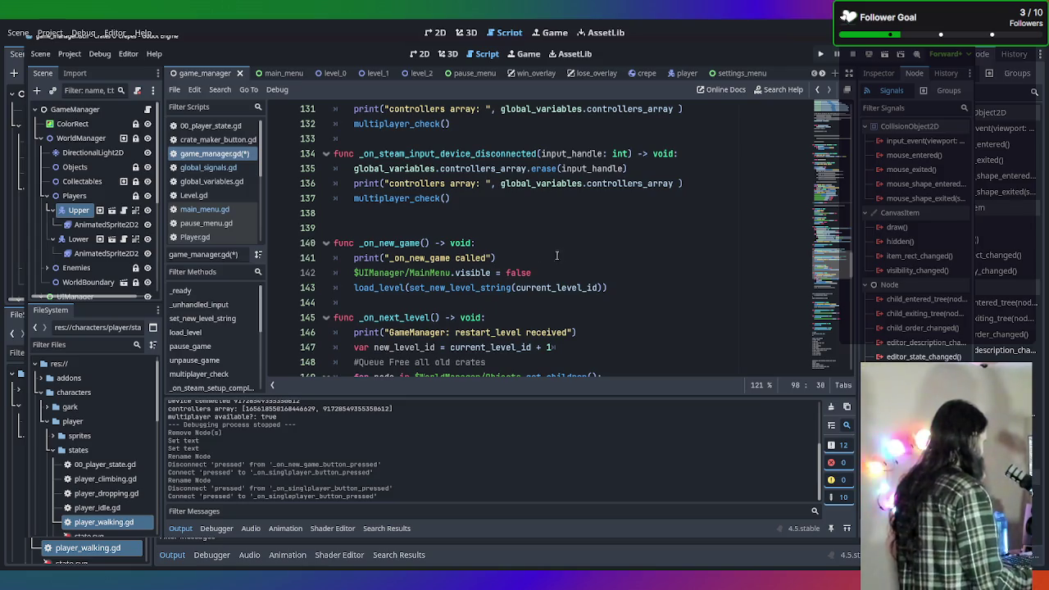
# Try renaming _on_new_game to _on_new_singleplayer_game, then undo the rename
pyautogui.click(398, 243)
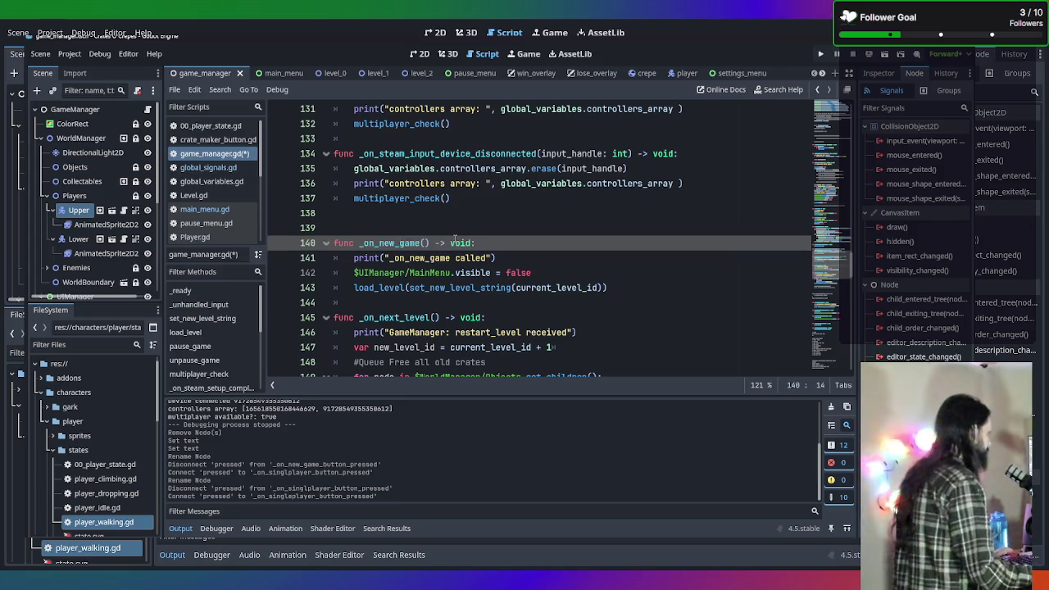
pyautogui.write('single')
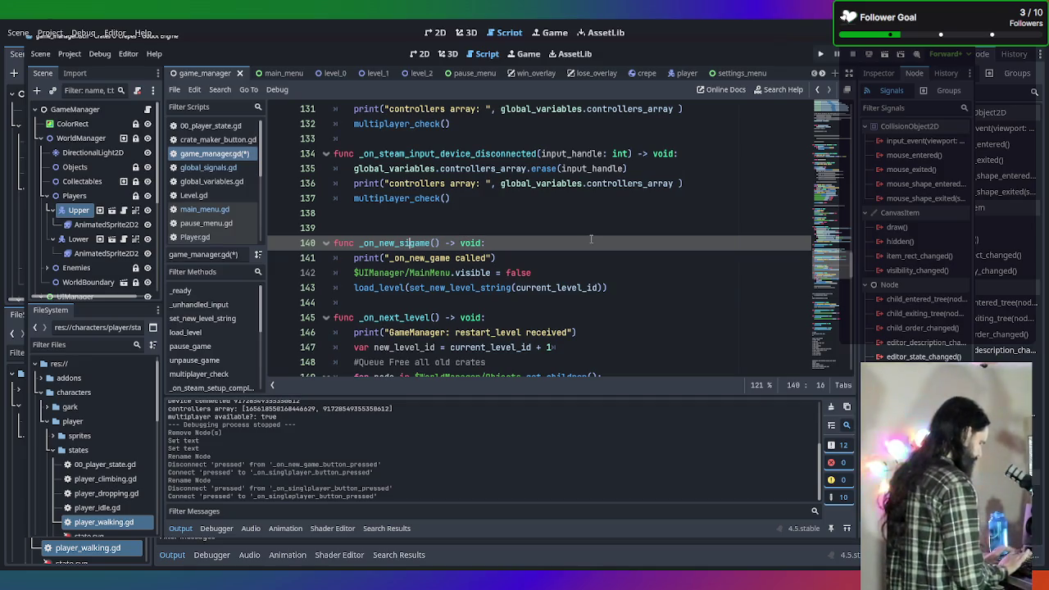
pyautogui.write('player_')
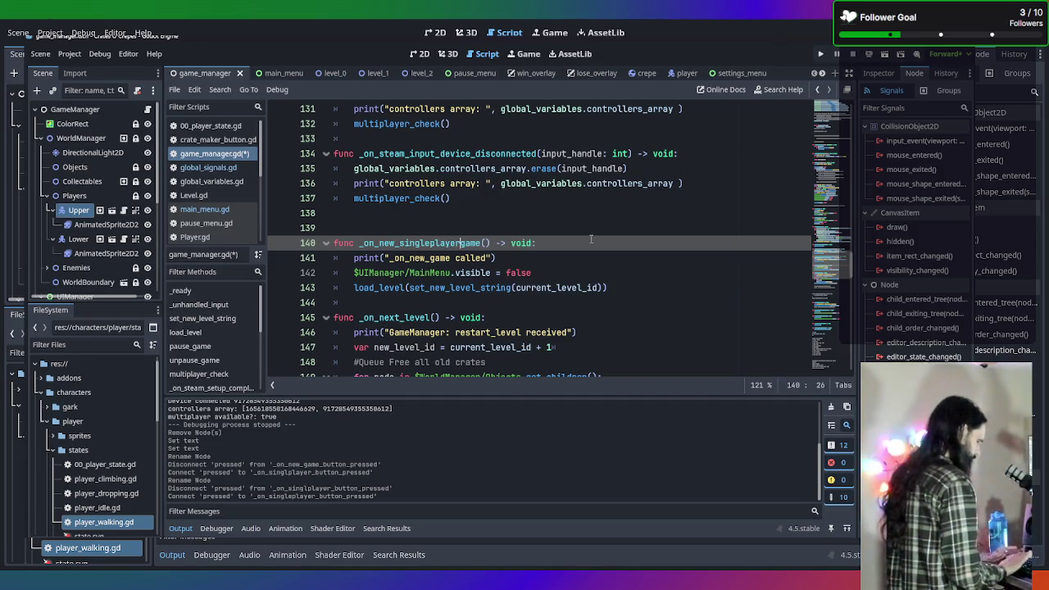
pyautogui.click(599, 243)
pyautogui.click(682, 277)
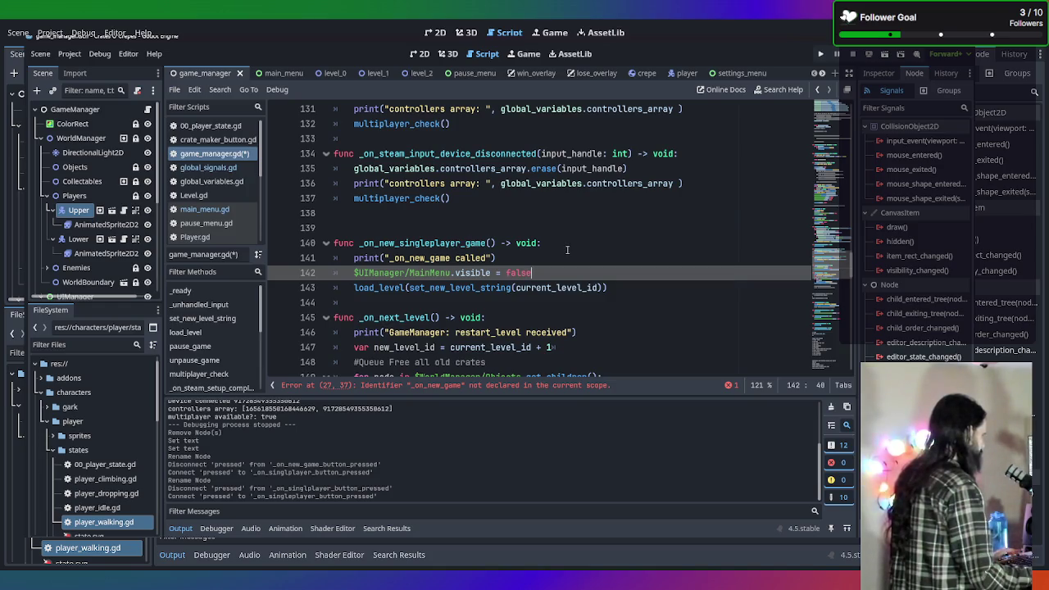
pyautogui.hotkey('ctrl', 'z')
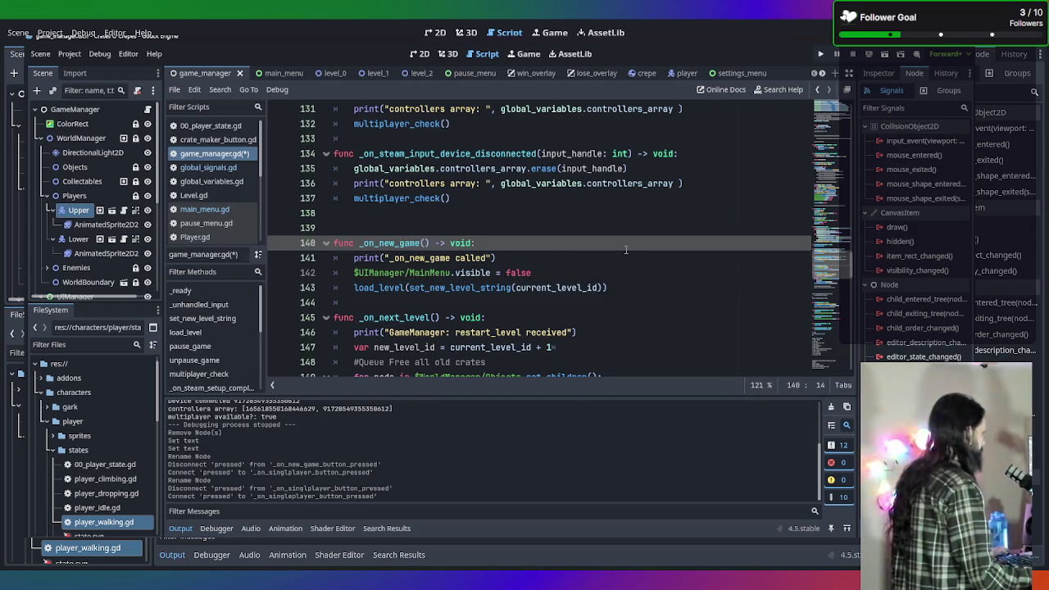
pyautogui.hotkey('ctrl', 'z')
pyautogui.hotkey('ctrl', 'z')
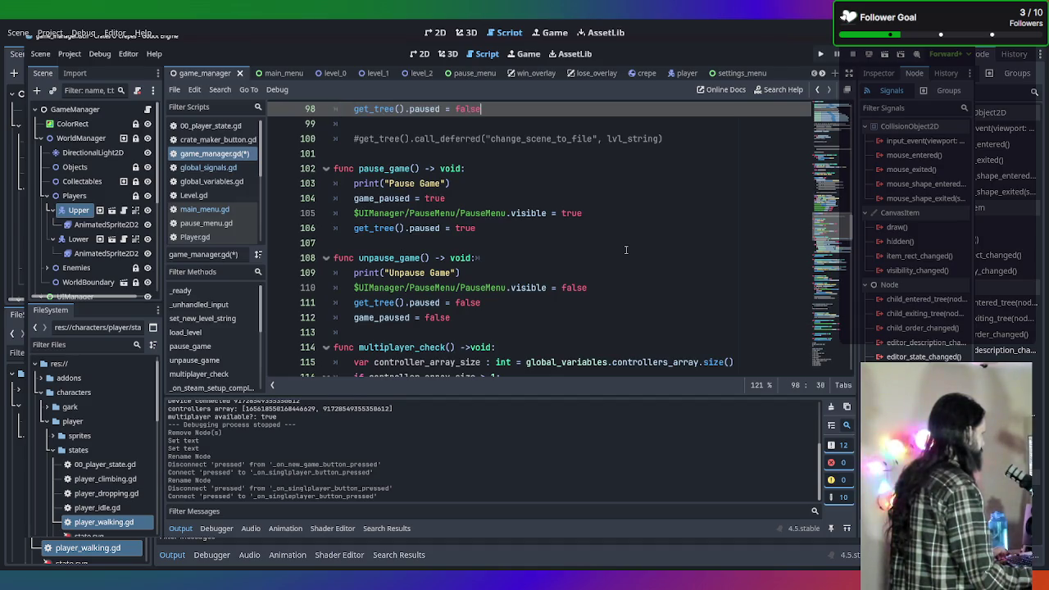
pyautogui.hotkey('ctrl', 'y')
pyautogui.hotkey('ctrl', 'z')
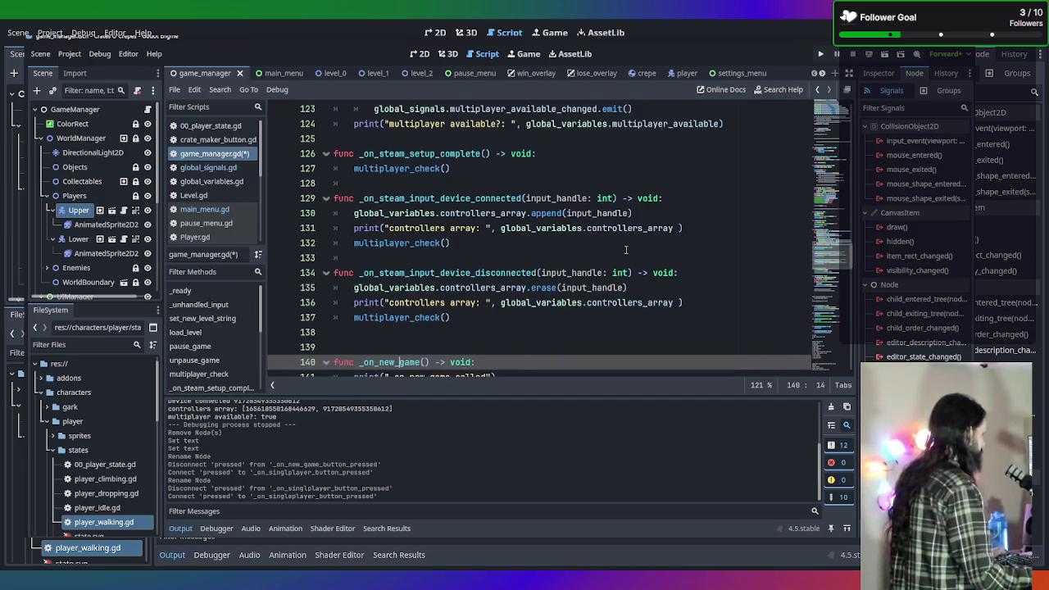
pyautogui.hotkey('ctrl', 'z')
pyautogui.hotkey('ctrl', 'z')
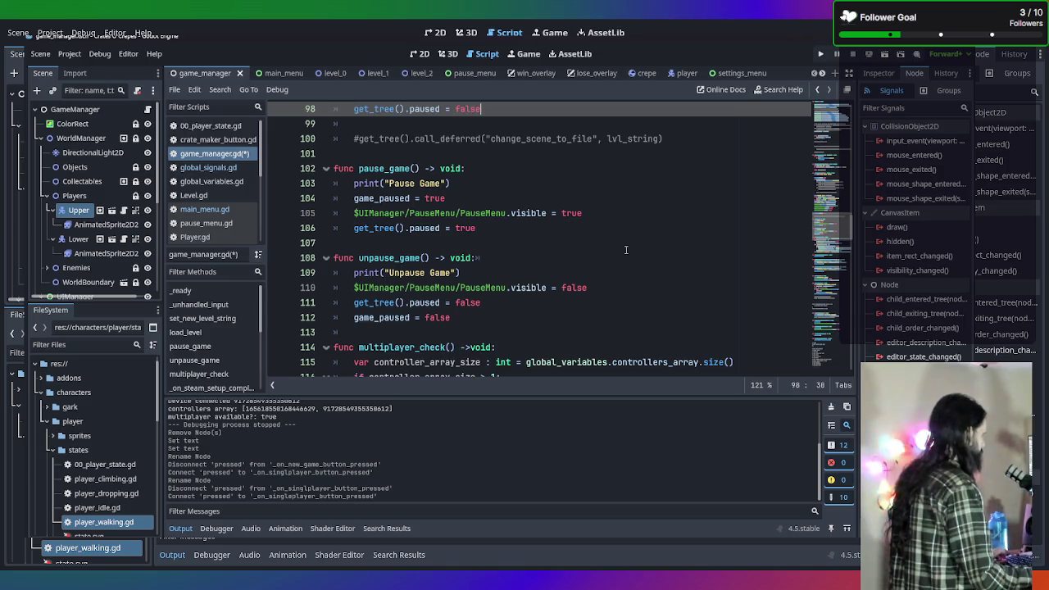
# Step through undo/redo around lines 99–100, leaving the function named _on_new_game
pyautogui.scroll(2, 625, 250)
pyautogui.scroll(5, 625, 249)
pyautogui.scroll(-2, 626, 249)
pyautogui.scroll(6, 626, 250)
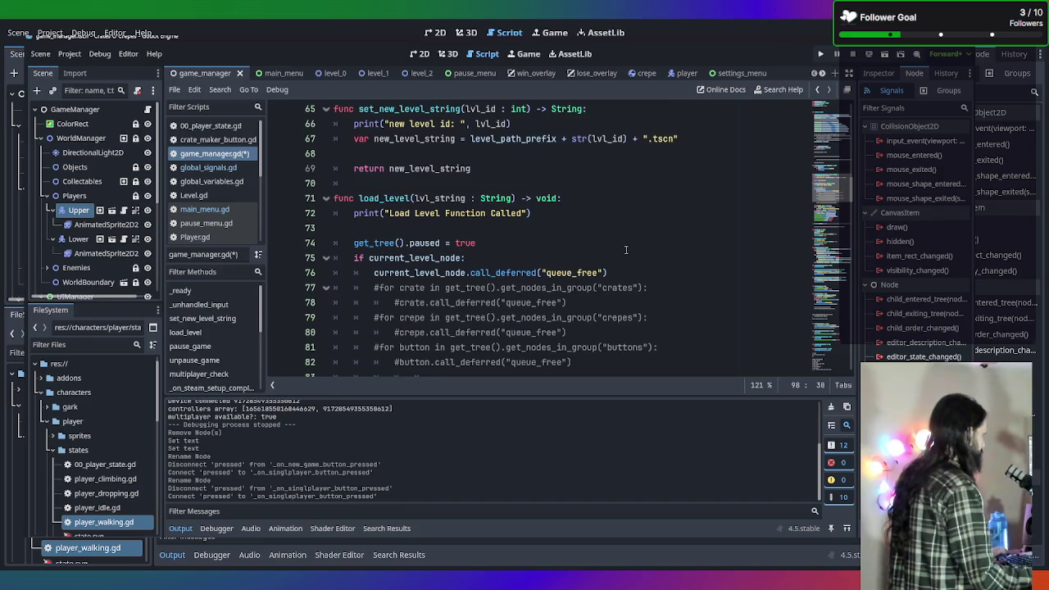
pyautogui.hotkey('ctrl', 'y')
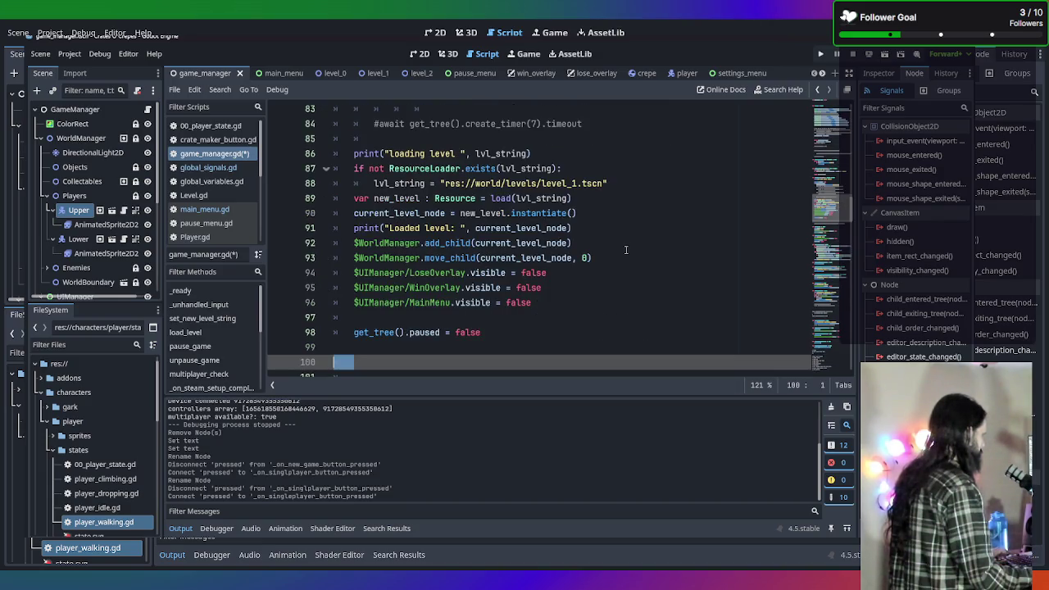
pyautogui.hotkey('ctrl', 'z')
pyautogui.hotkey('ctrl', 'y')
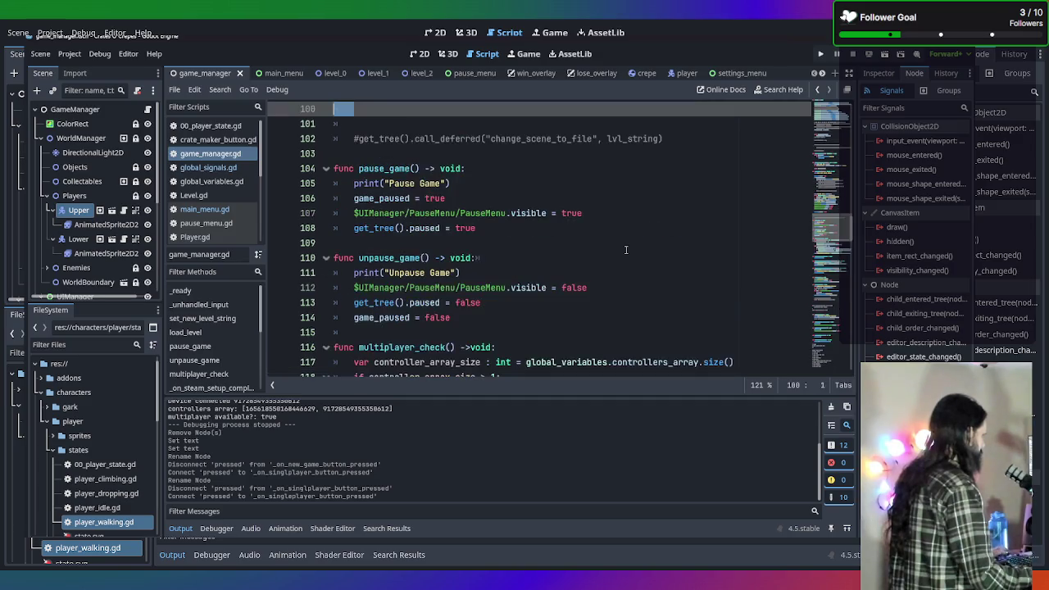
pyautogui.scroll(3, 626, 249)
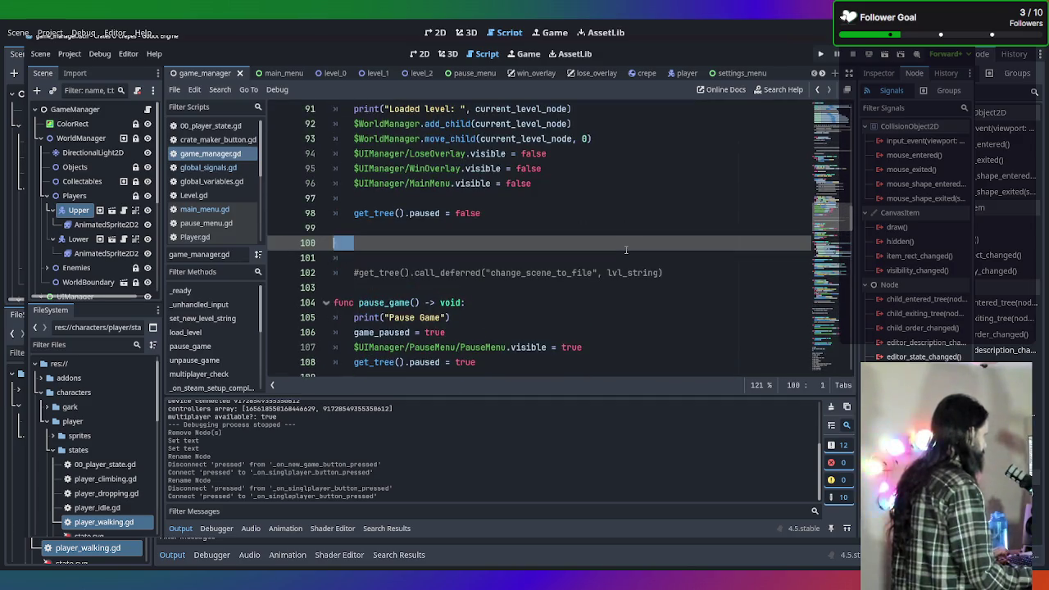
pyautogui.press('BackSpace')
pyautogui.press('BackSpace')
pyautogui.press('BackSpace')
pyautogui.hotkey('ctrl', 'z')
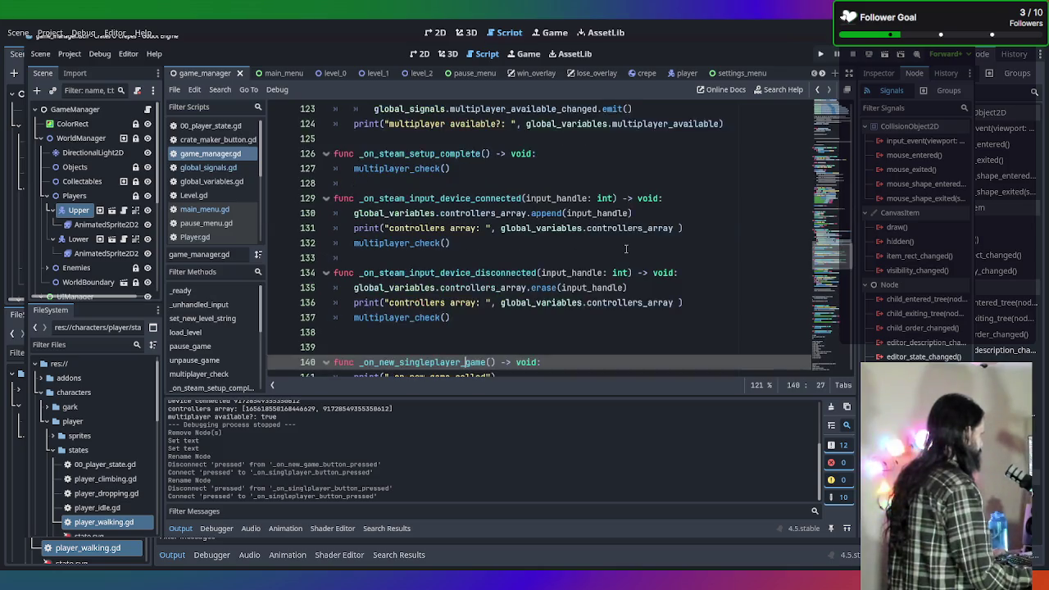
pyautogui.hotkey('ctrl', 'z')
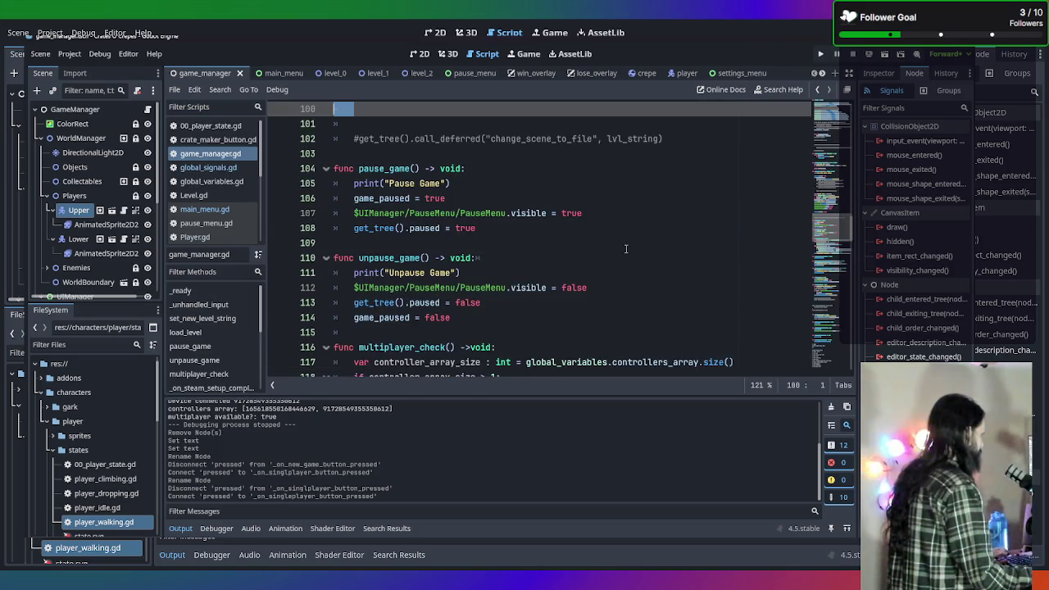
# Switch to global_signals.gd from the script list
pyautogui.scroll(-8, 627, 254)
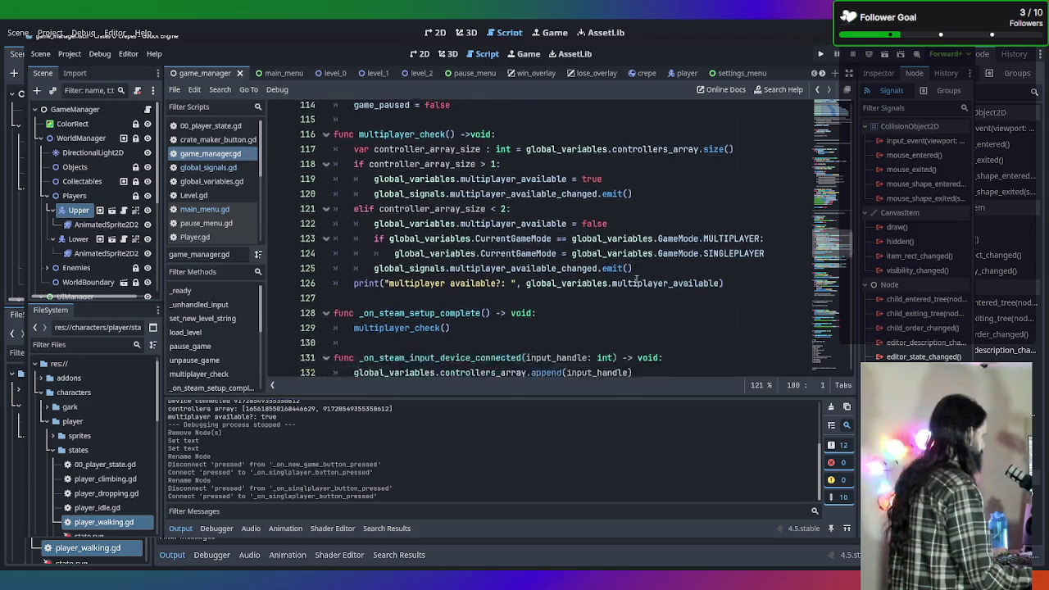
pyautogui.click(637, 275)
pyautogui.scroll(-2, 631, 275)
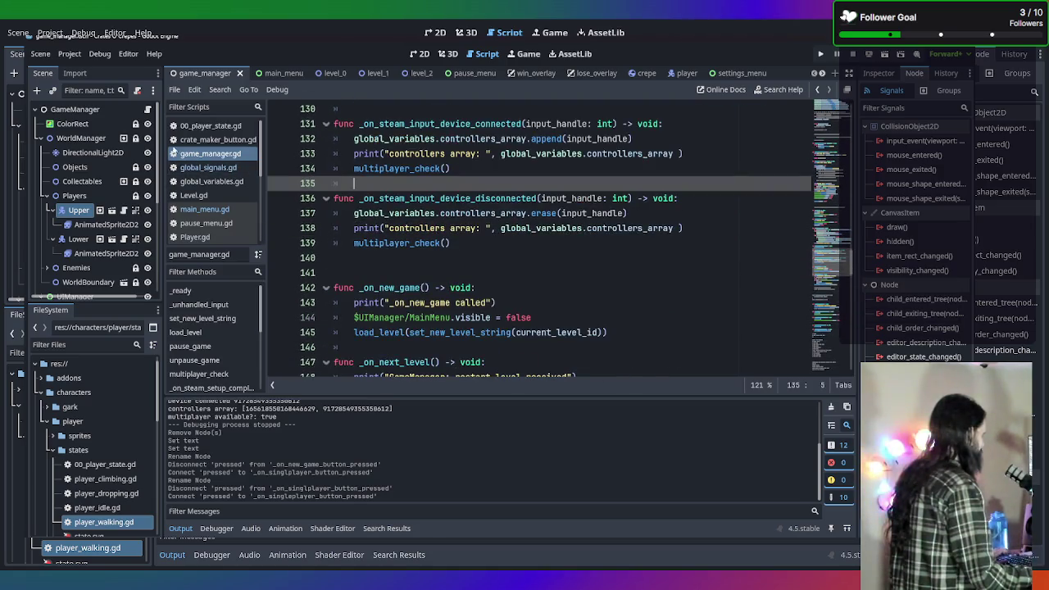
pyautogui.click(208, 167)
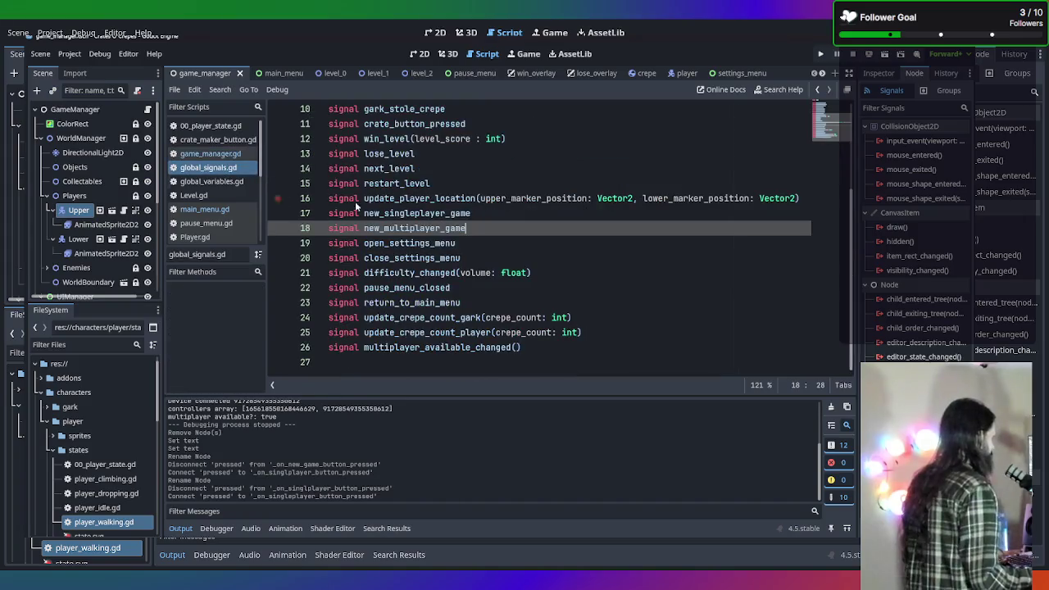
# Replace the two game-mode signal declarations with a single 'signal new_game' on line 17
pyautogui.moveTo(498, 223)
pyautogui.mouseDown()
pyautogui.moveTo(365, 215)
pyautogui.moveTo(388, 215)
pyautogui.mouseUp()
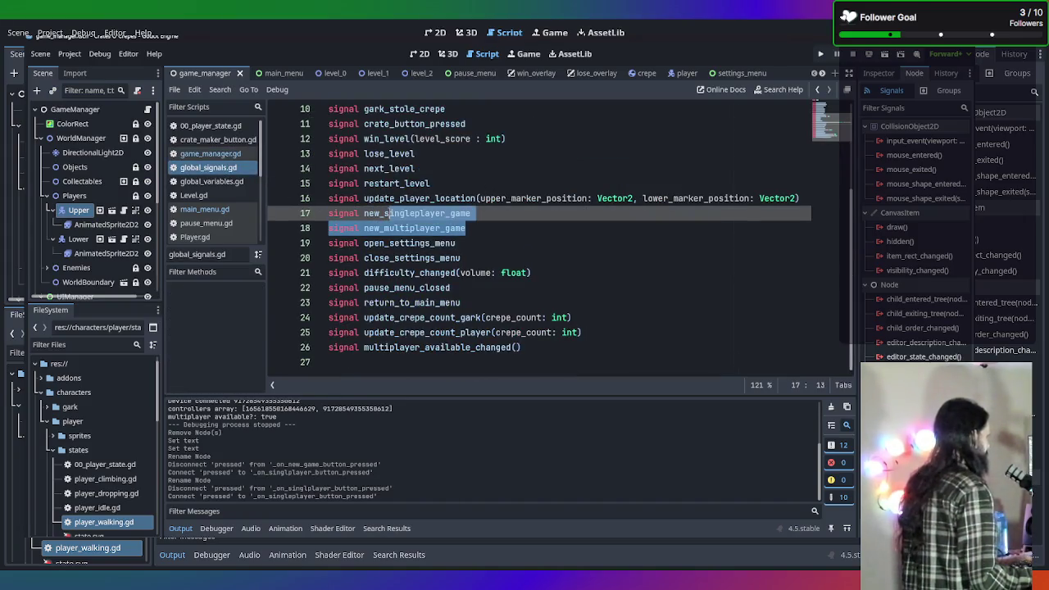
pyautogui.press('BackSpace')
pyautogui.press('BackSpace')
pyautogui.write('game')
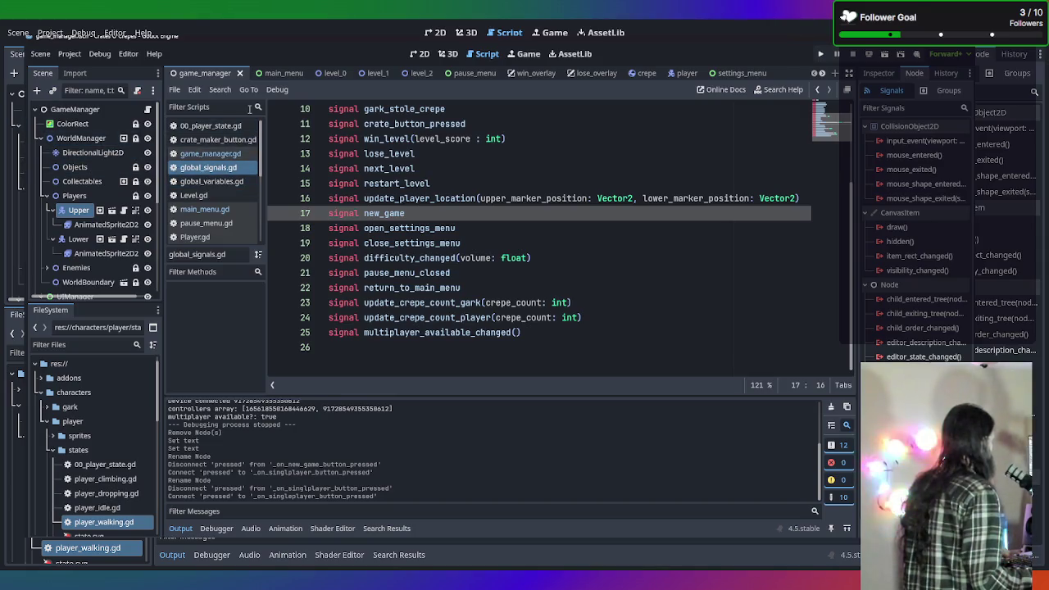
pyautogui.scroll(-10, 219, 168)
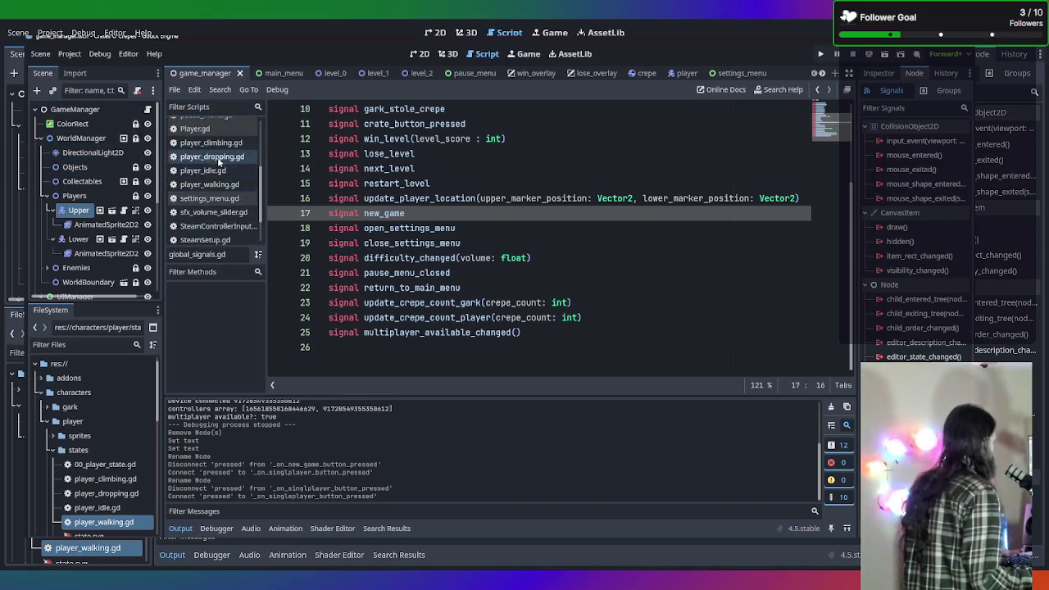
pyautogui.scroll(5, 230, 186)
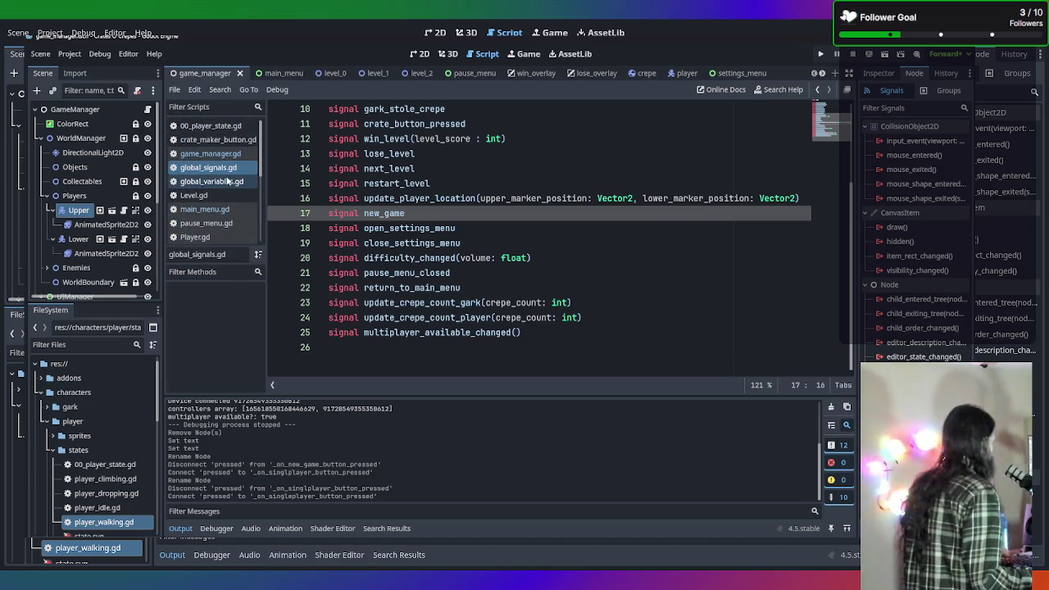
pyautogui.click(225, 194)
# Change the singleplayer print message to 'Singleplayer' and make that handler emit new_game
pyautogui.scroll(-5, 426, 246)
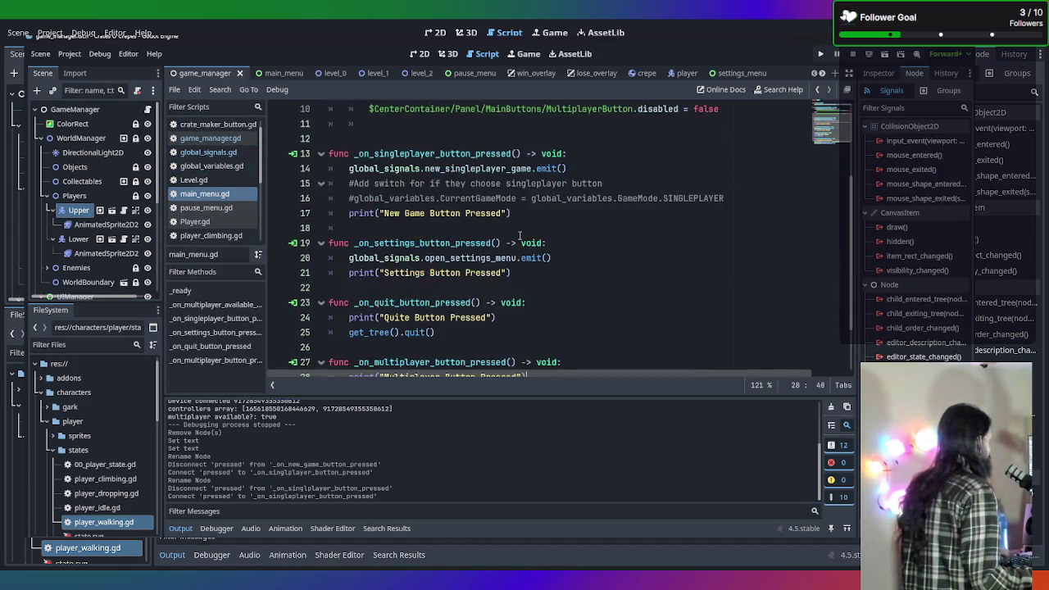
pyautogui.scroll(2, 534, 271)
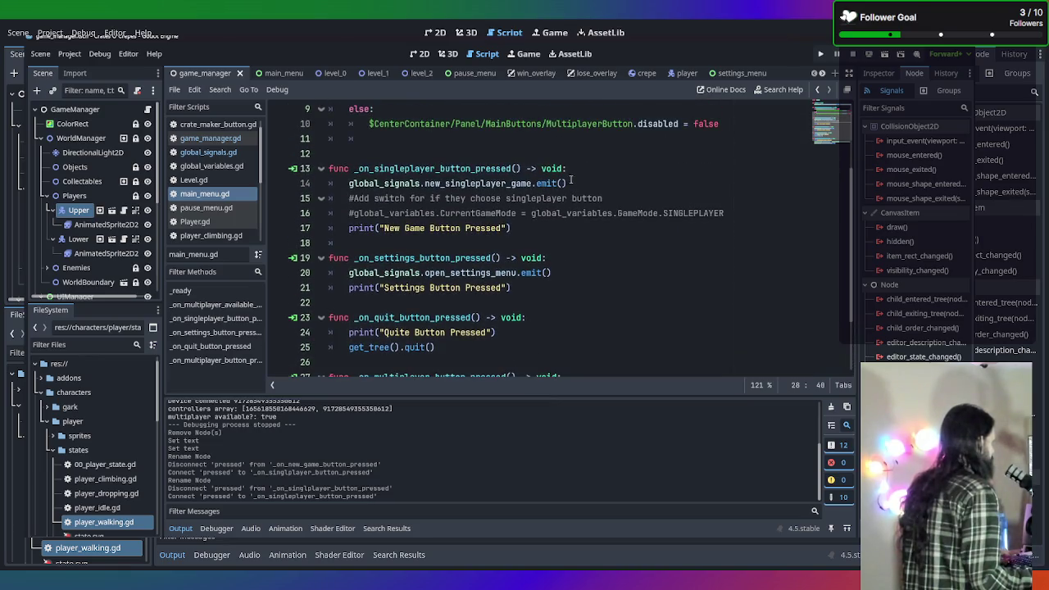
pyautogui.click(404, 228)
pyautogui.moveTo(425, 227); pyautogui.dragTo(382, 228)
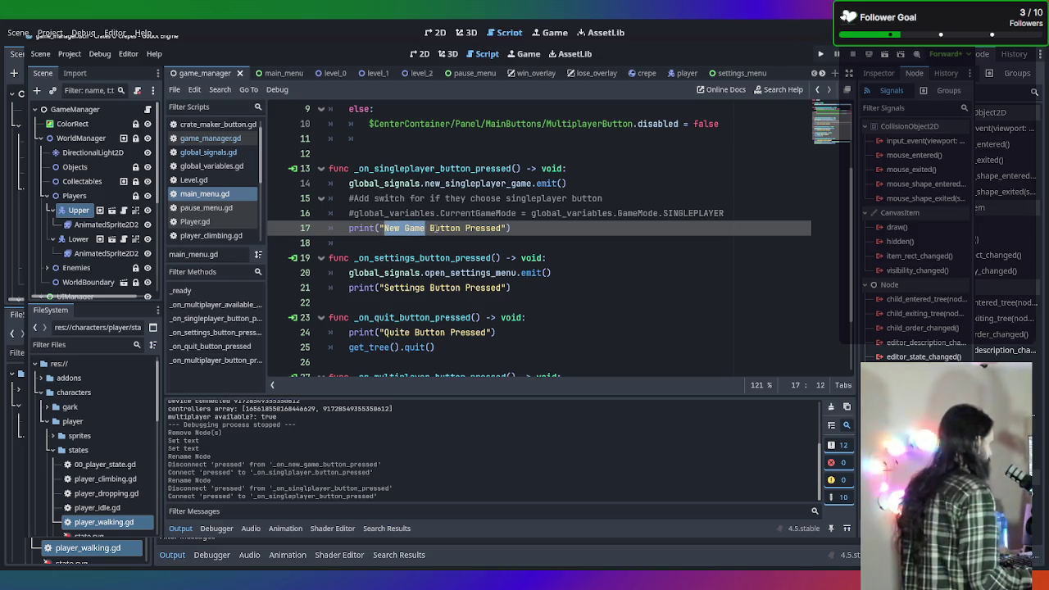
pyautogui.write('Singleplayer')
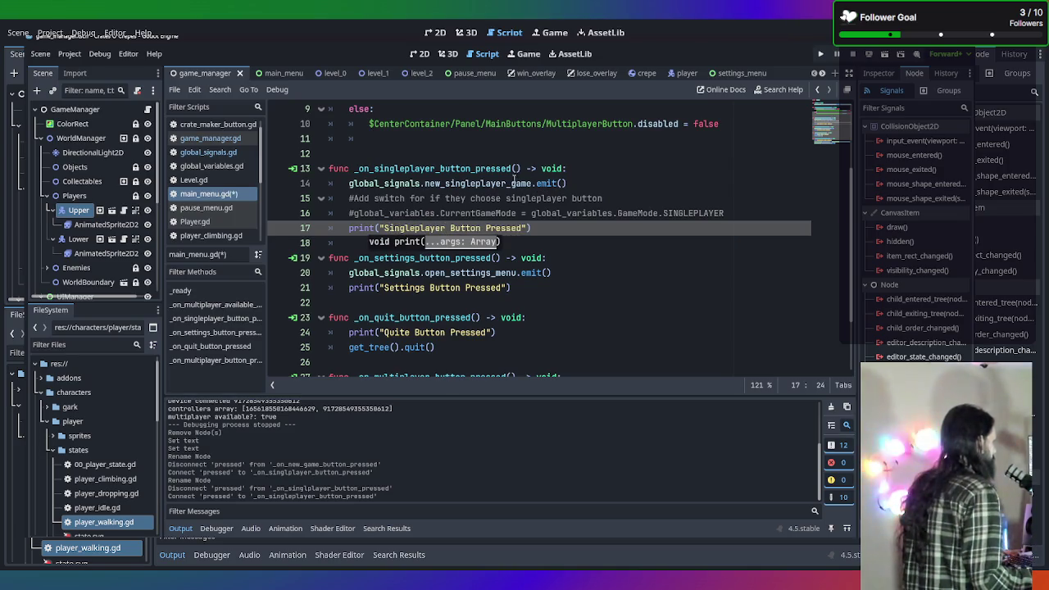
pyautogui.moveTo(510, 184); pyautogui.dragTo(443, 183)
pyautogui.press('BackSpace')
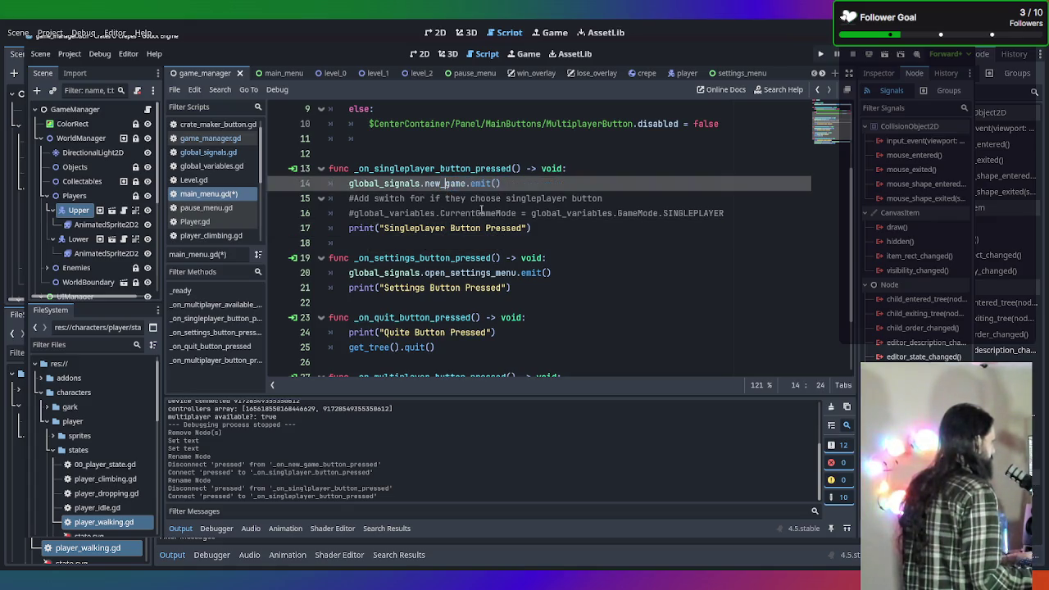
# Make the multiplayer handler emit new_game and move its print line below the emit call
pyautogui.scroll(-2, 476, 255)
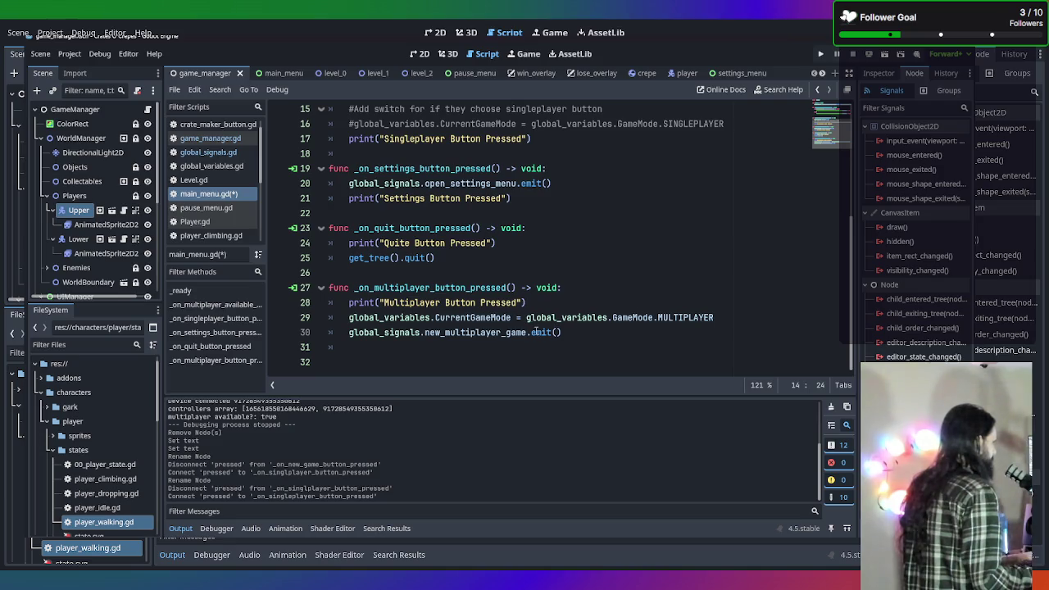
pyautogui.moveTo(504, 333); pyautogui.dragTo(444, 333)
pyautogui.press('BackSpace')
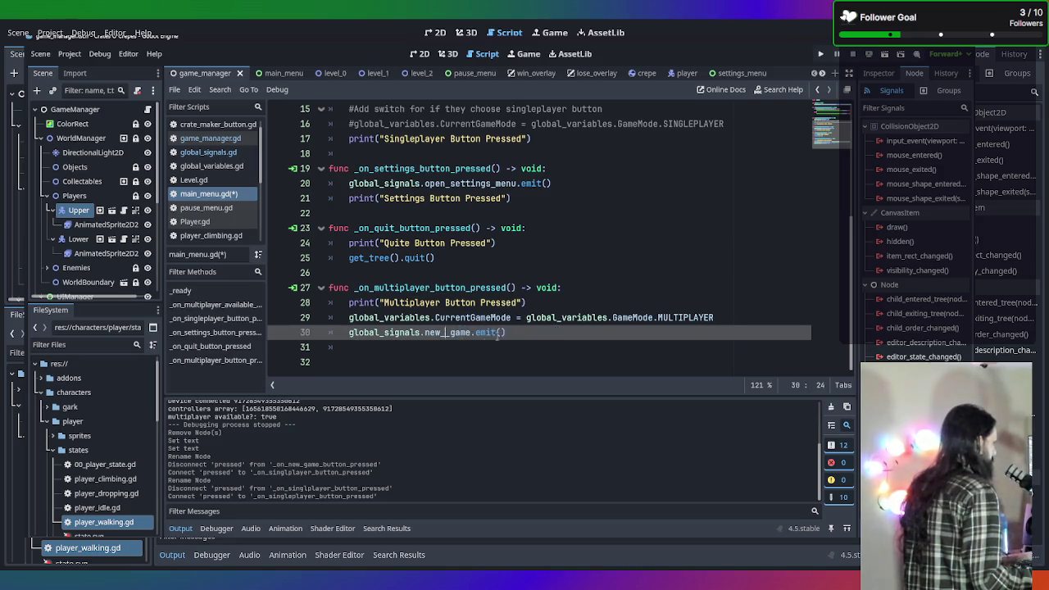
pyautogui.moveTo(742, 317)
pyautogui.mouseDown()
pyautogui.moveTo(324, 289)
pyautogui.moveTo(220, 318)
pyautogui.mouseUp()
pyautogui.hotkey('ctrl', 'c')
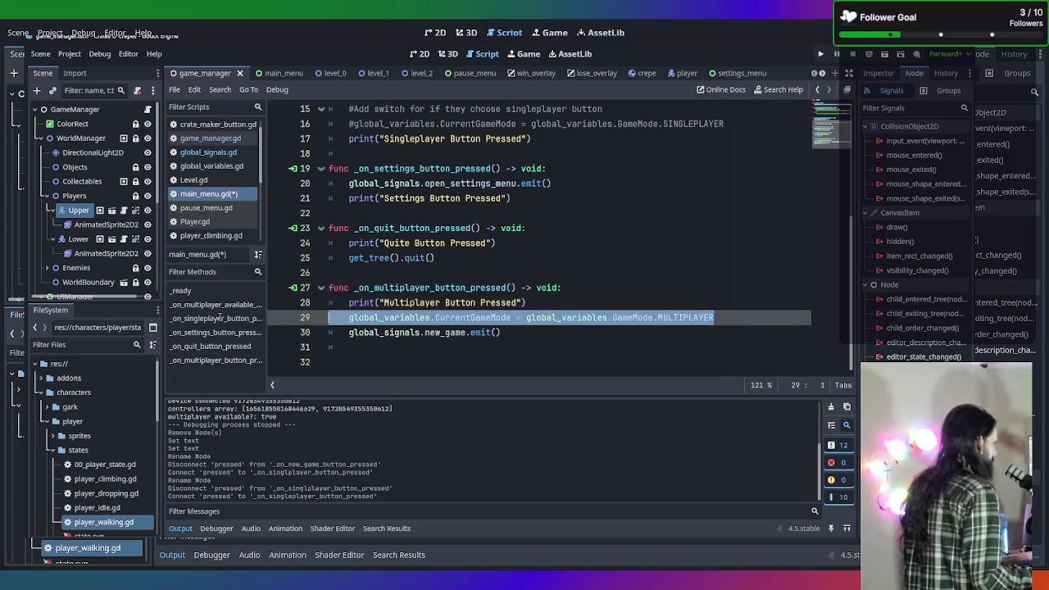
pyautogui.click(498, 292)
pyautogui.click(552, 299)
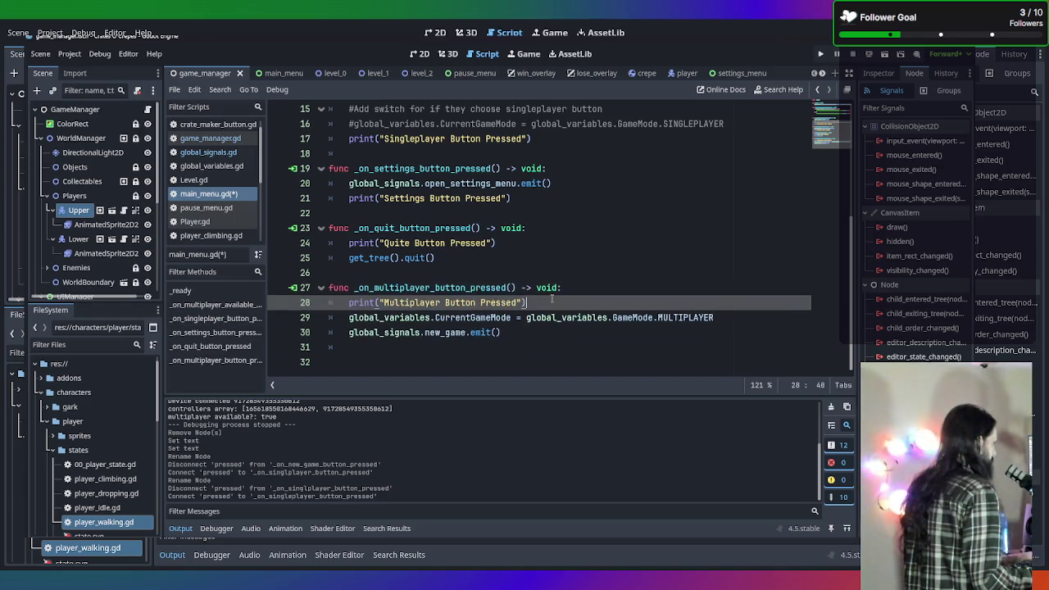
pyautogui.hotkey('ctrl', 'shift', 'k')
pyautogui.click(584, 320)
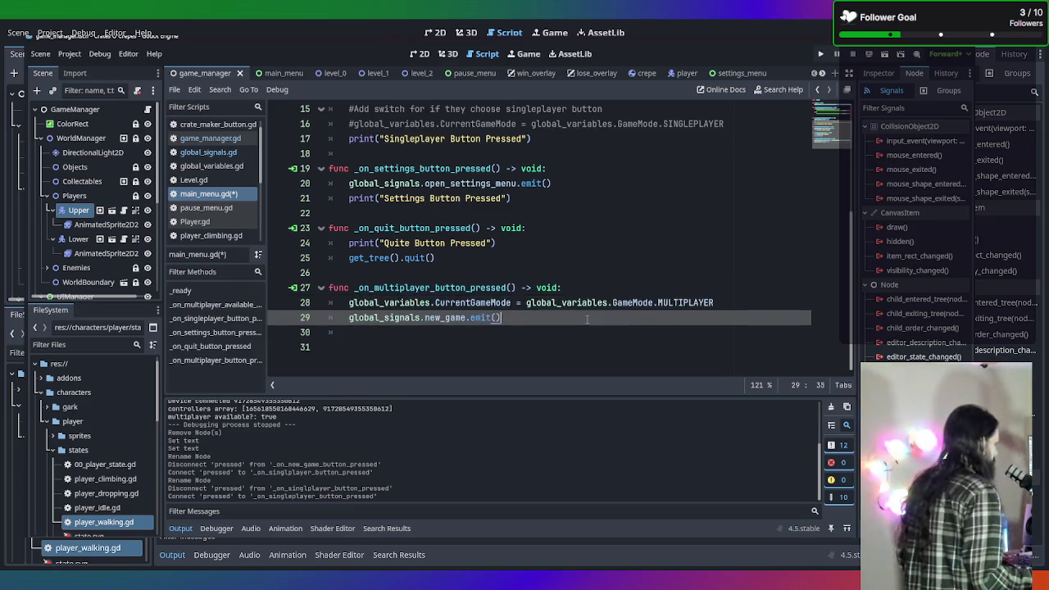
pyautogui.press('Return')
pyautogui.write('print("Multiplayer Button Pressed")')
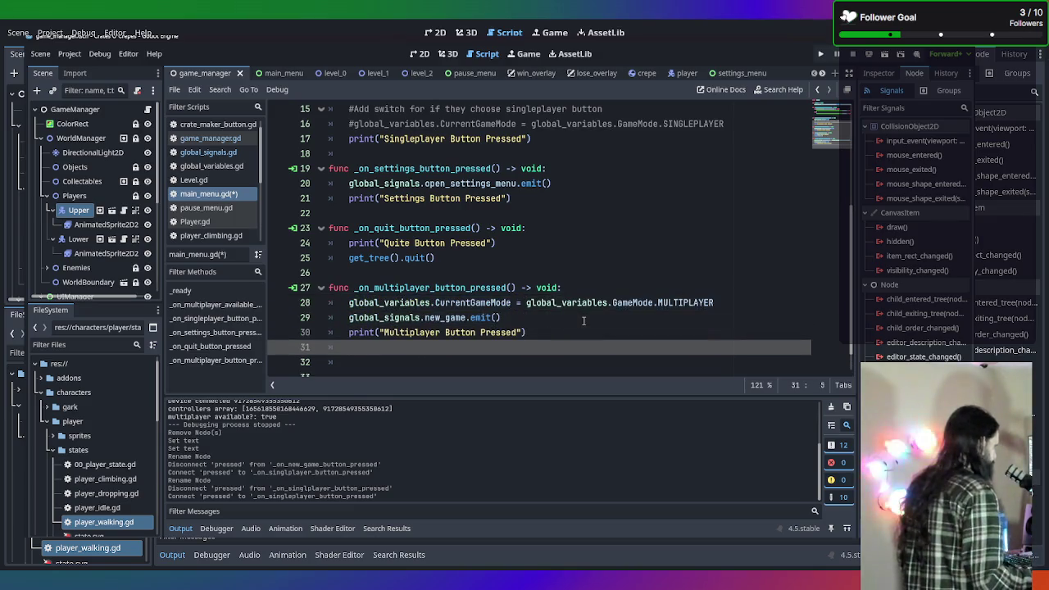
pyautogui.press('BackSpace')
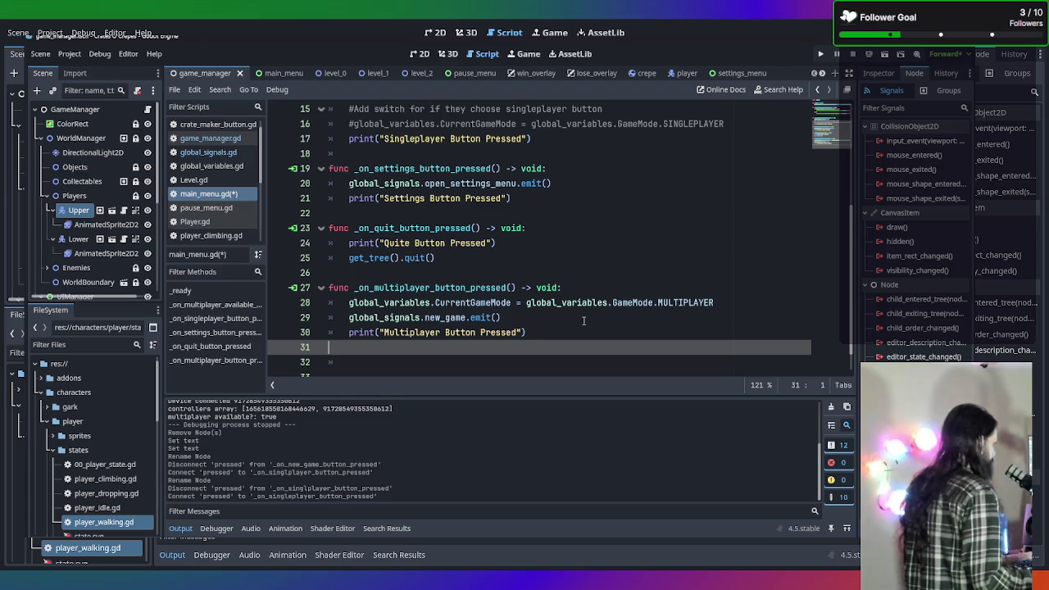
pyautogui.press('BackSpace')
# Add a CurrentGameMode SINGLEPLAYER assignment to the singleplayer handler and save main_menu.gd
pyautogui.scroll(3, 623, 303)
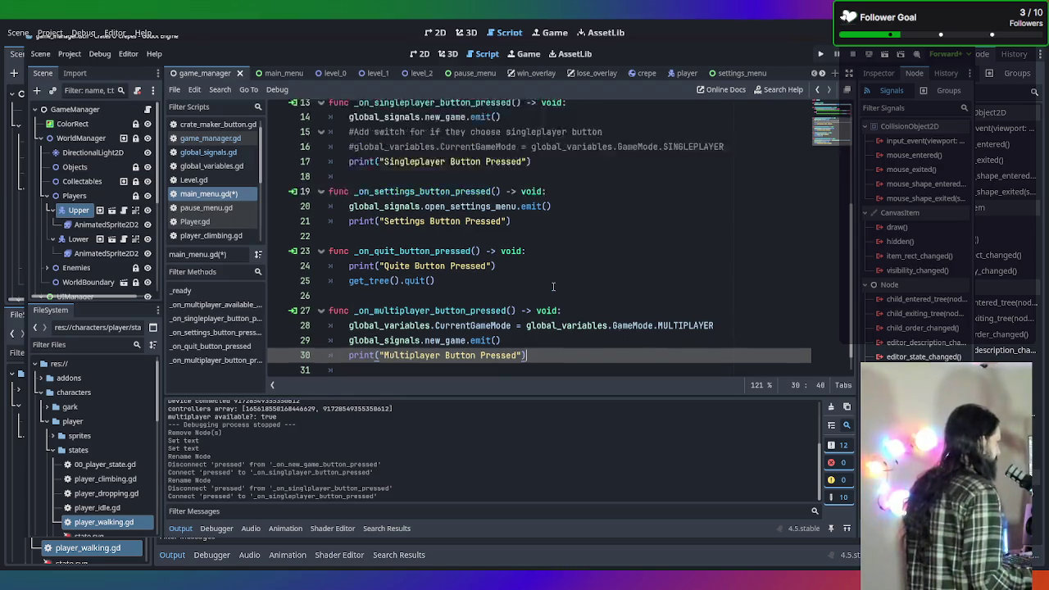
pyautogui.scroll(-5, 554, 287)
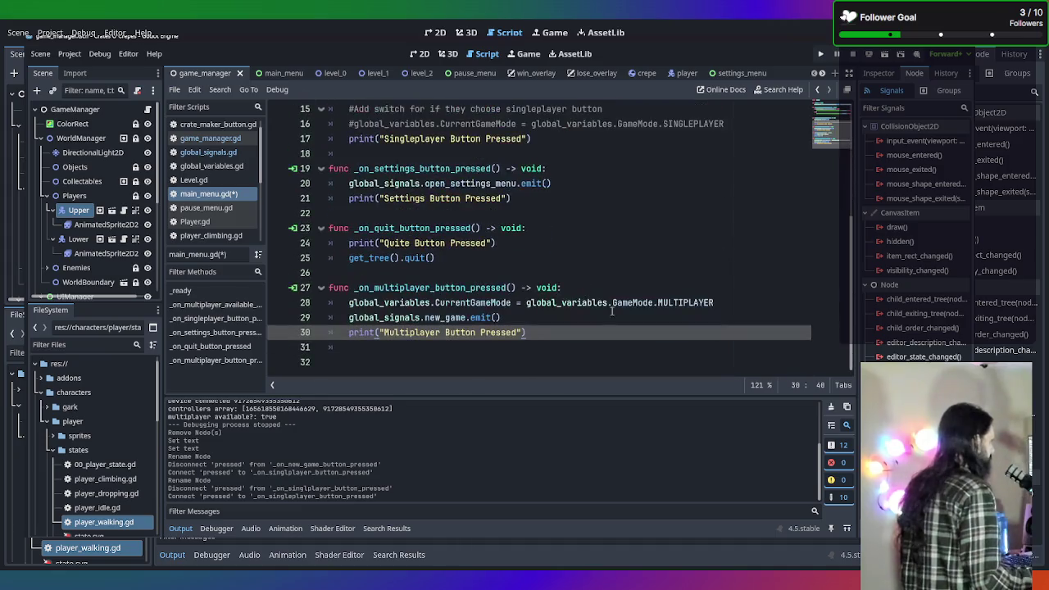
pyautogui.doubleClick(689, 304)
pyautogui.scroll(3, 621, 255)
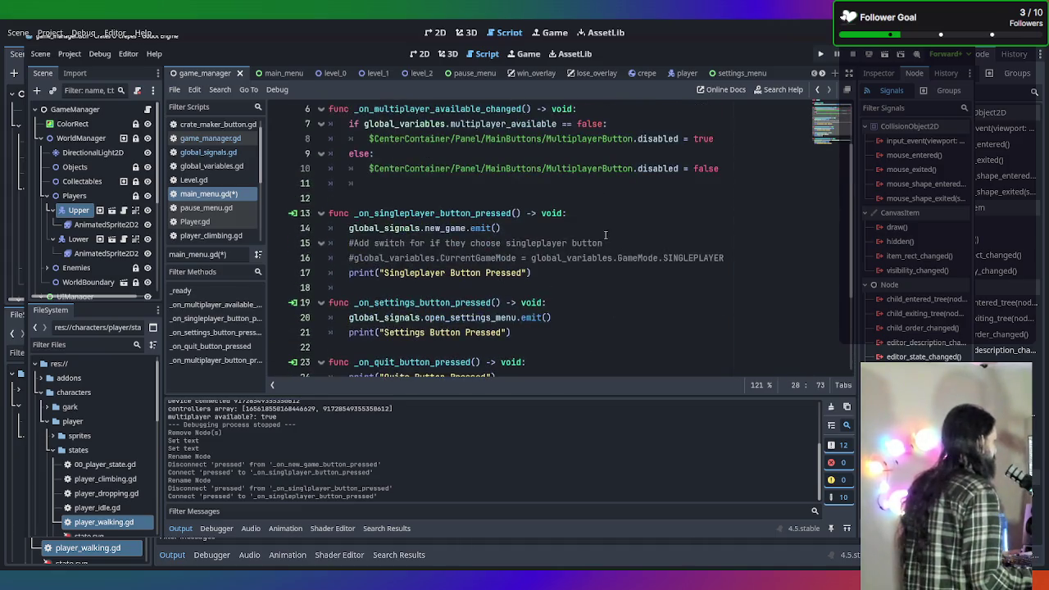
pyautogui.click(622, 228)
pyautogui.click(622, 219)
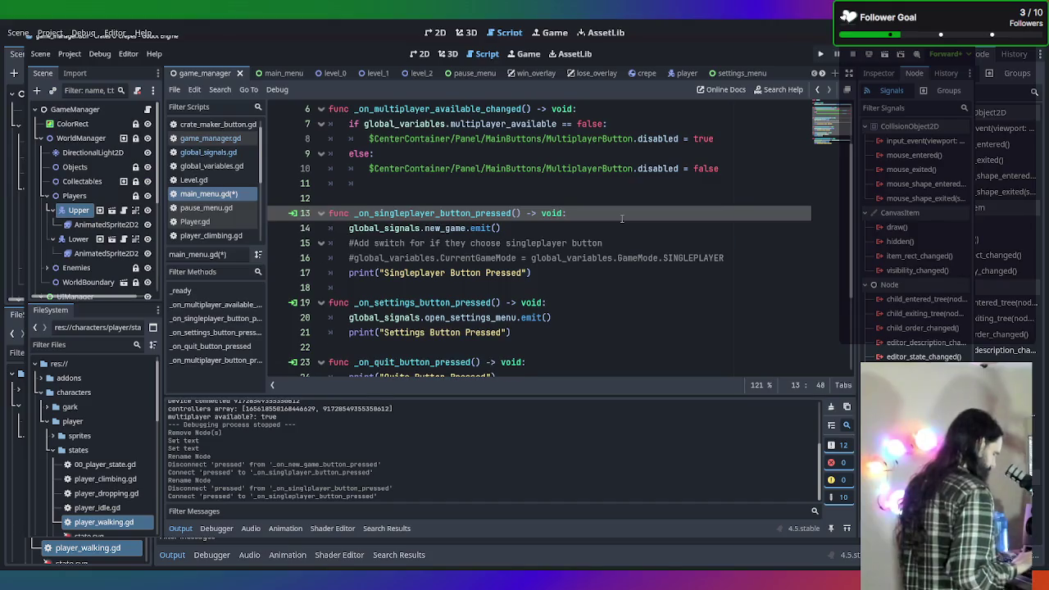
pyautogui.press('Return')
pyautogui.hotkey('ctrl', 'v')
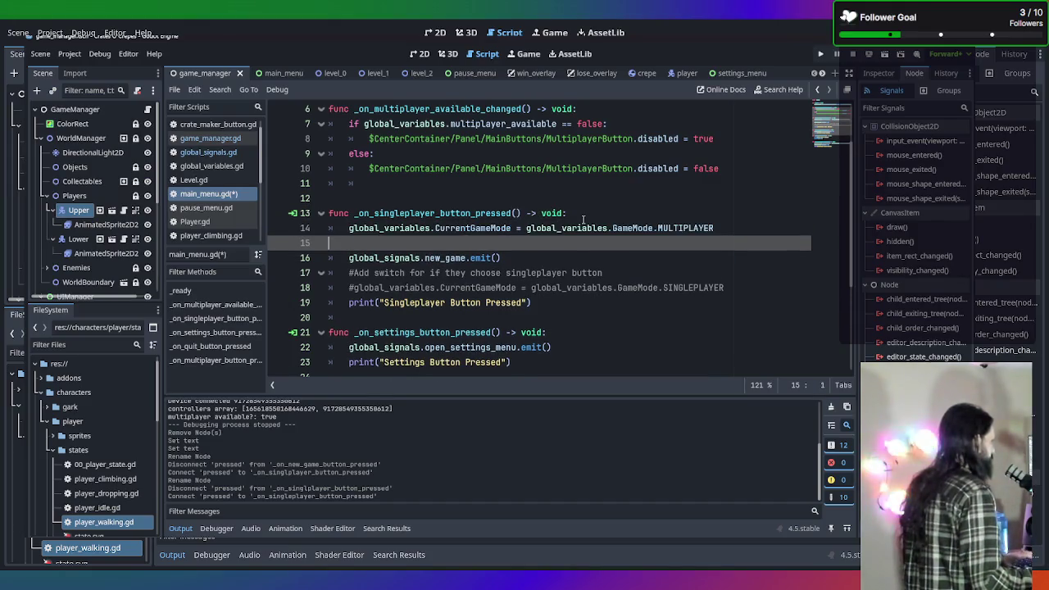
pyautogui.press('BackSpace')
pyautogui.moveTo(716, 228); pyautogui.dragTo(658, 228)
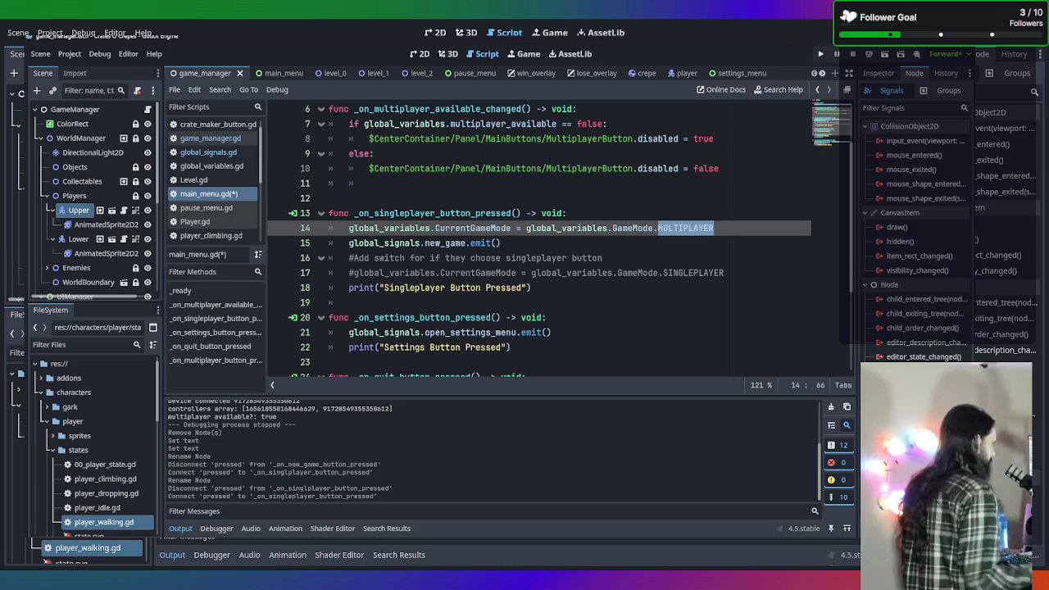
pyautogui.write('SINGLEPLA')
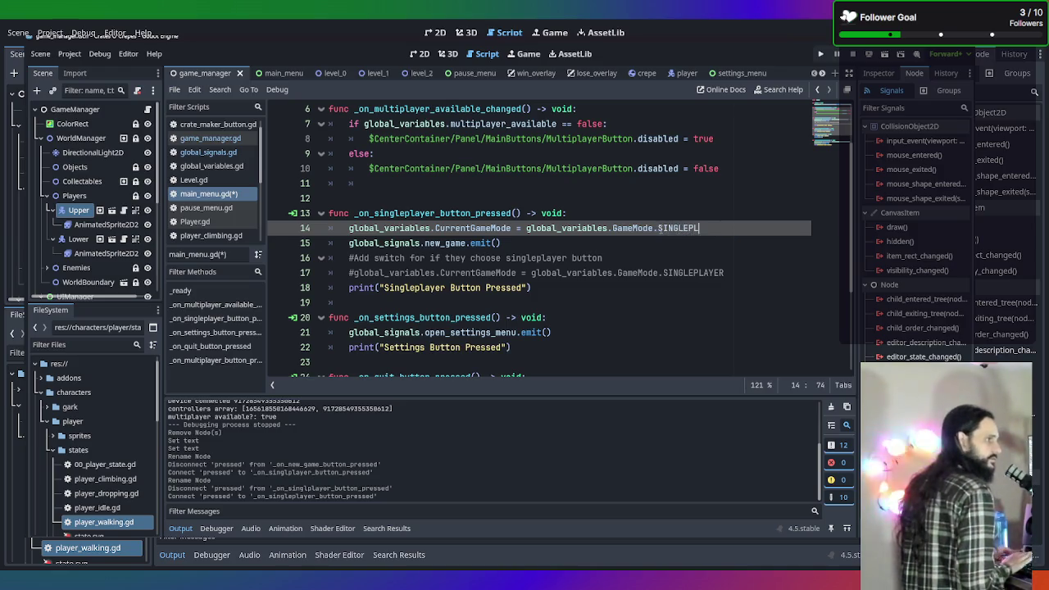
pyautogui.press('Return')
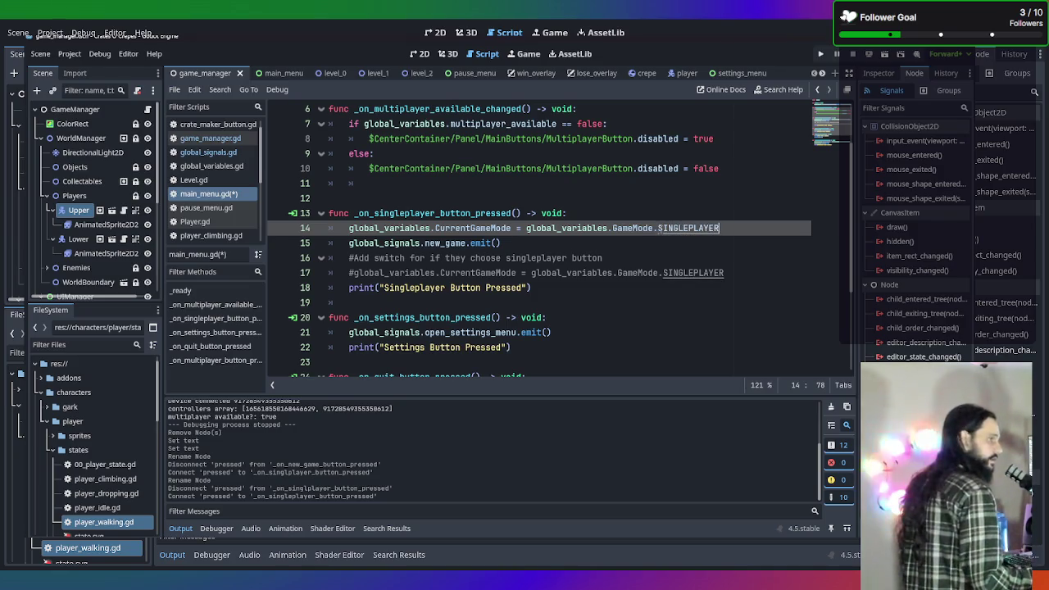
pyautogui.hotkey('ctrl', 's')
# Review the edited main_menu.gd handlers, then switch to game_manager.gd
pyautogui.click(762, 245)
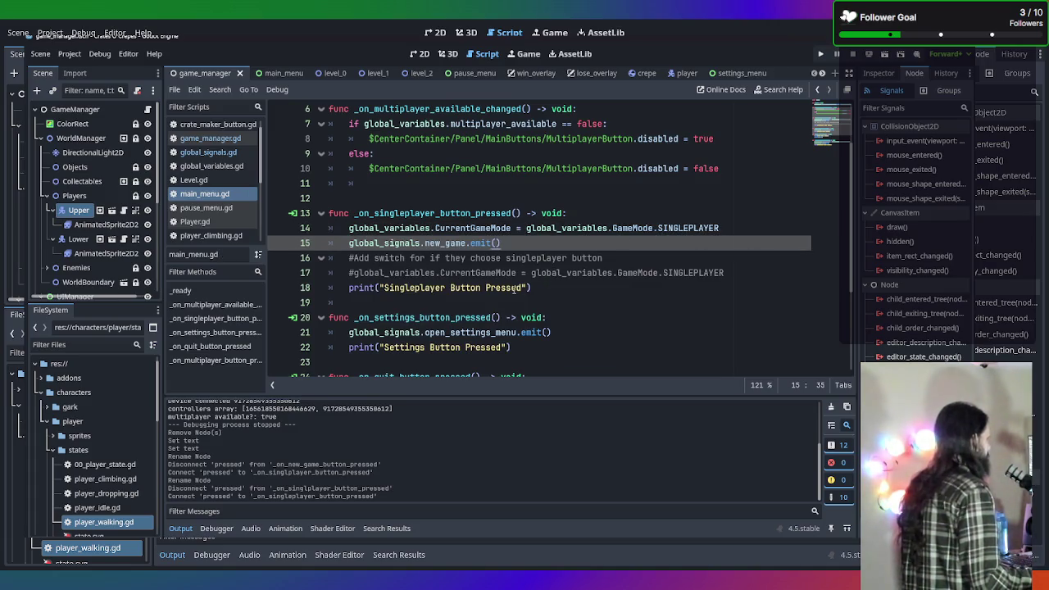
pyautogui.scroll(-3, 484, 284)
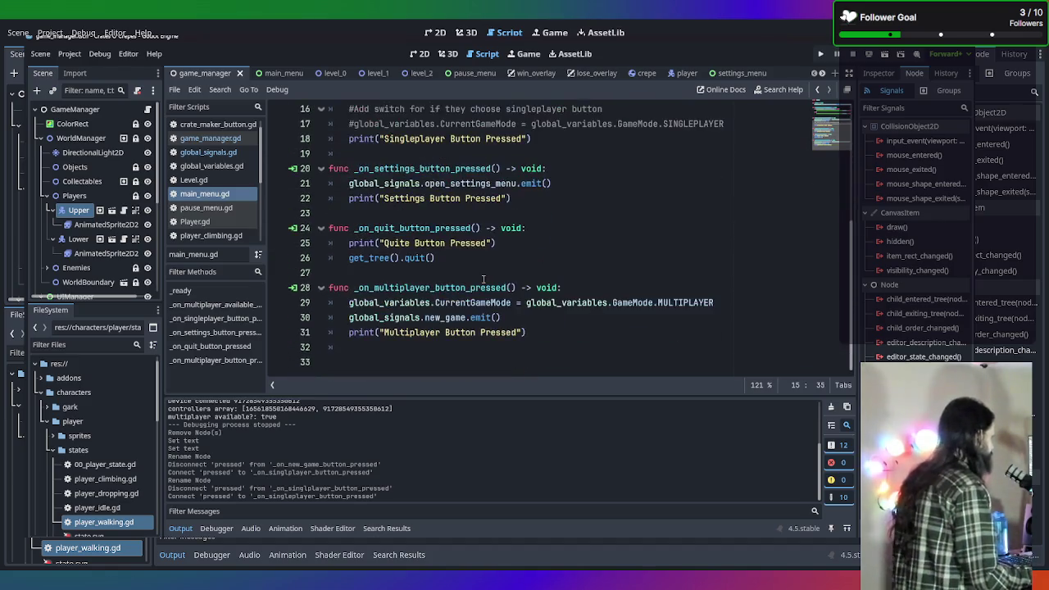
pyautogui.scroll(5, 484, 279)
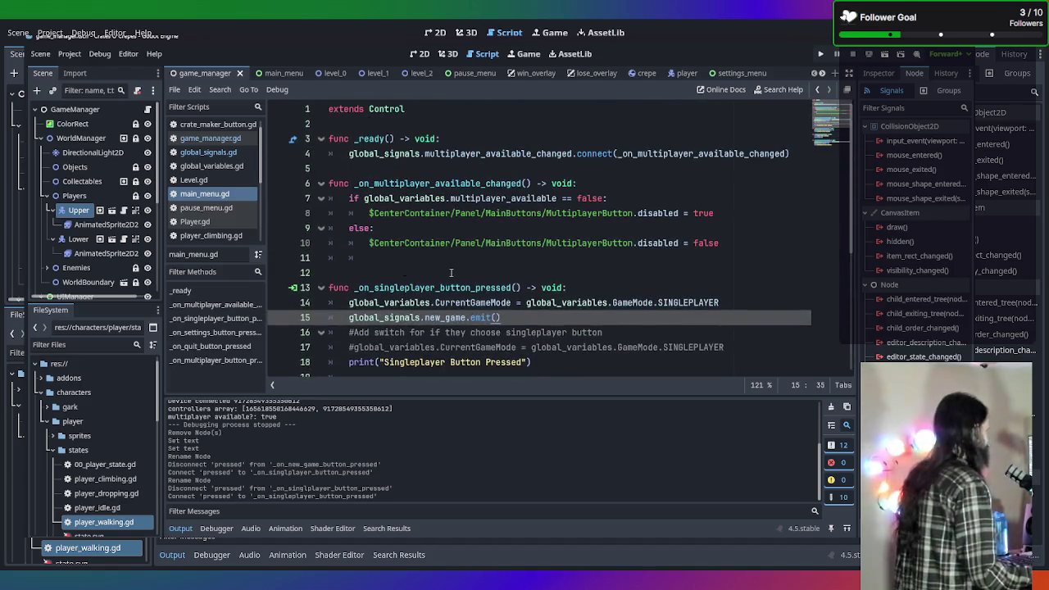
pyautogui.moveTo(295, 74)
pyautogui.scroll(2, 206, 154)
pyautogui.scroll(-5, 213, 172)
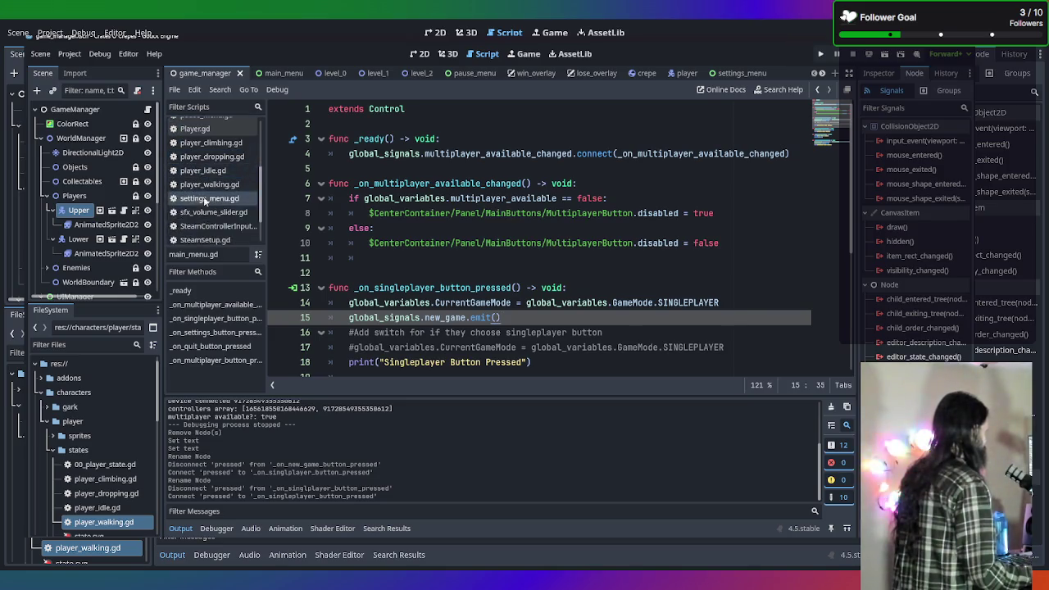
pyautogui.scroll(3, 222, 172)
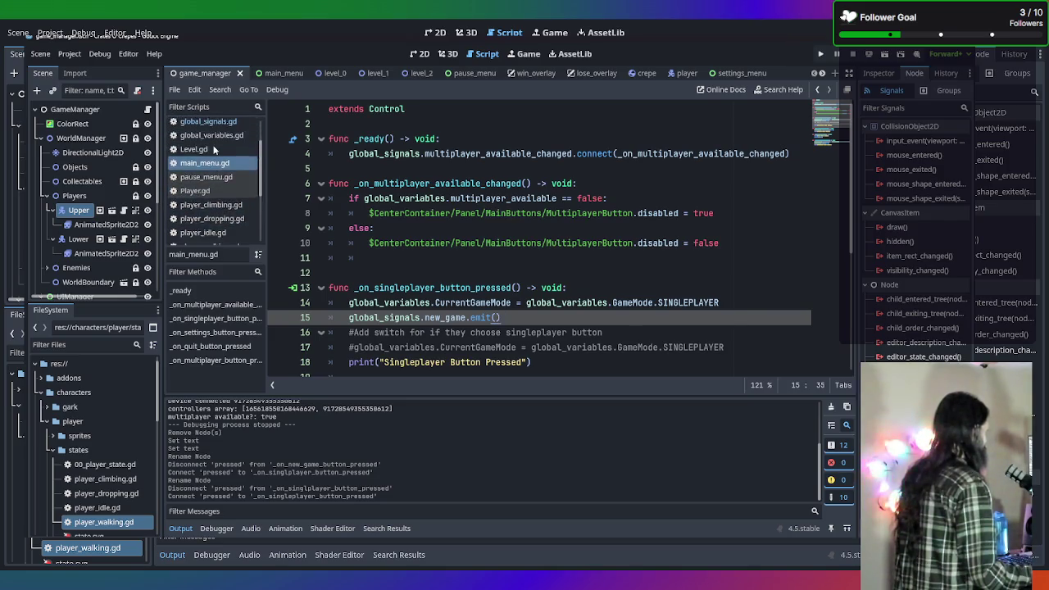
pyautogui.click(216, 124)
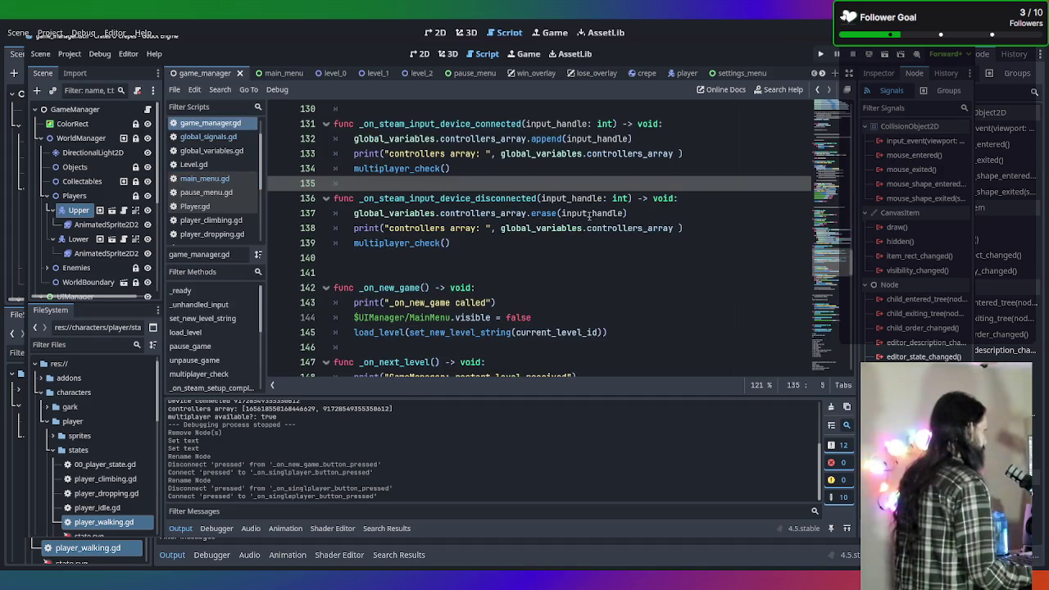
# Remove the extra blank line and start a new line inside _on_new_game after the print
pyautogui.scroll(-2, 546, 228)
pyautogui.click(527, 202)
pyautogui.click(490, 184)
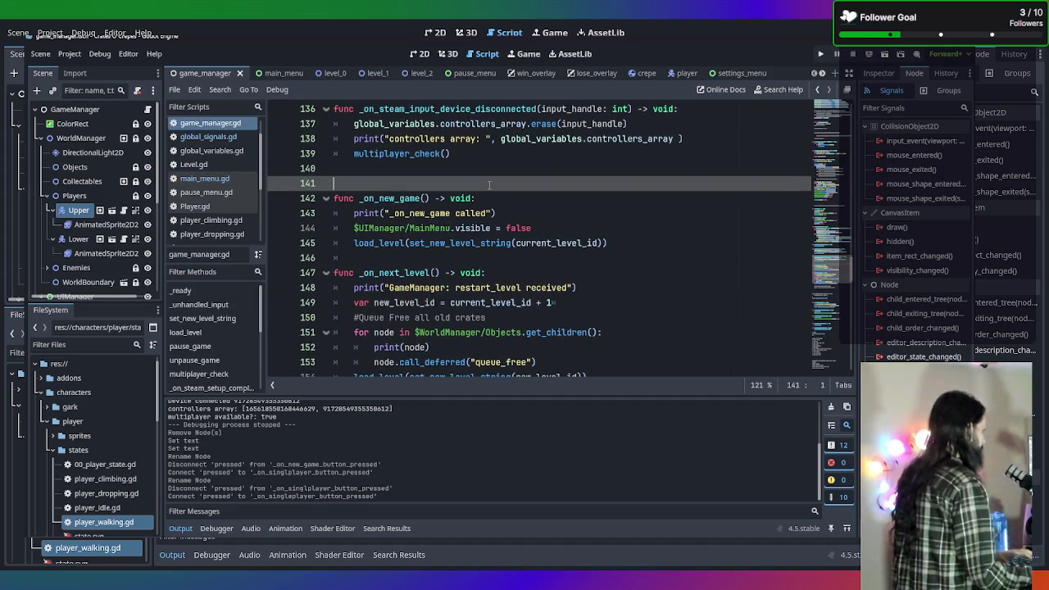
pyautogui.press('BackSpace')
pyautogui.click(578, 196)
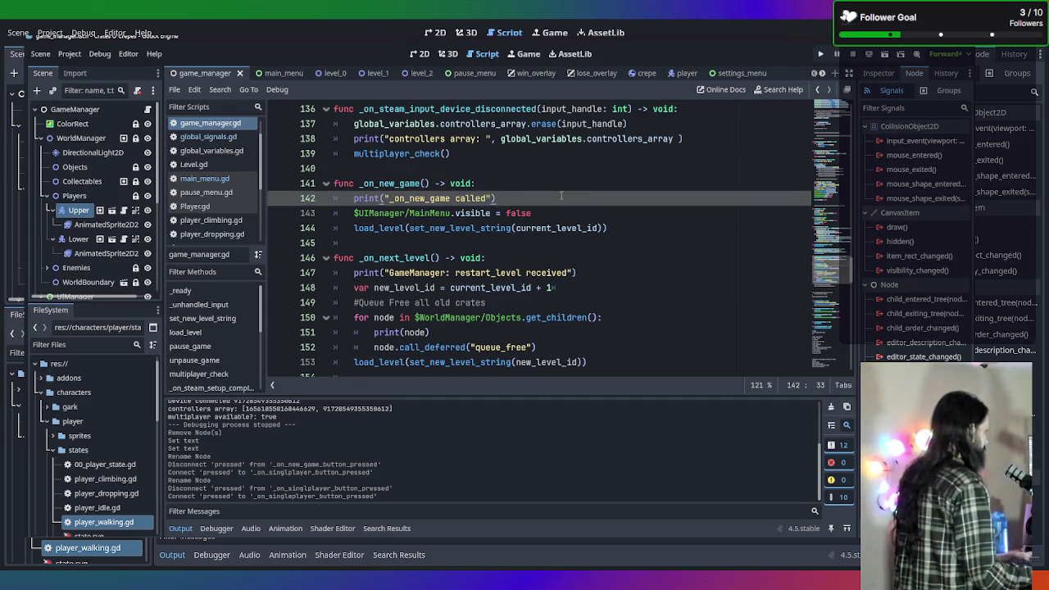
pyautogui.press('Return')
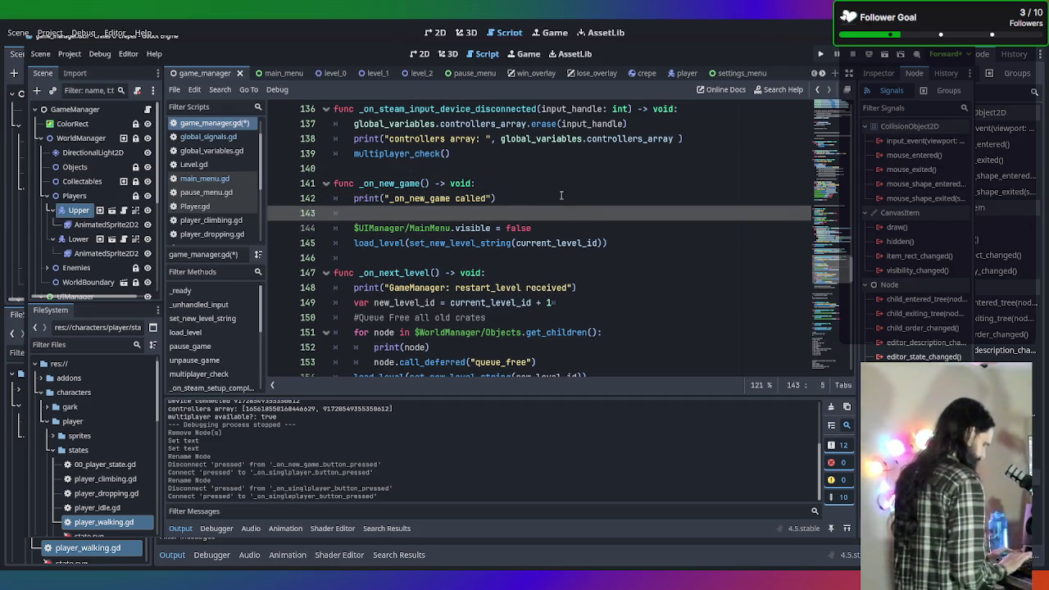
# Begin the condition 'if global_variables.CurrentGameMode' using autocomplete
pyautogui.write('i')
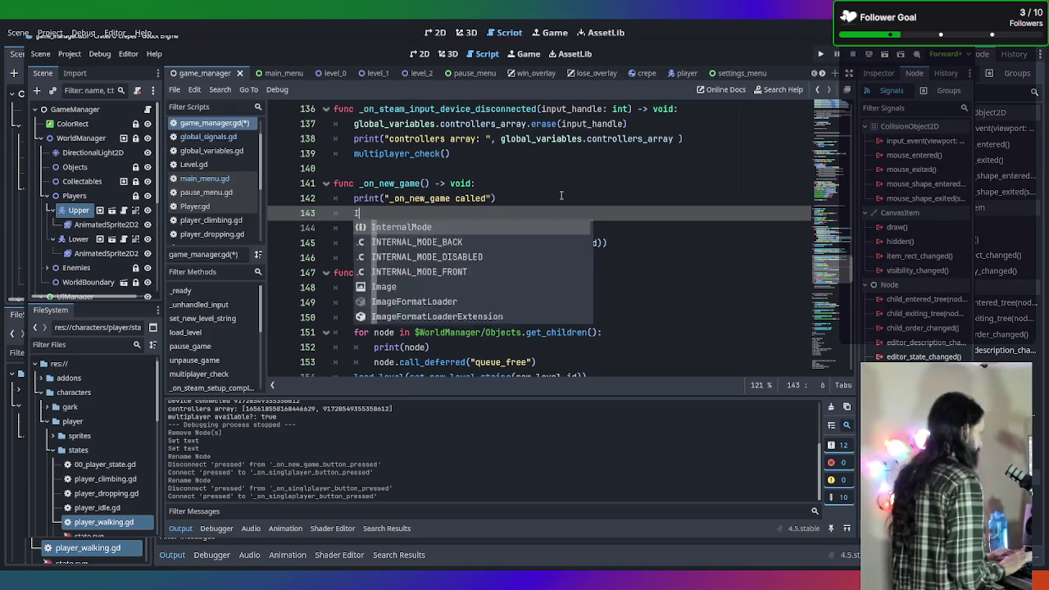
pyautogui.write('f glob')
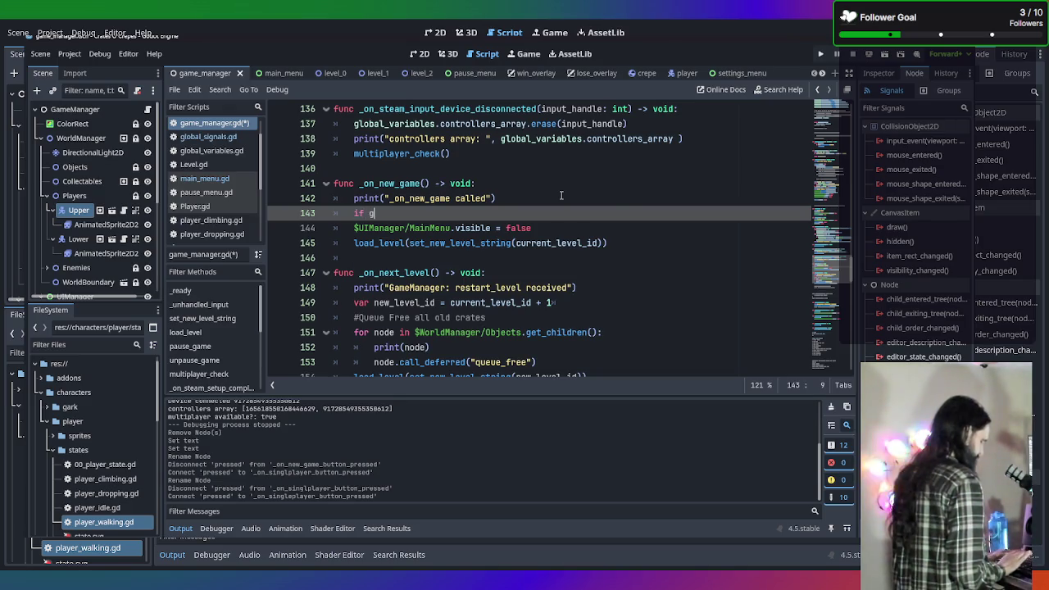
pyautogui.press('Down')
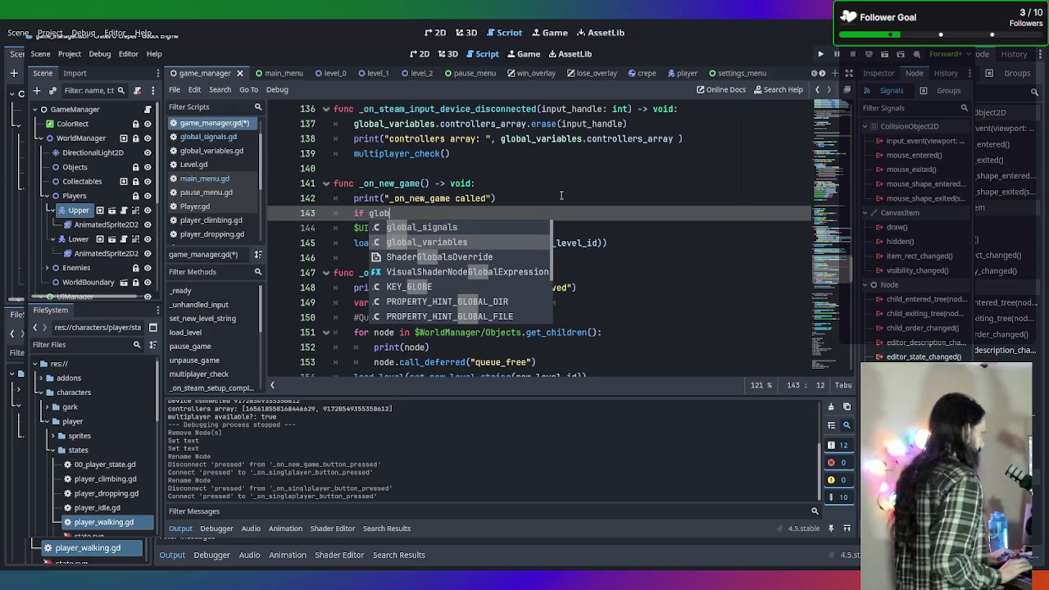
pyautogui.press('Return')
pyautogui.write('.g')
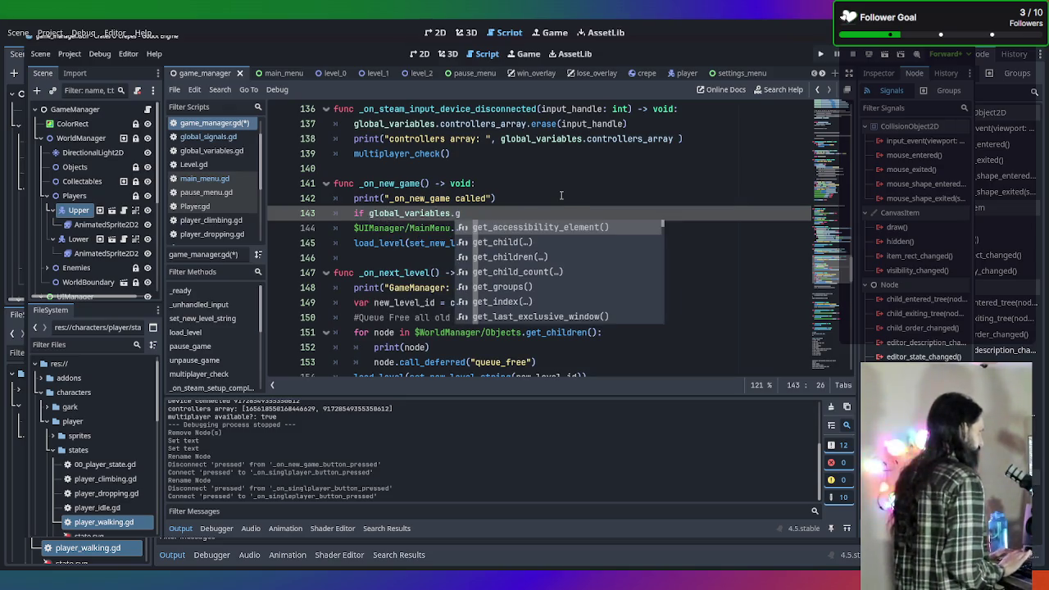
pyautogui.press('BackSpace')
pyautogui.write('G')
pyautogui.press('Return')
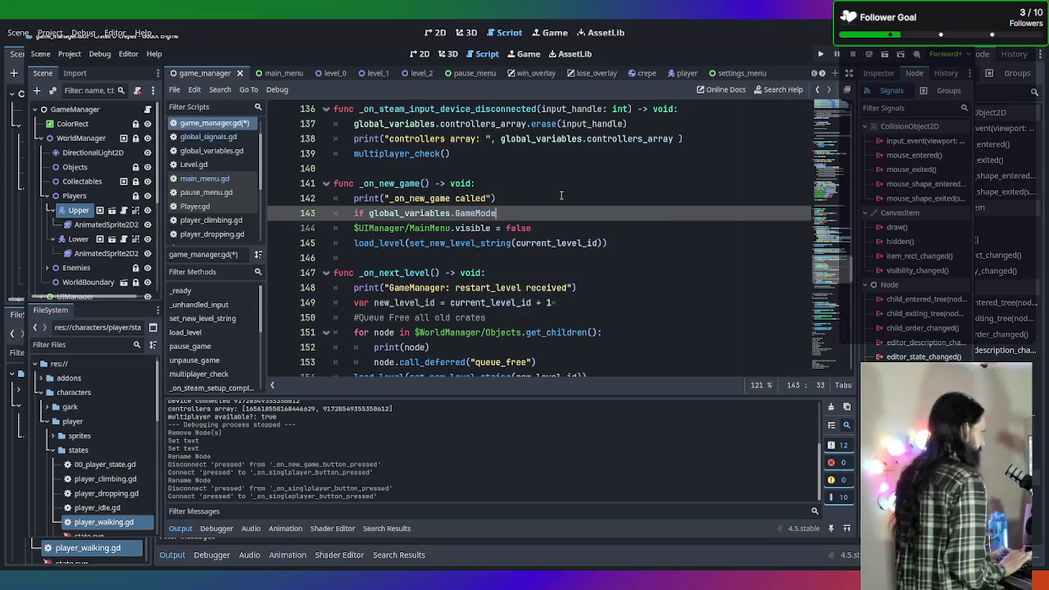
pyautogui.press('BackSpace')
pyautogui.press('BackSpace')
pyautogui.press('BackSpace')
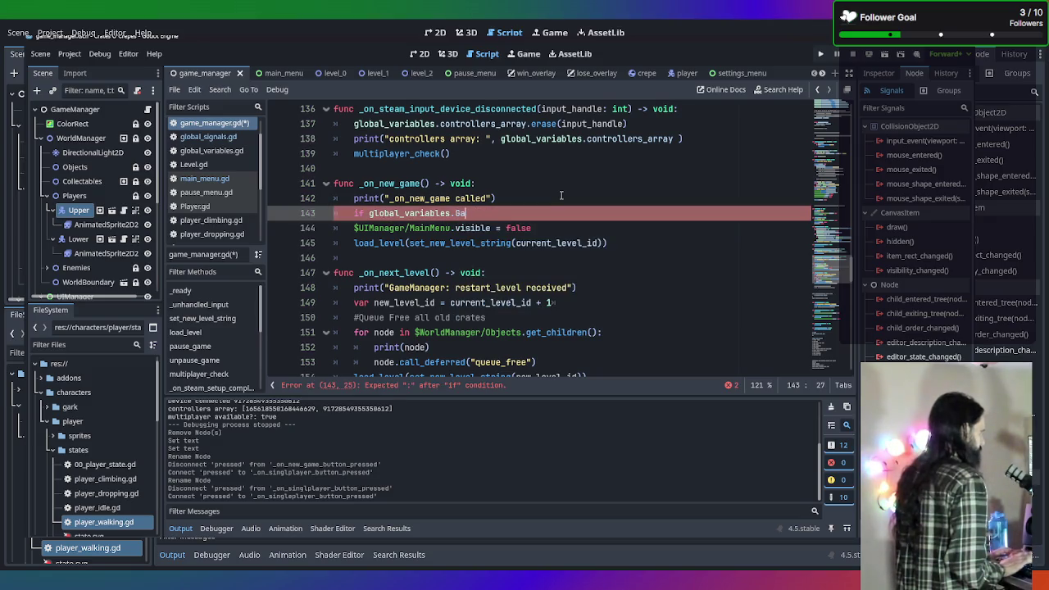
pyautogui.press('BackSpace')
pyautogui.write('cu')
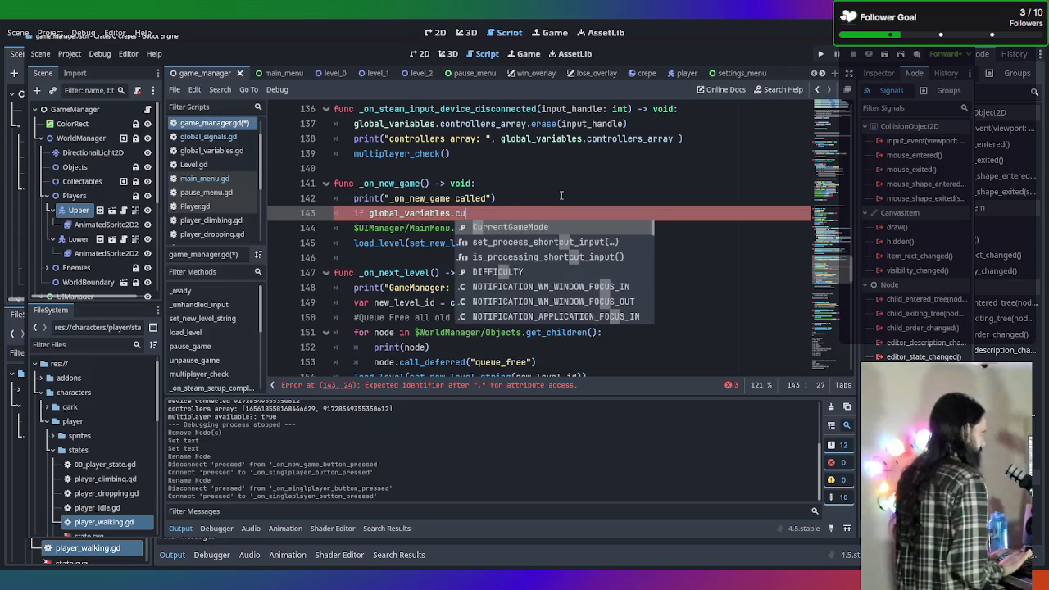
pyautogui.press('Return')
# Complete it with '== global_variables.GameMode.SINGLEPLAYER', add an 'elif' line, and select the condition
pyautogui.write('== ')
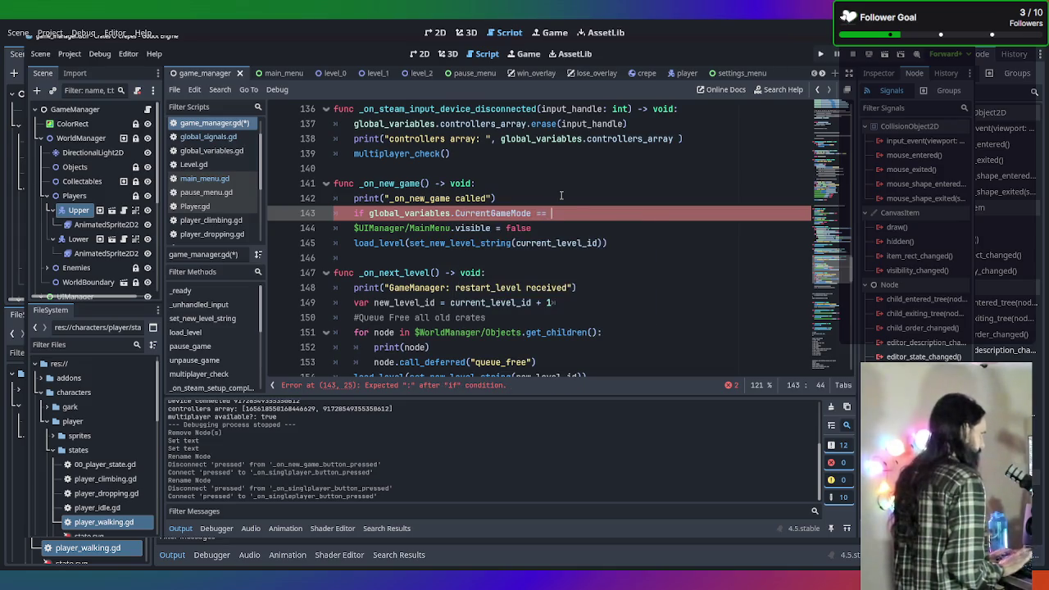
pyautogui.write('glo')
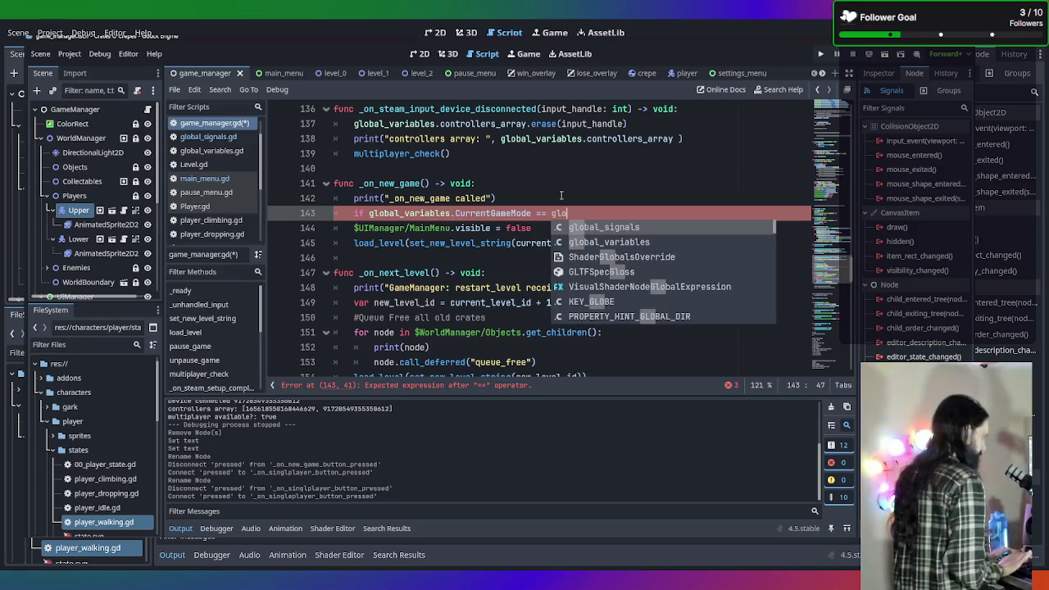
pyautogui.press('Down')
pyautogui.press('Return')
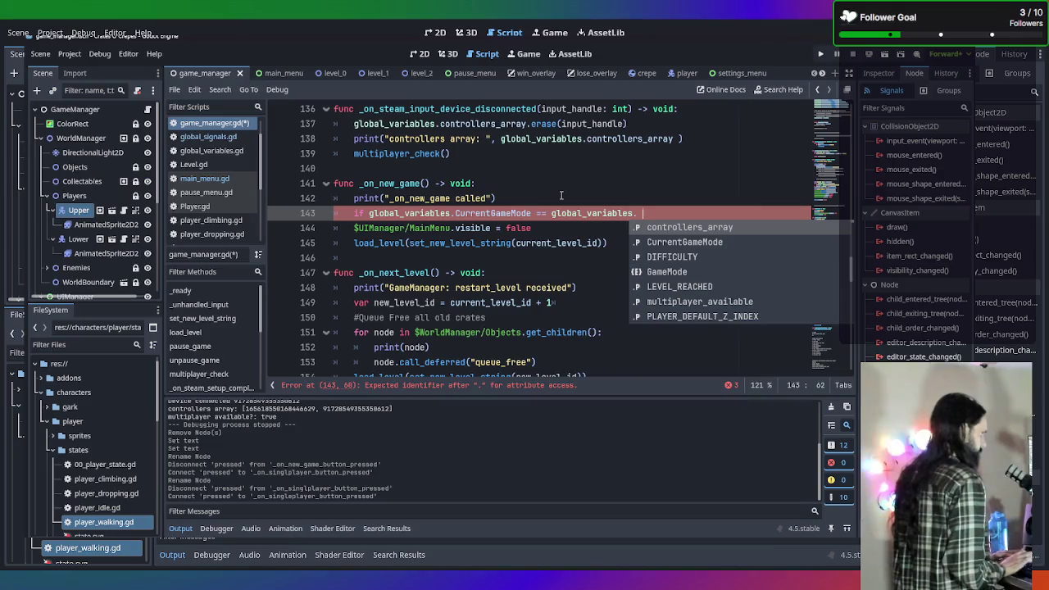
pyautogui.write('G')
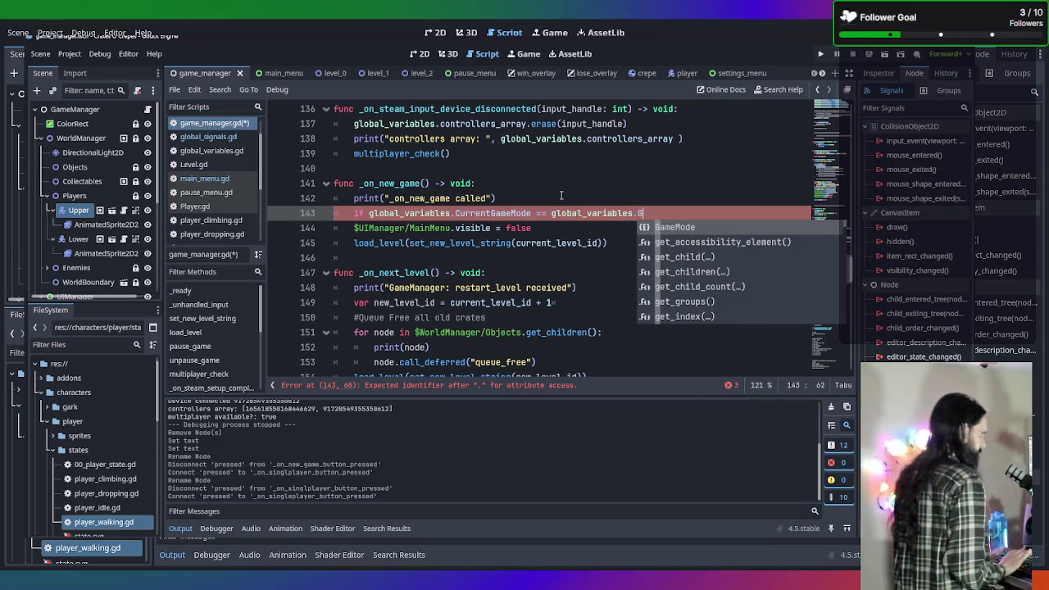
pyautogui.press('Return')
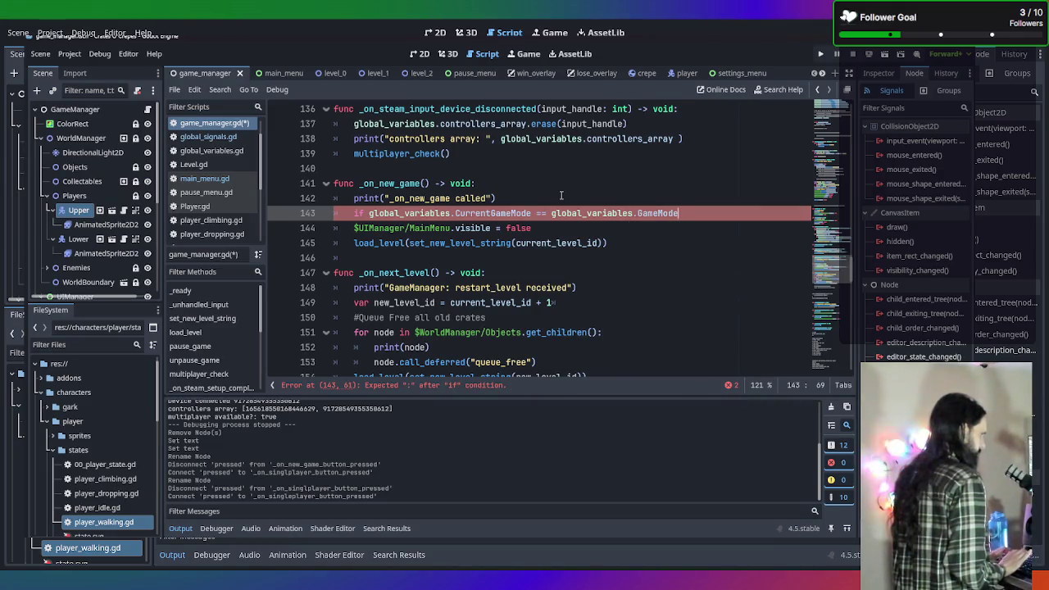
pyautogui.write('.')
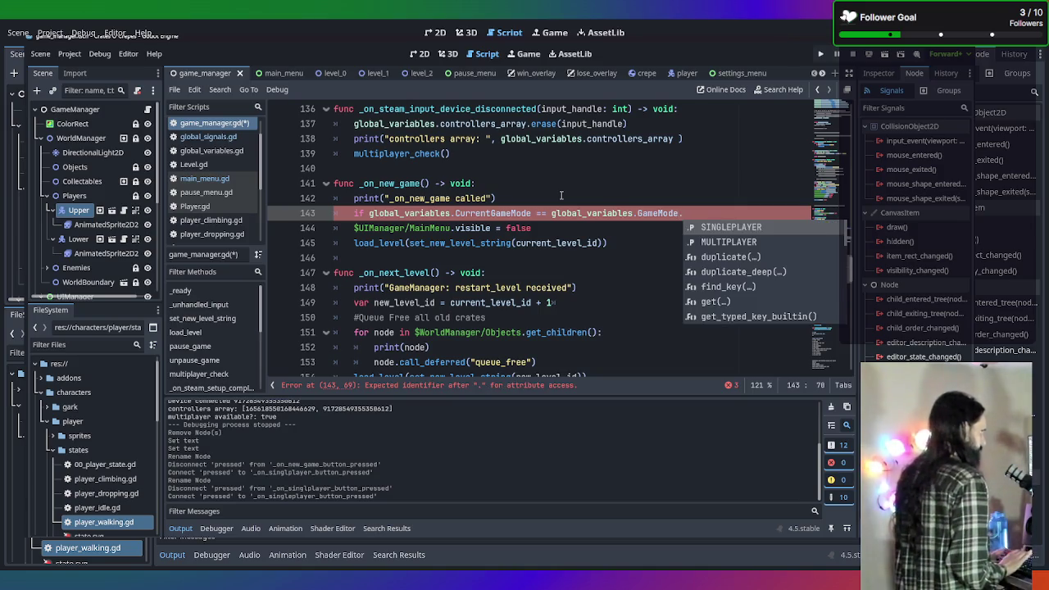
pyautogui.press('Return')
pyautogui.press('Return')
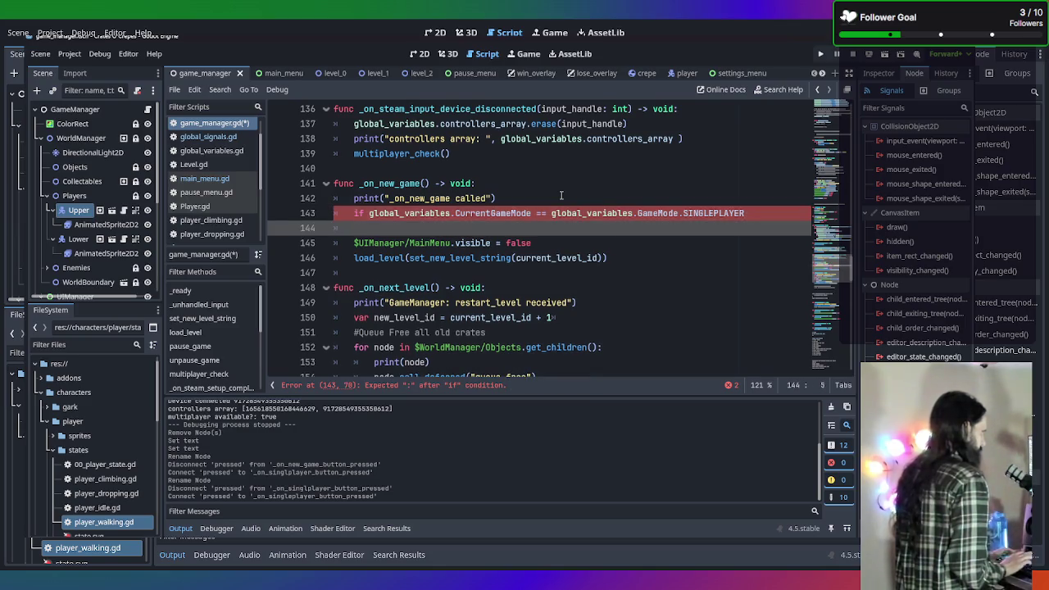
pyautogui.write('elif')
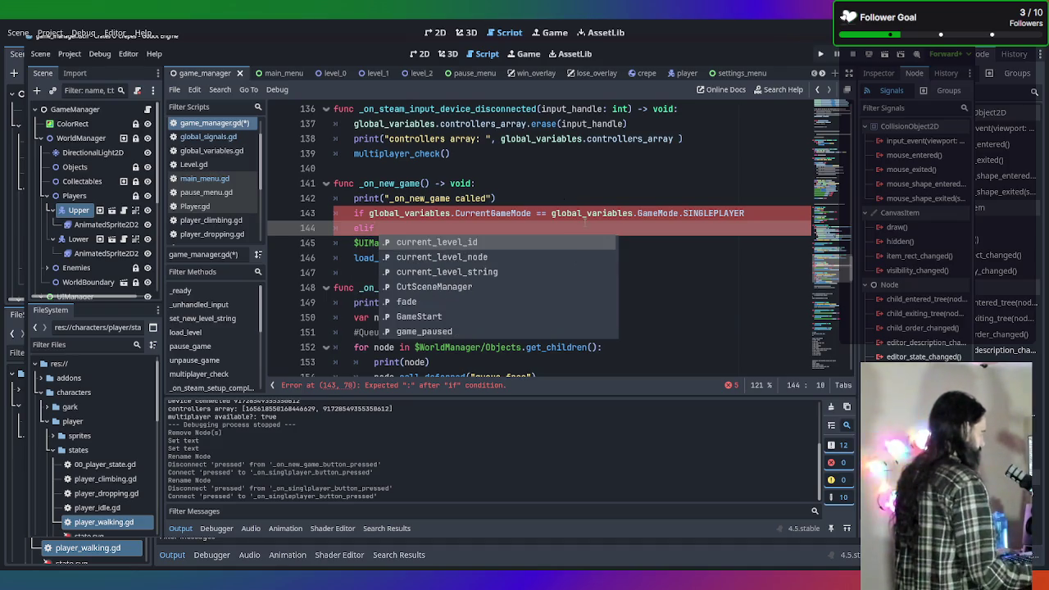
pyautogui.moveTo(746, 214); pyautogui.dragTo(368, 215)
# Paste the condition after elif, changing SINGLEPLAYER to MULTIPLAYER
pyautogui.hotkey('ctrl', 'c')
pyautogui.click(387, 228)
pyautogui.hotkey('ctrl', 'v')
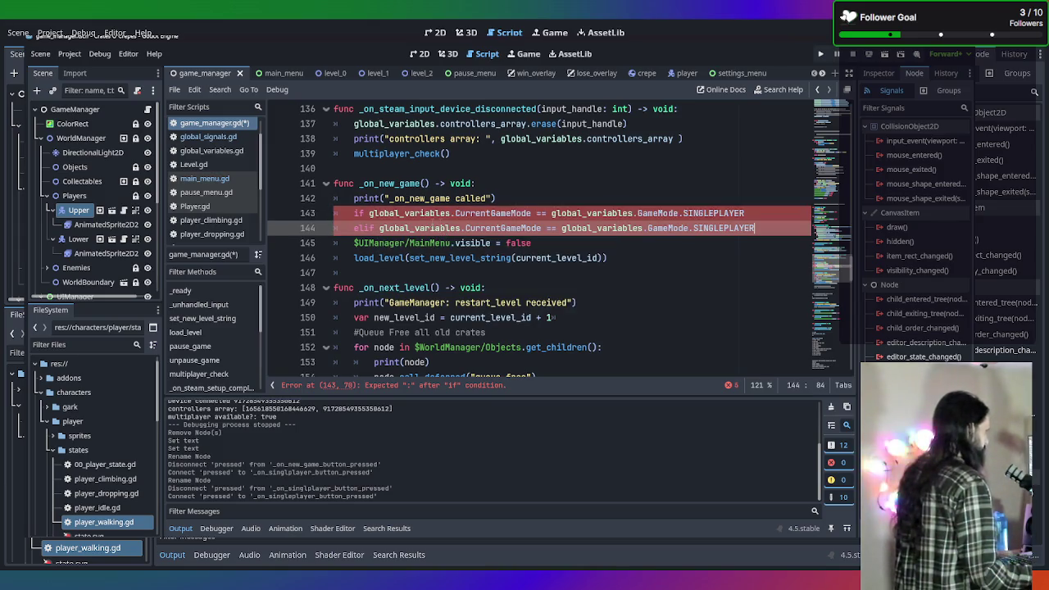
pyautogui.press('BackSpace')
pyautogui.press('BackSpace')
pyautogui.press('BackSpace')
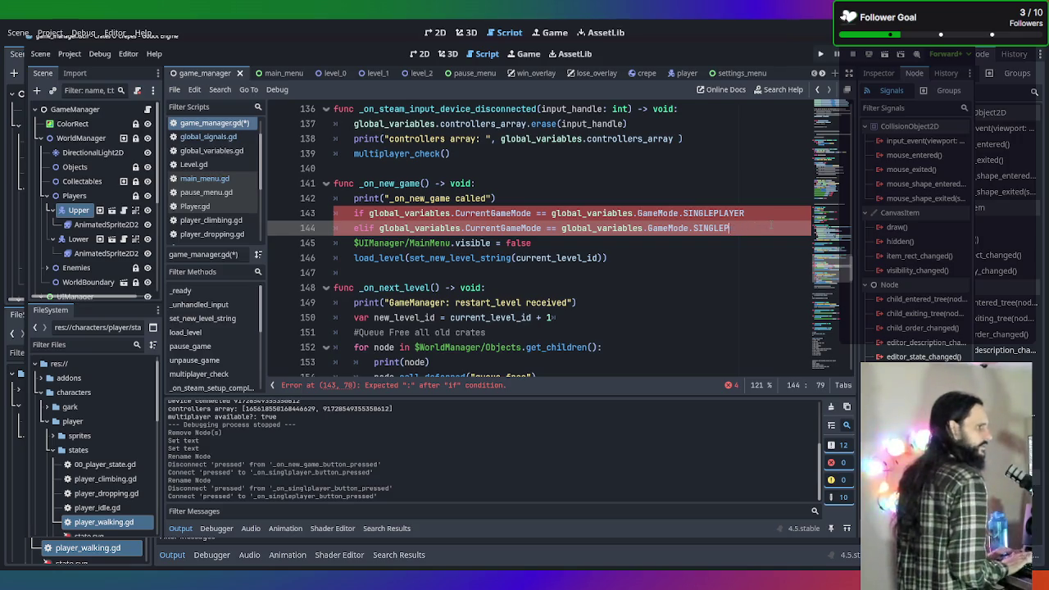
pyautogui.write('MULTIPLAYER')
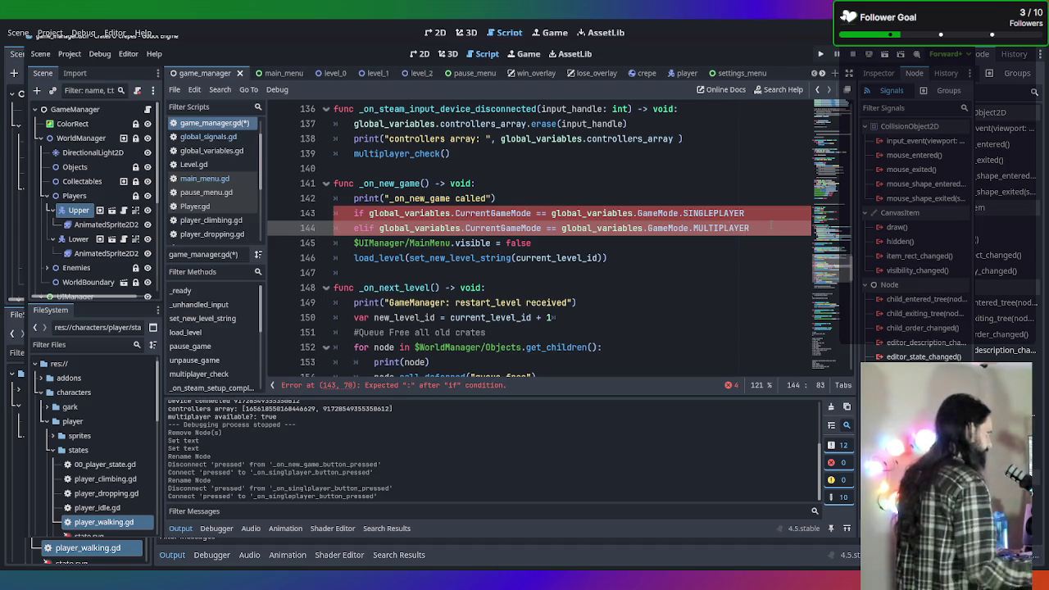
# End the if line with a colon and open indented lines under both the if and elif
pyautogui.click(769, 213)
pyautogui.write(':')
pyautogui.press('Return')
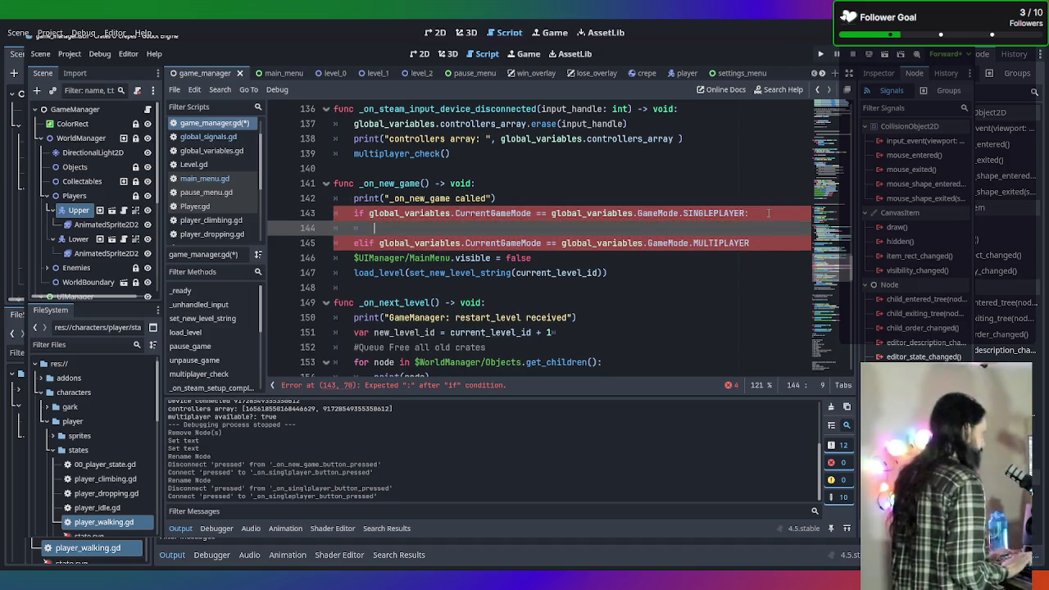
pyautogui.click(752, 243)
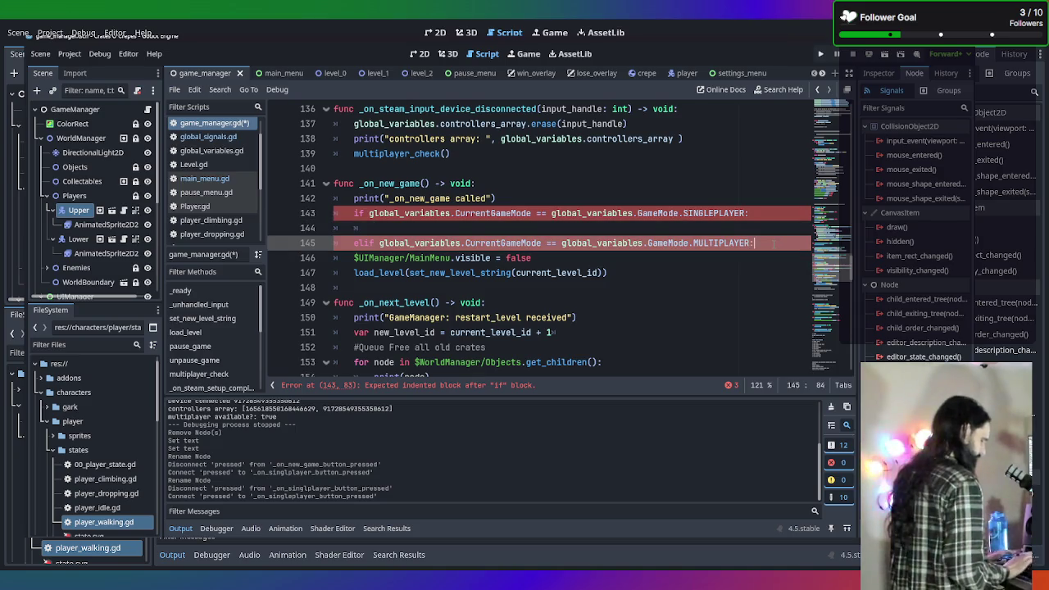
pyautogui.press('Return')
# Put a lowercase 'pass' placeholder under both the singleplayer and multiplayer branches
pyautogui.click(695, 227)
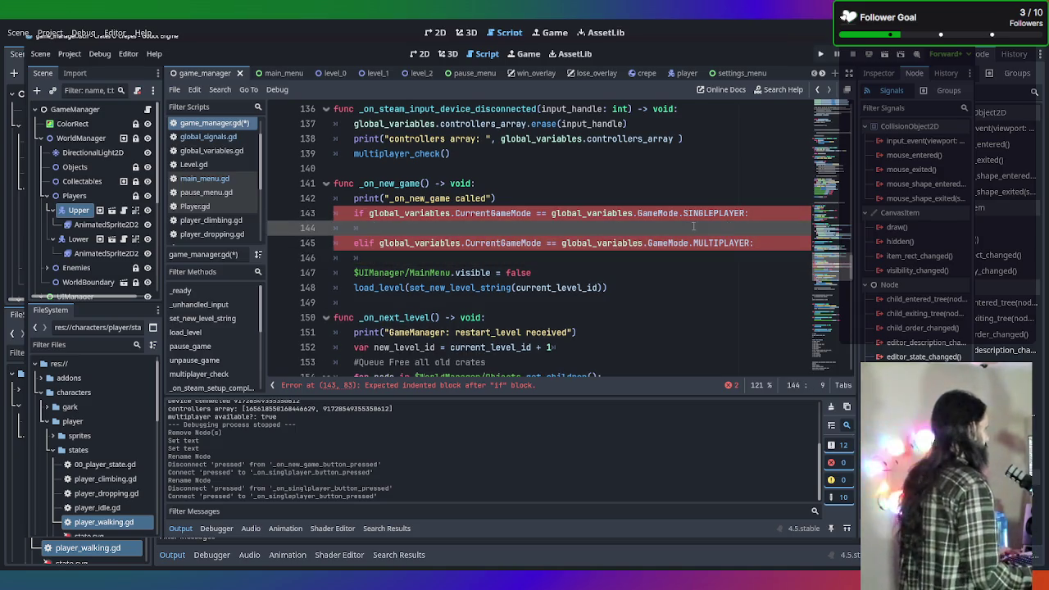
pyautogui.write('PASS')
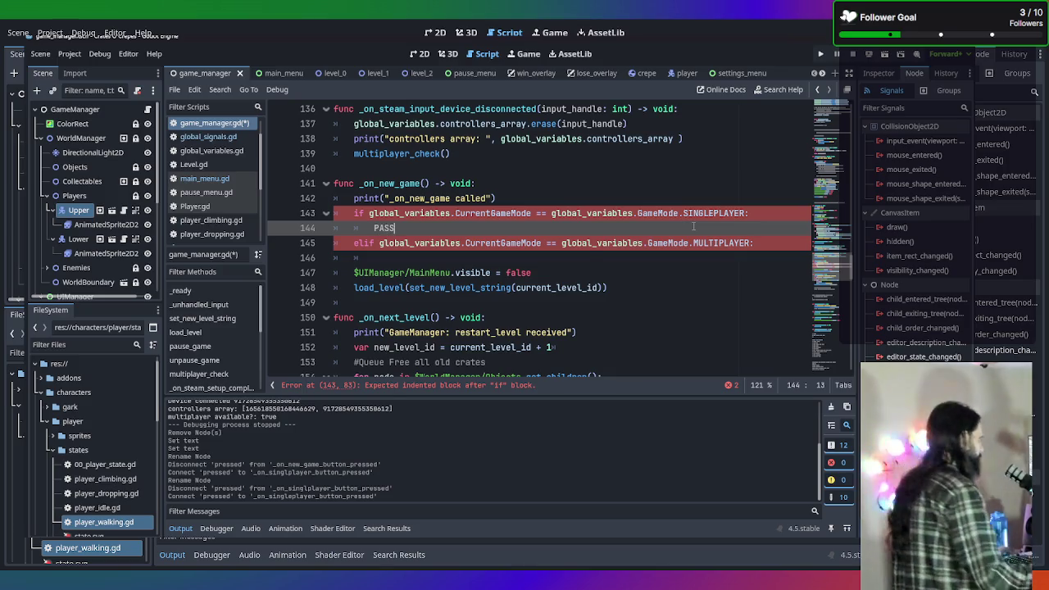
pyautogui.press('BackSpace')
pyautogui.press('BackSpace')
pyautogui.press('BackSpace')
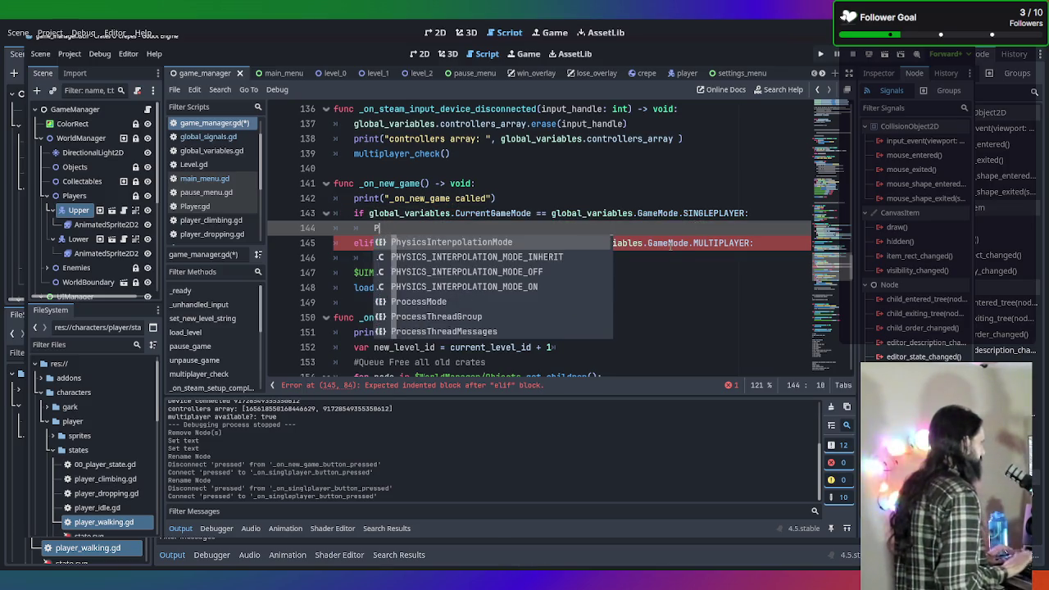
pyautogui.write('pass')
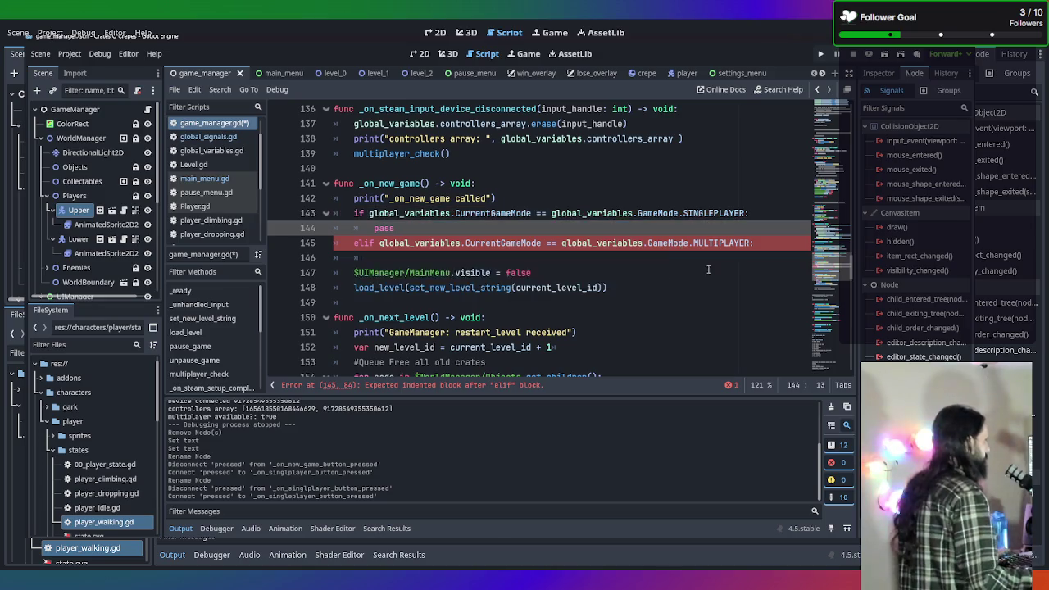
pyautogui.click(707, 258)
pyautogui.write('pass')
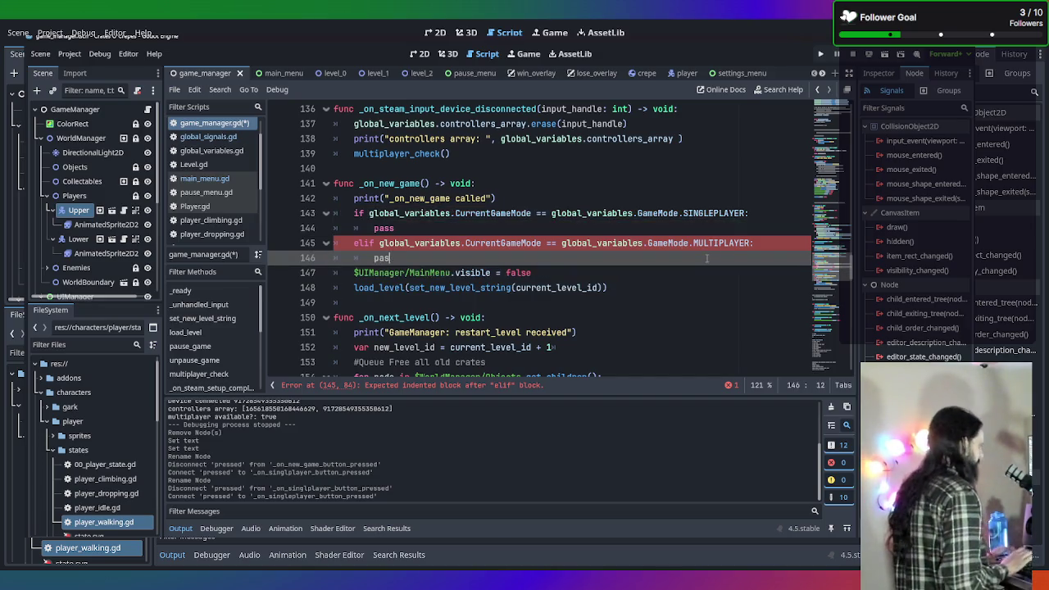
pyautogui.press('Down')
pyautogui.press('Down')
pyautogui.press('End')
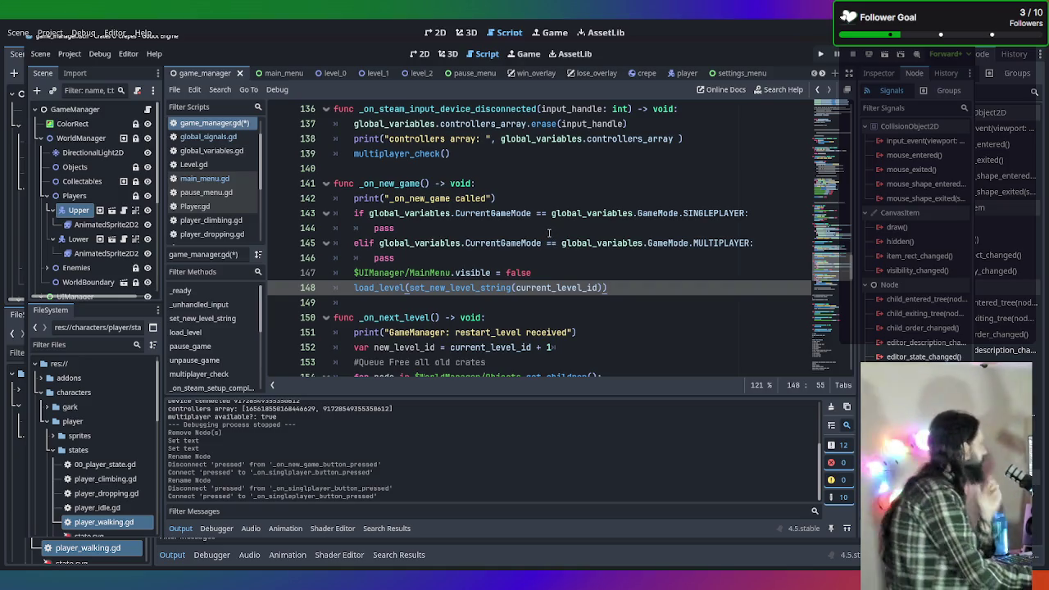
pyautogui.click(517, 232)
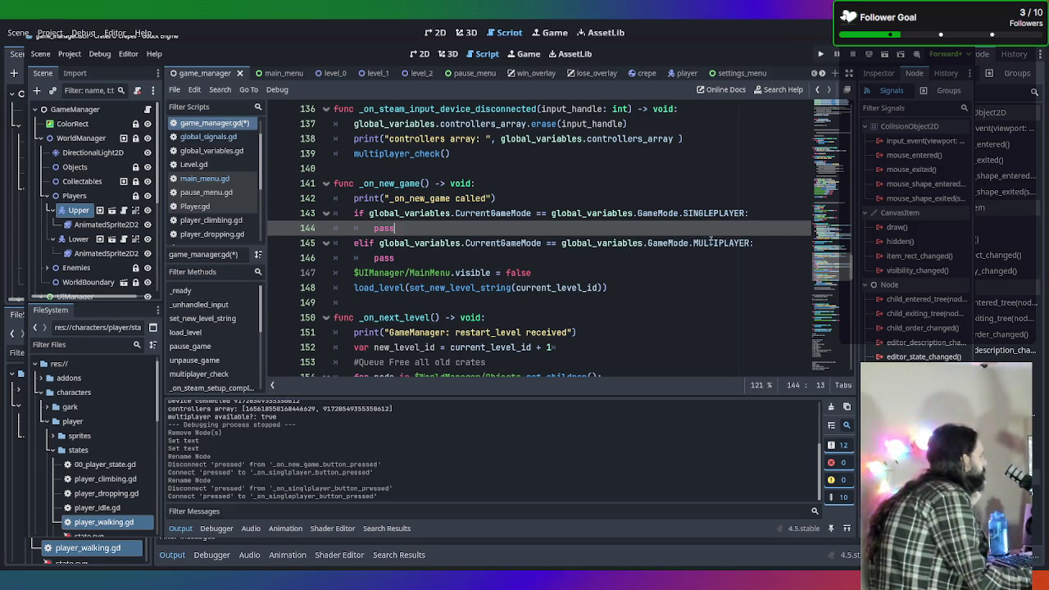
pyautogui.scroll(1, 712, 240)
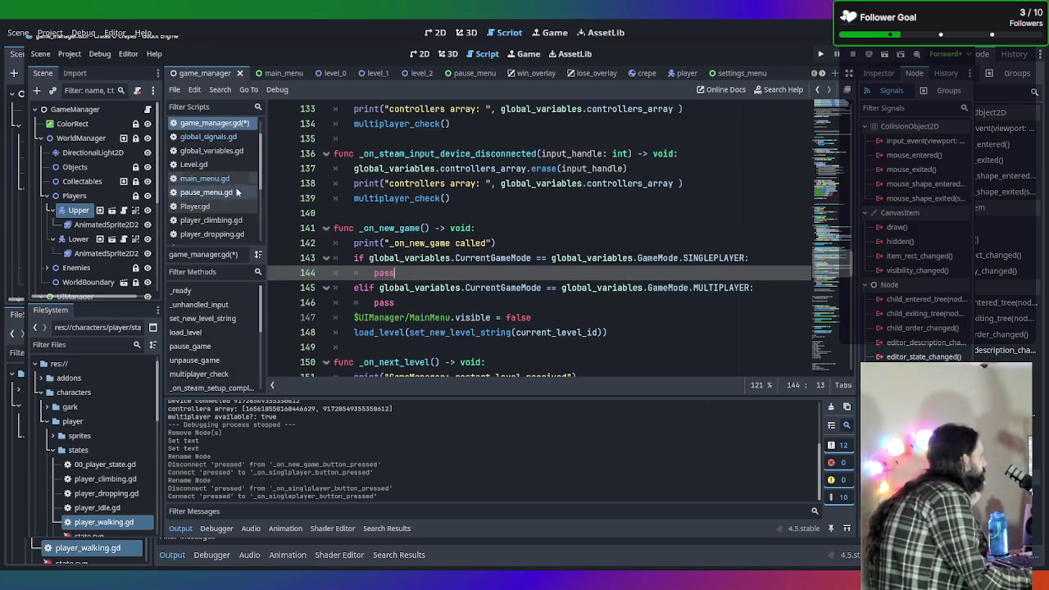
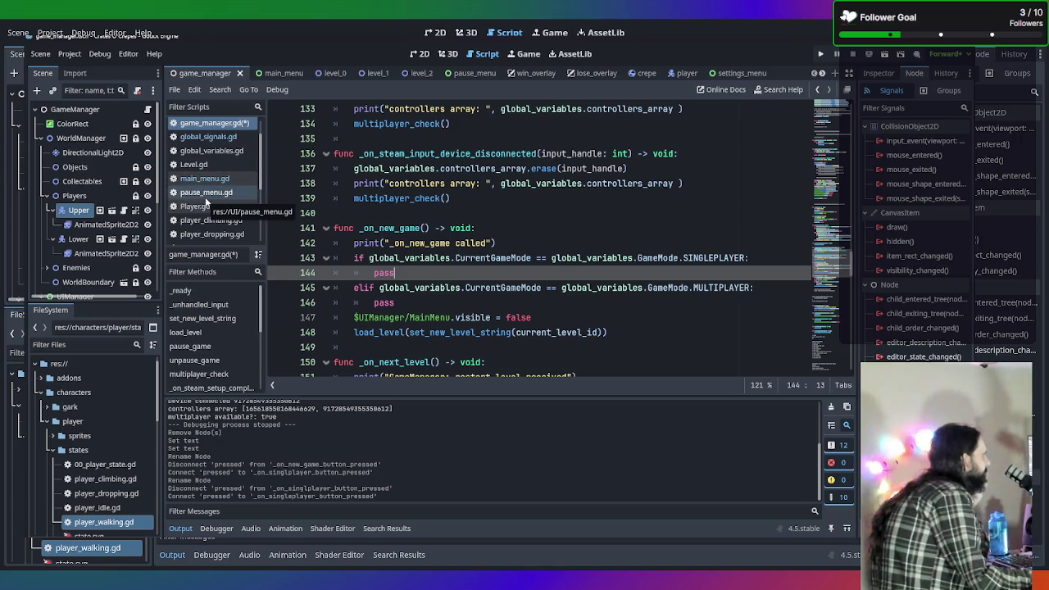
# Look over the singleplayer and multiplayer mode checks in game_manager.gd's _ready
pyautogui.click(794, 254)
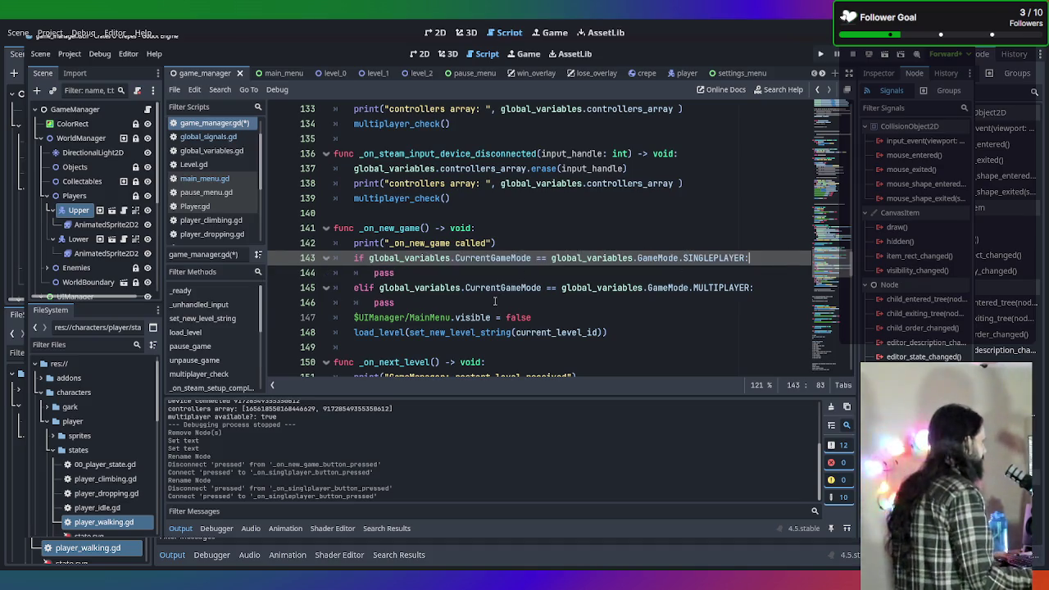
pyautogui.moveTo(495, 303); pyautogui.dragTo(279, 252)
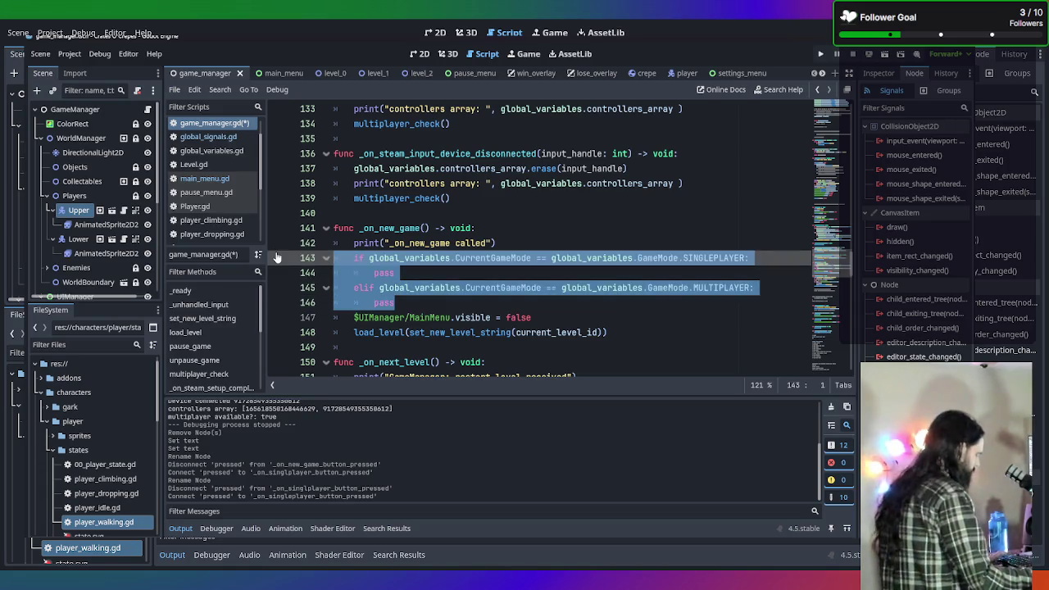
pyautogui.click(499, 275)
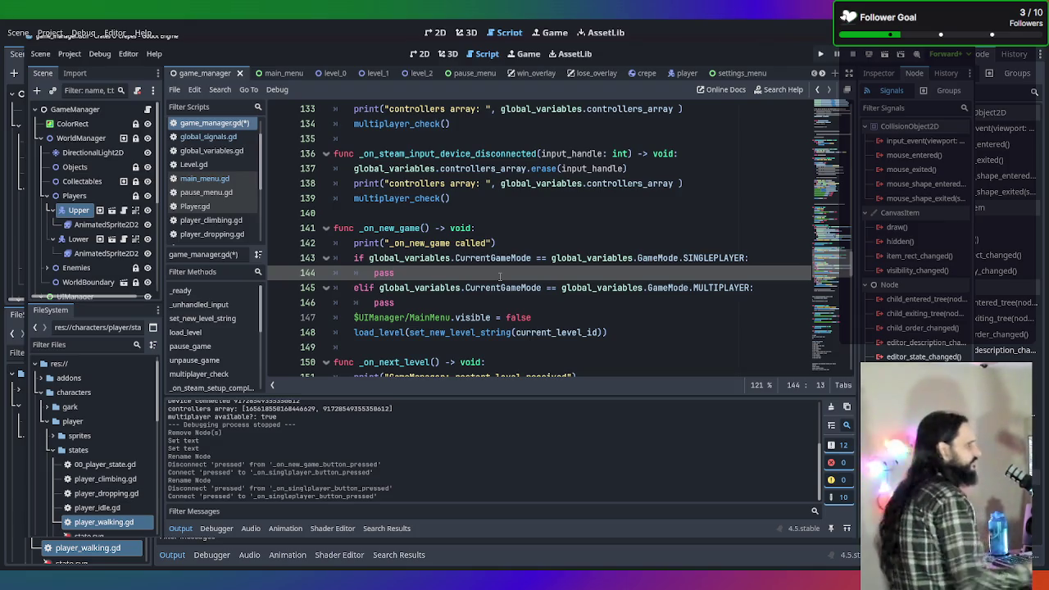
pyautogui.scroll(10, 581, 305)
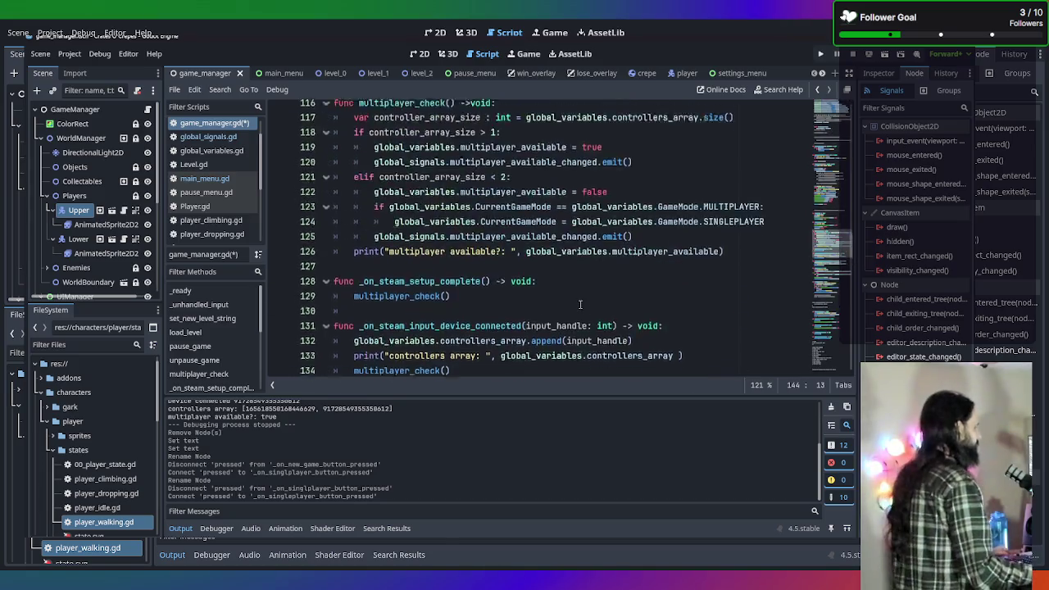
pyautogui.scroll(20, 581, 305)
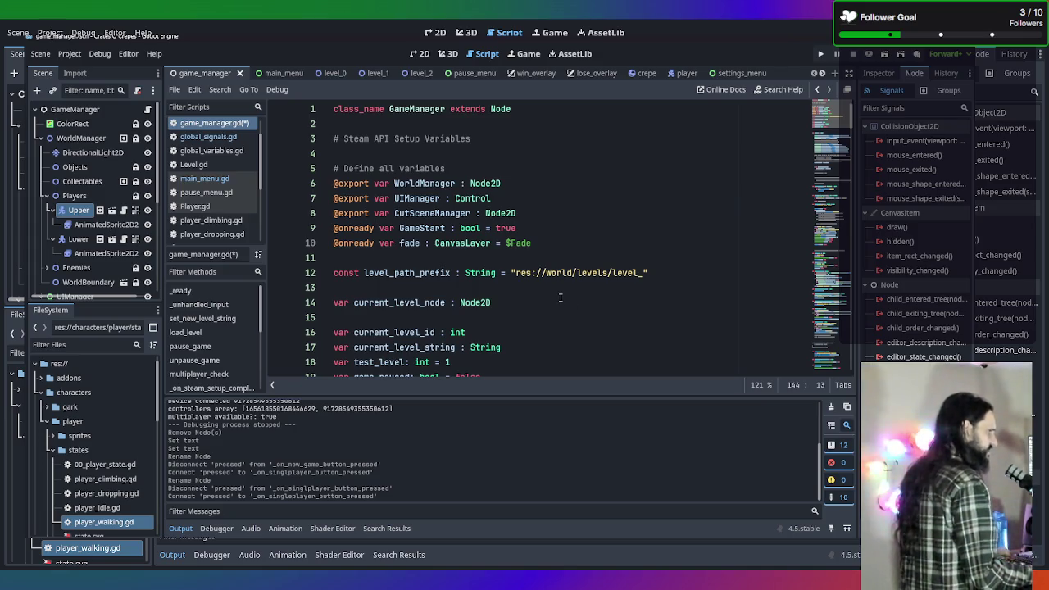
pyautogui.scroll(-8, 566, 230)
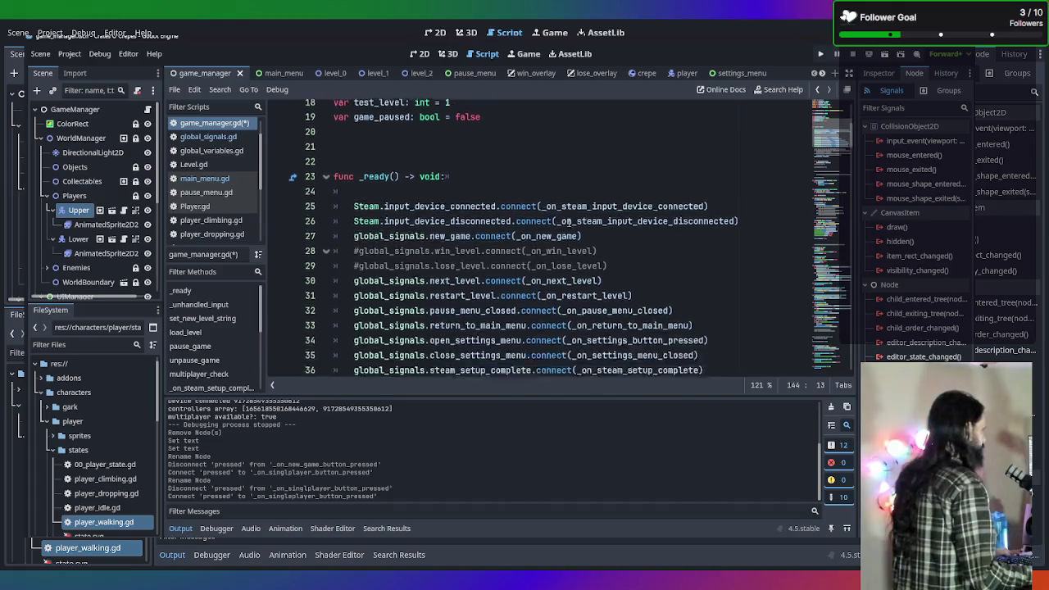
pyautogui.scroll(2, 570, 223)
pyautogui.scroll(-8, 569, 223)
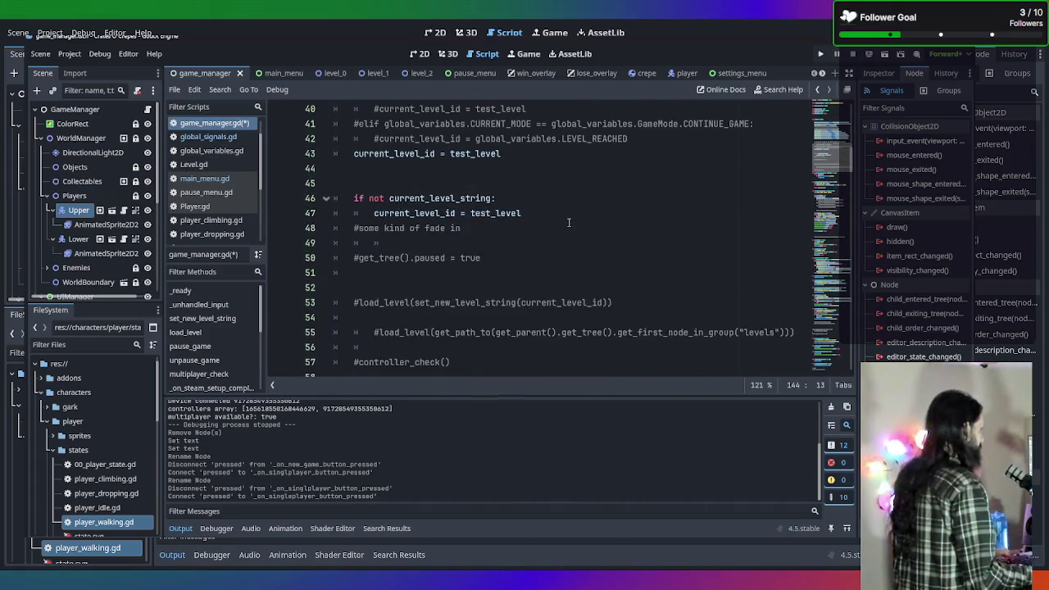
pyautogui.scroll(5, 554, 248)
pyautogui.scroll(-8, 496, 249)
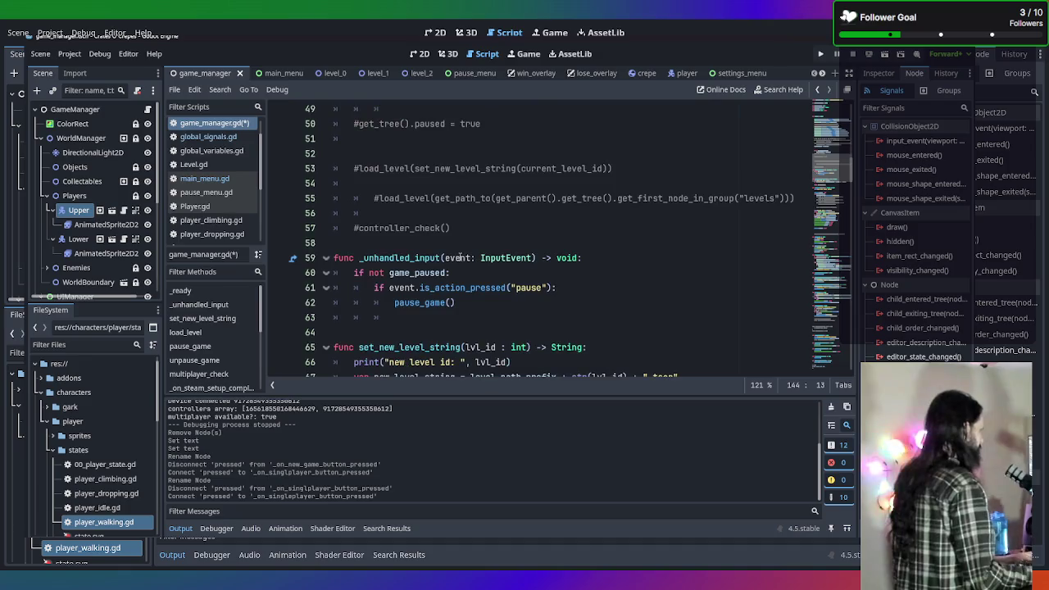
pyautogui.scroll(3, 443, 246)
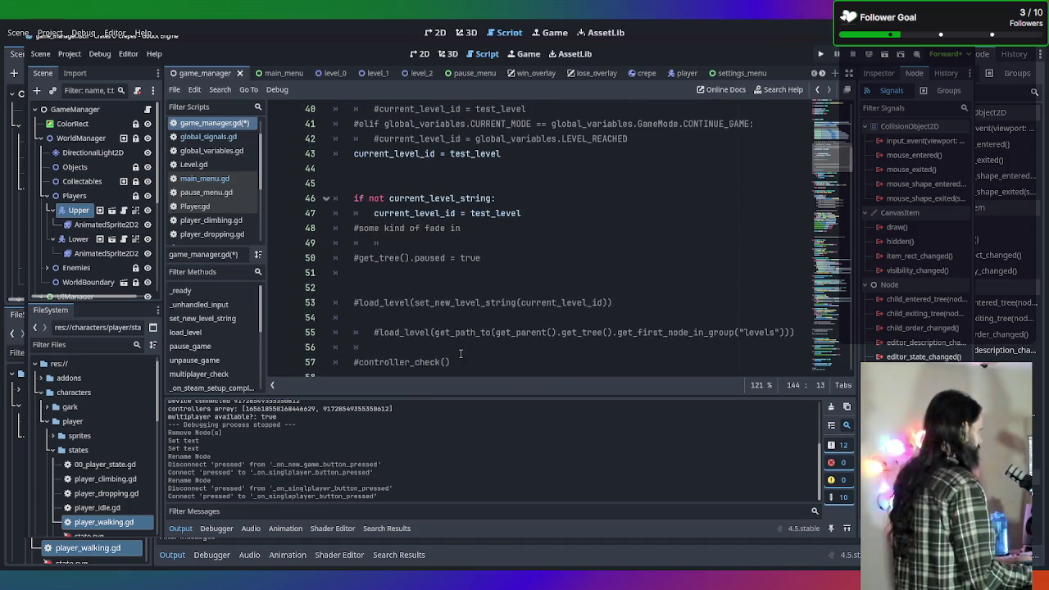
# Delete the commented lines at the end of _ready, the commented level-id block and a leftover empty line
pyautogui.moveTo(474, 362)
pyautogui.mouseDown()
pyautogui.moveTo(324, 303)
pyautogui.moveTo(264, 228)
pyautogui.mouseUp()
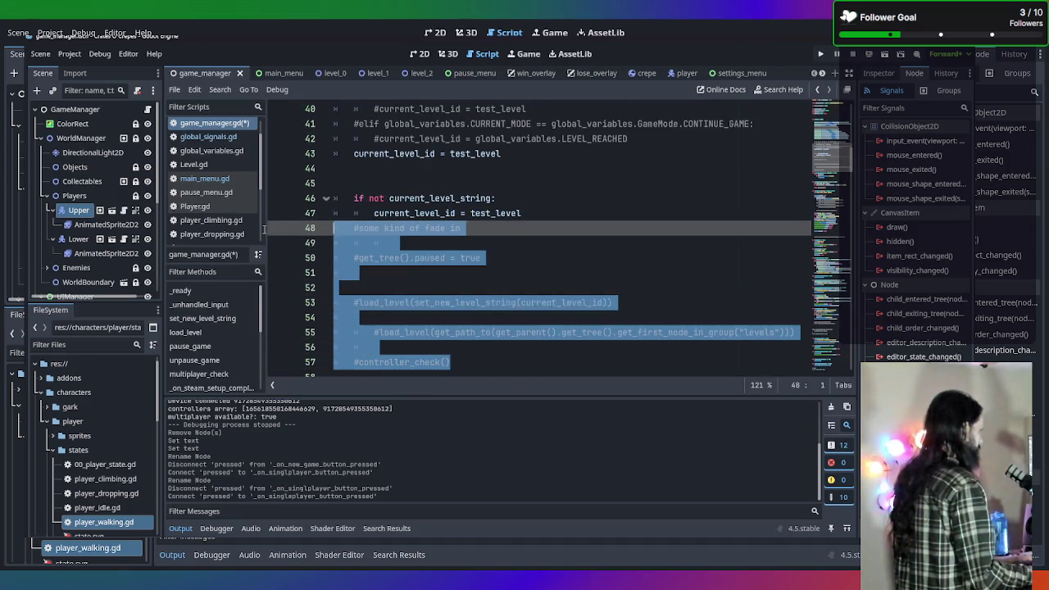
pyautogui.press('BackSpace')
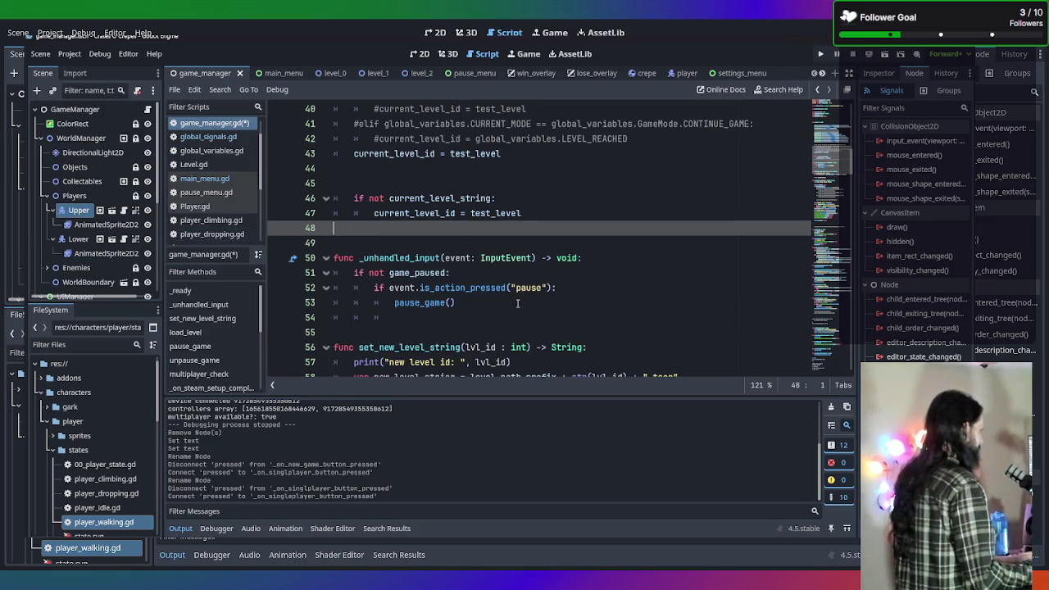
pyautogui.scroll(3, 686, 298)
pyautogui.moveTo(688, 273); pyautogui.dragTo(232, 220)
pyautogui.press('BackSpace')
pyautogui.press('BackSpace')
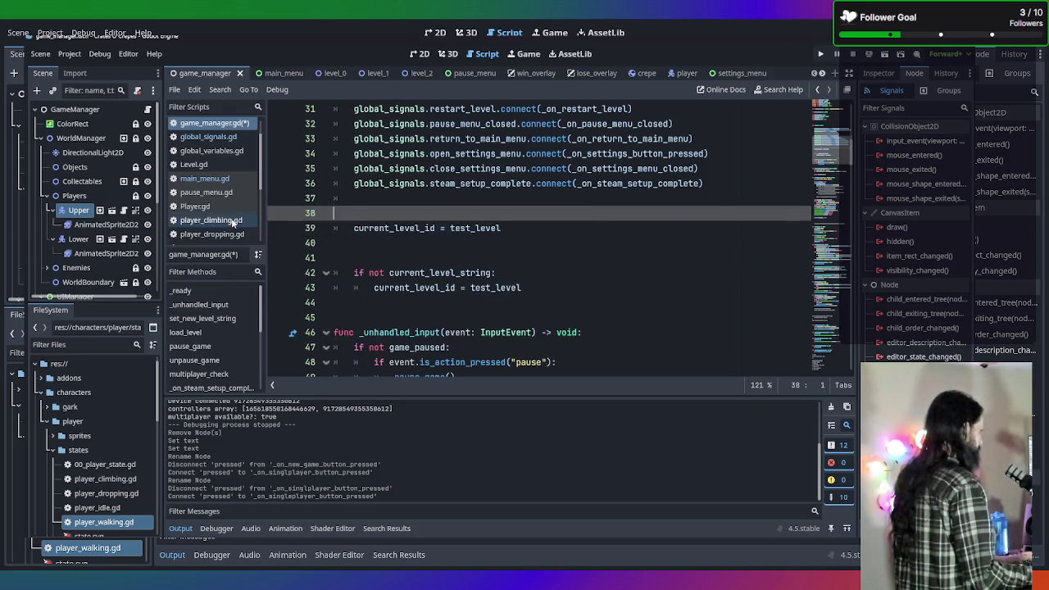
pyautogui.click(326, 242)
pyautogui.press('BackSpace')
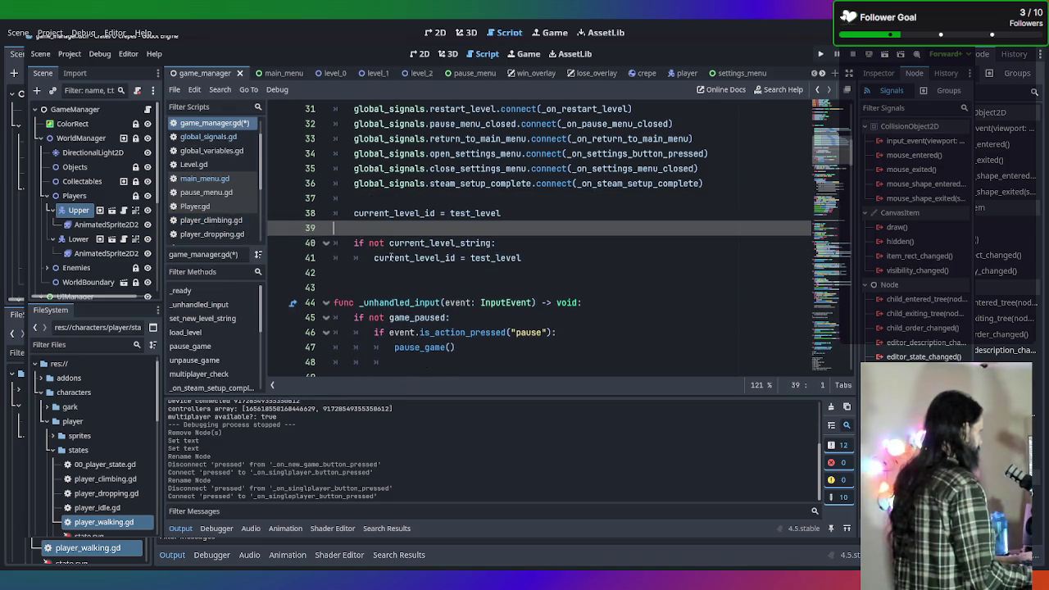
# Remove the commented-out win and lose level signal connections
pyautogui.scroll(7, 571, 234)
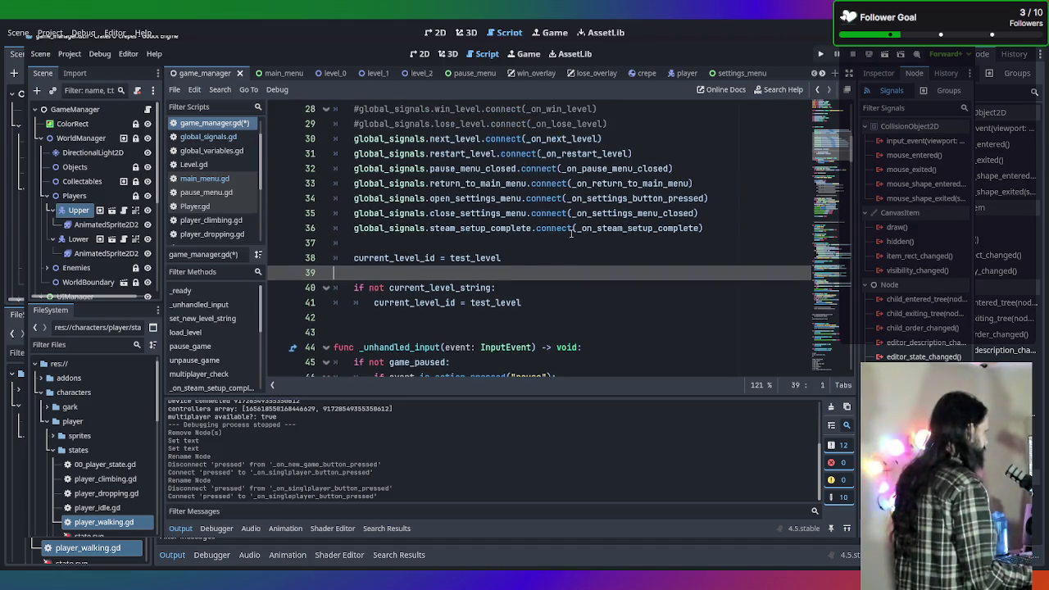
pyautogui.scroll(-2, 525, 269)
pyautogui.moveTo(620, 302); pyautogui.dragTo(328, 285)
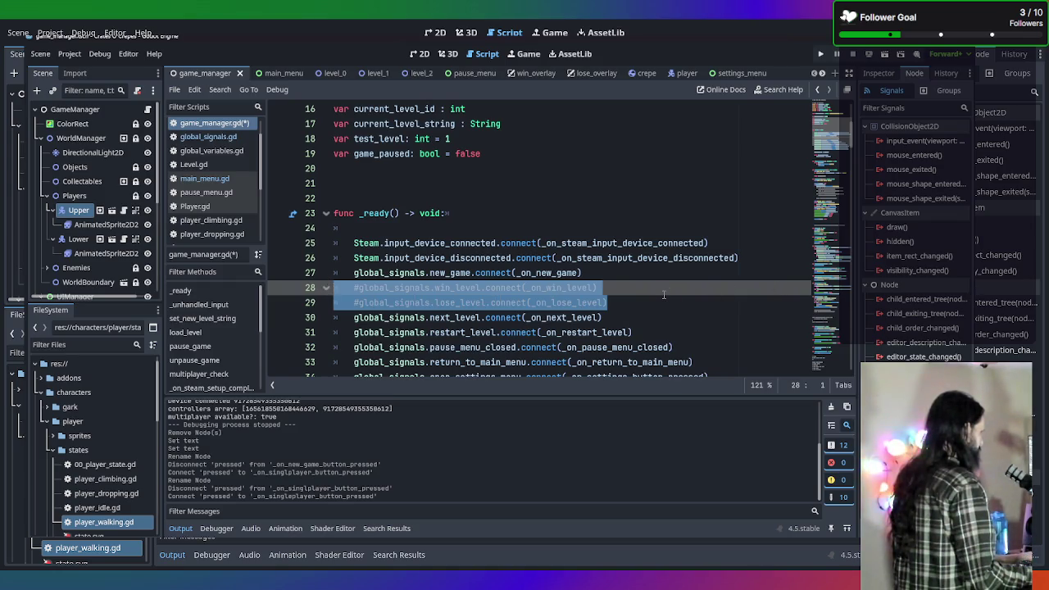
pyautogui.press('BackSpace')
pyautogui.press('BackSpace')
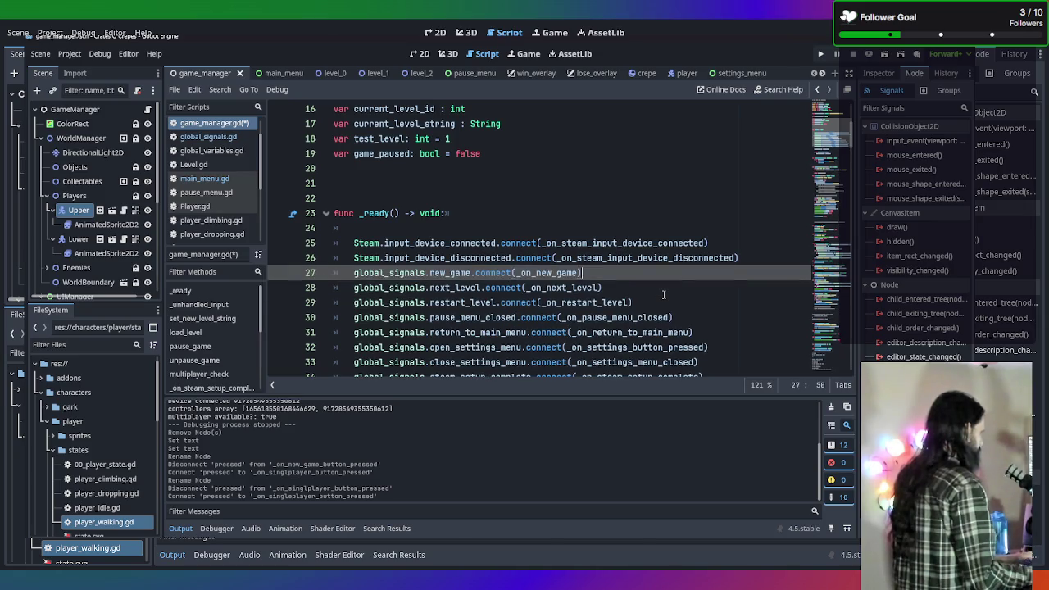
# Delete the commented crate, crepe and button loops and the timer wait in load_level
pyautogui.scroll(-20, 664, 296)
pyautogui.scroll(10, 664, 295)
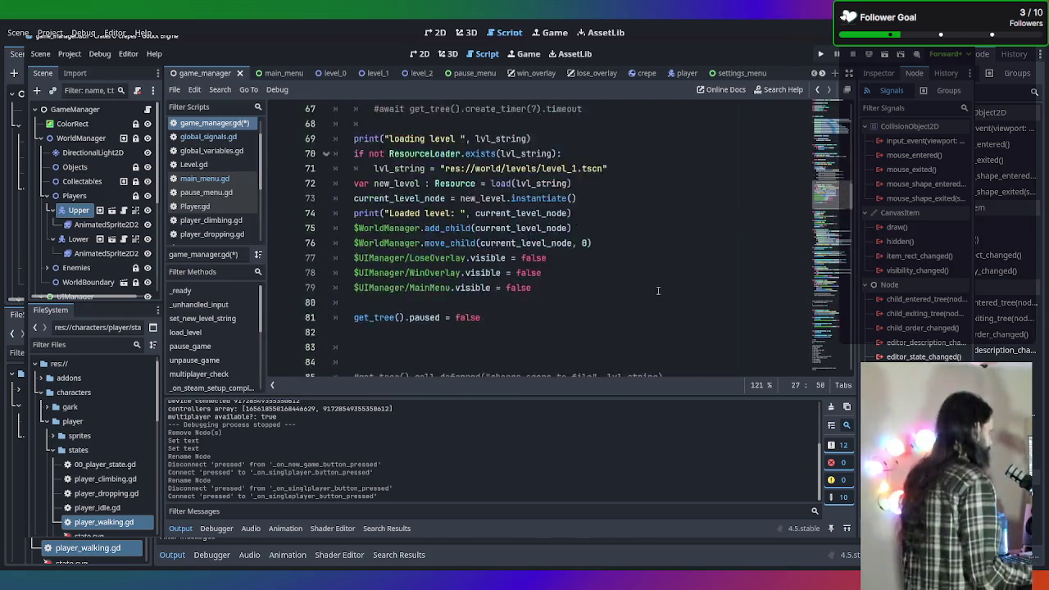
pyautogui.scroll(1, 656, 291)
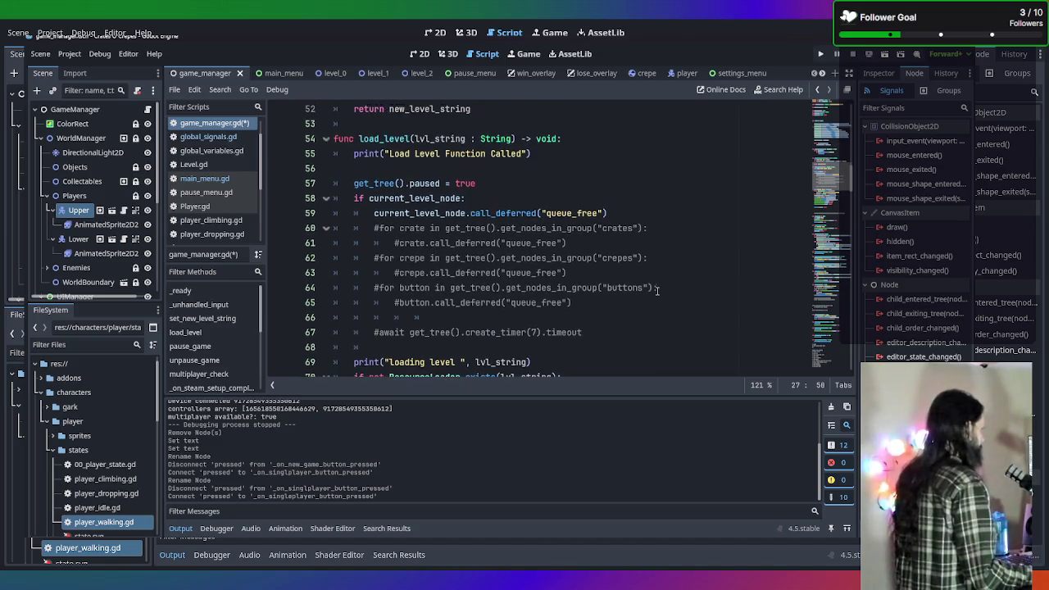
pyautogui.click(605, 323)
pyautogui.moveTo(605, 322); pyautogui.dragTo(299, 246)
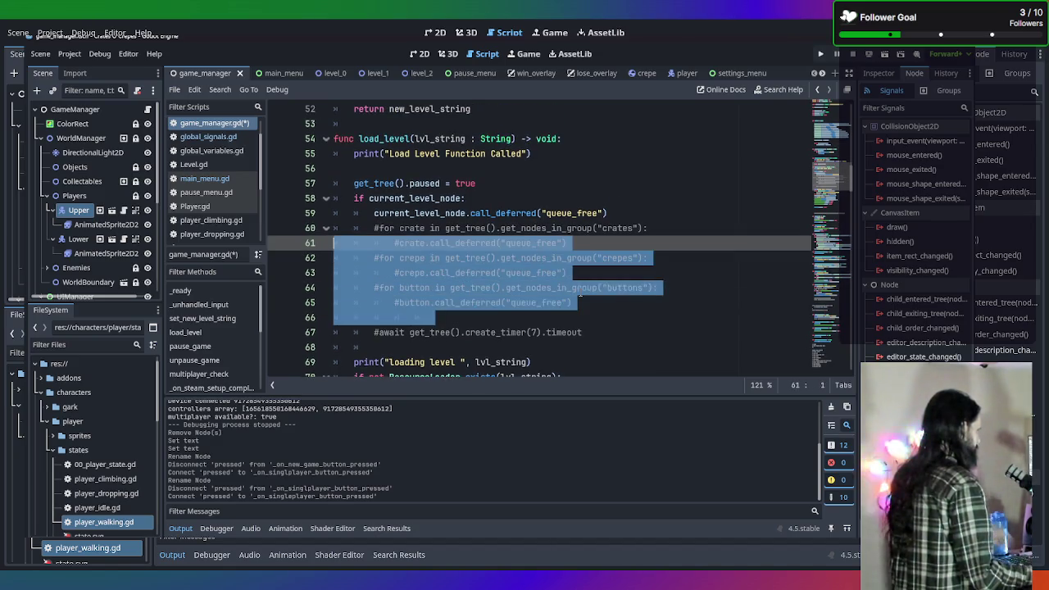
pyautogui.moveTo(596, 331)
pyautogui.mouseDown()
pyautogui.moveTo(586, 341)
pyautogui.moveTo(299, 229)
pyautogui.mouseUp()
pyautogui.press('BackSpace')
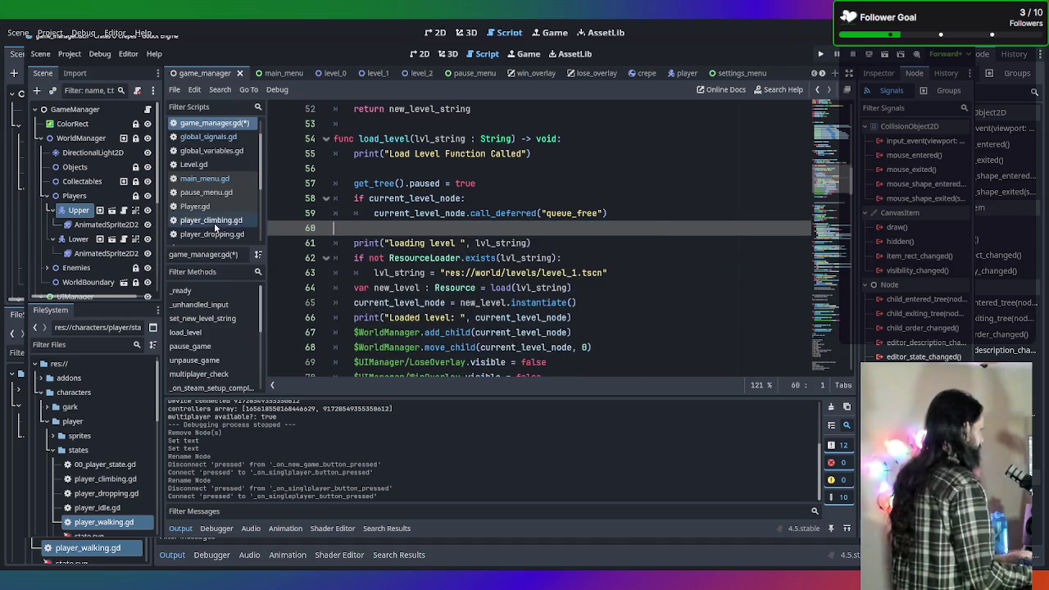
pyautogui.scroll(-20, 604, 253)
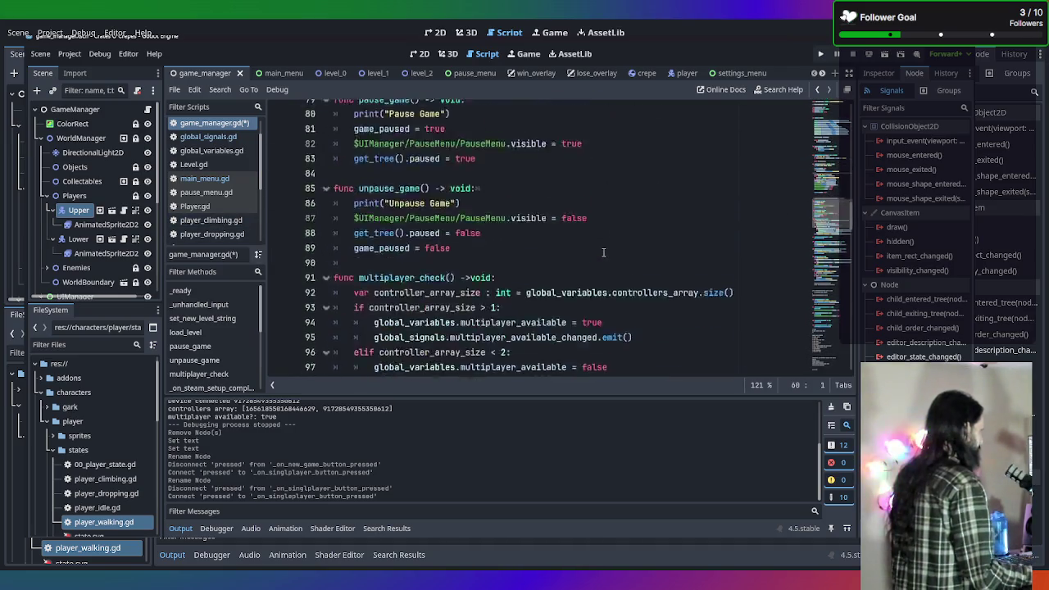
pyautogui.scroll(5, 584, 254)
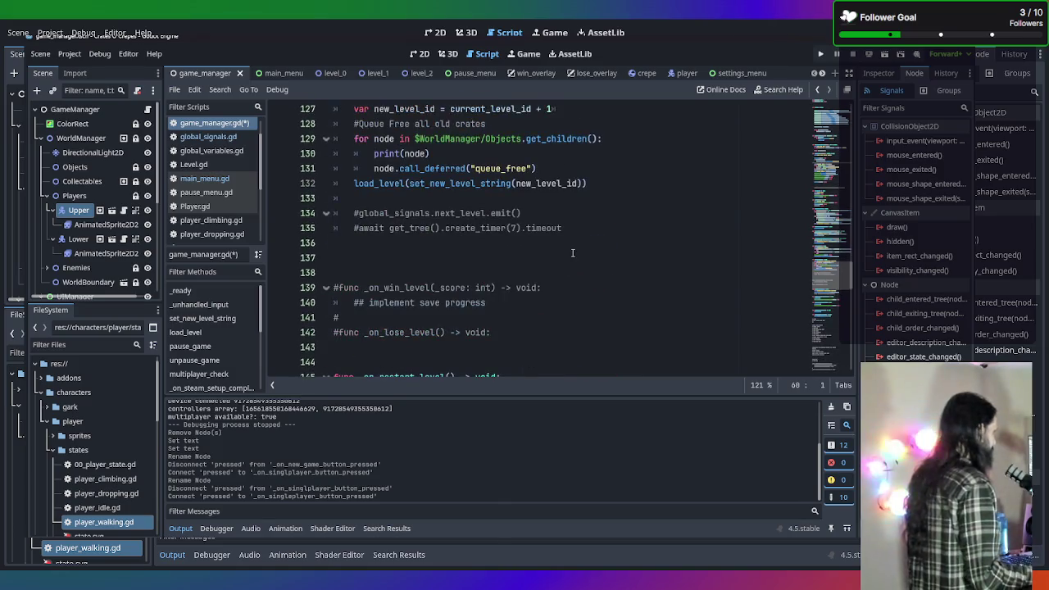
pyautogui.moveTo(528, 346)
pyautogui.mouseDown()
pyautogui.moveTo(303, 233)
pyautogui.moveTo(295, 213)
pyautogui.moveTo(296, 272)
pyautogui.moveTo(295, 198)
pyautogui.moveTo(296, 213)
pyautogui.mouseUp()
pyautogui.scroll(2, 348, 241)
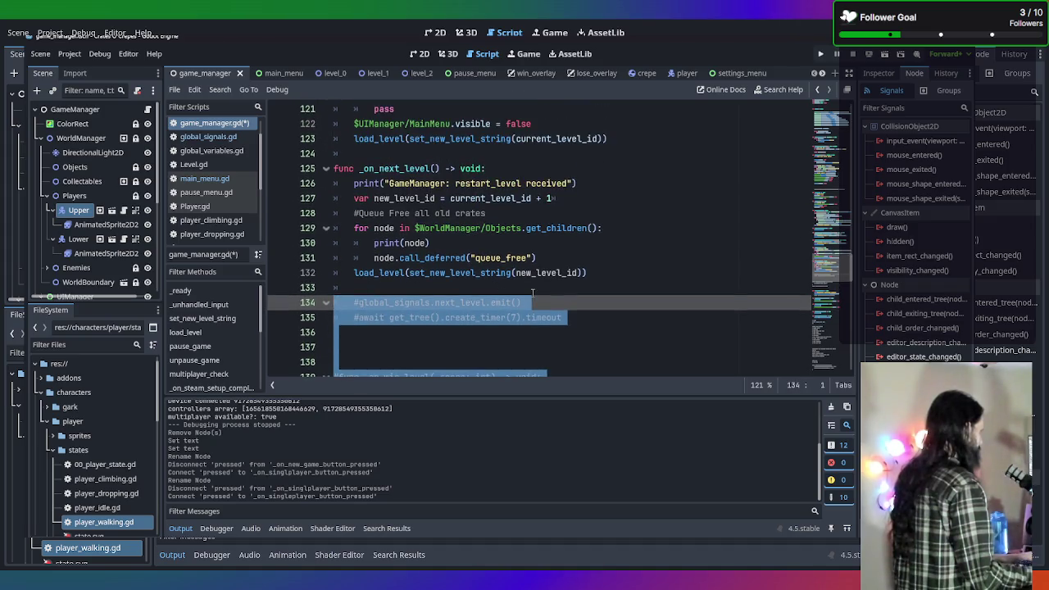
pyautogui.press('Delete')
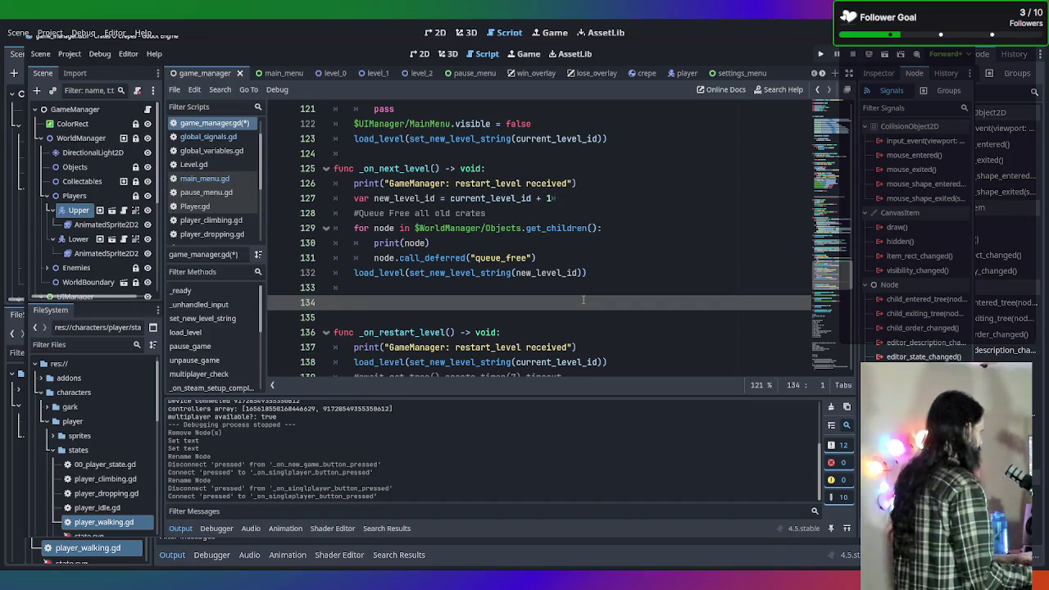
pyautogui.press('Up')
pyautogui.scroll(-1, 584, 302)
pyautogui.scroll(-15, 583, 302)
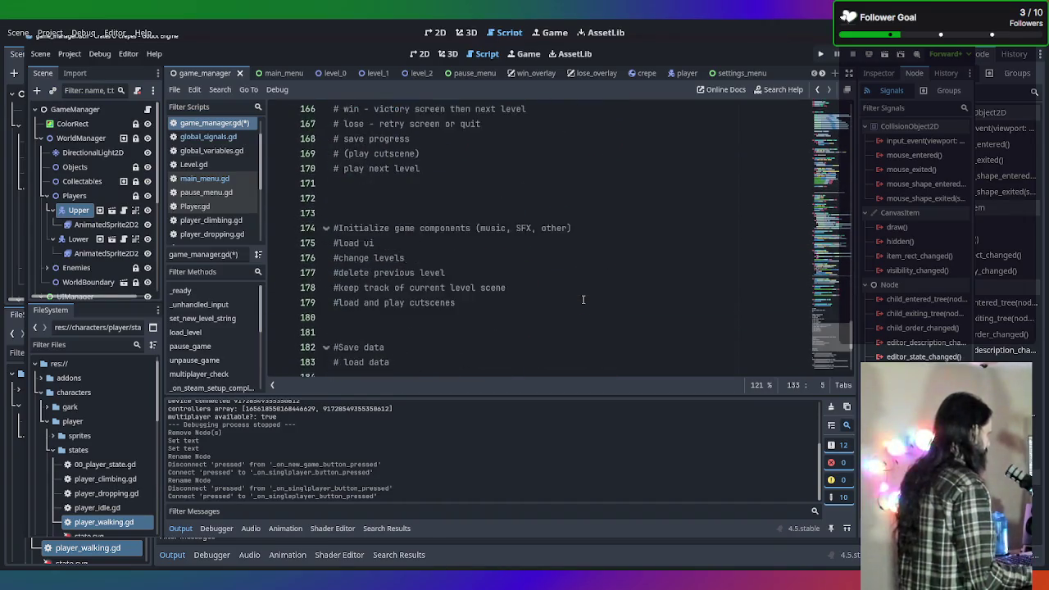
pyautogui.scroll(-2, 584, 300)
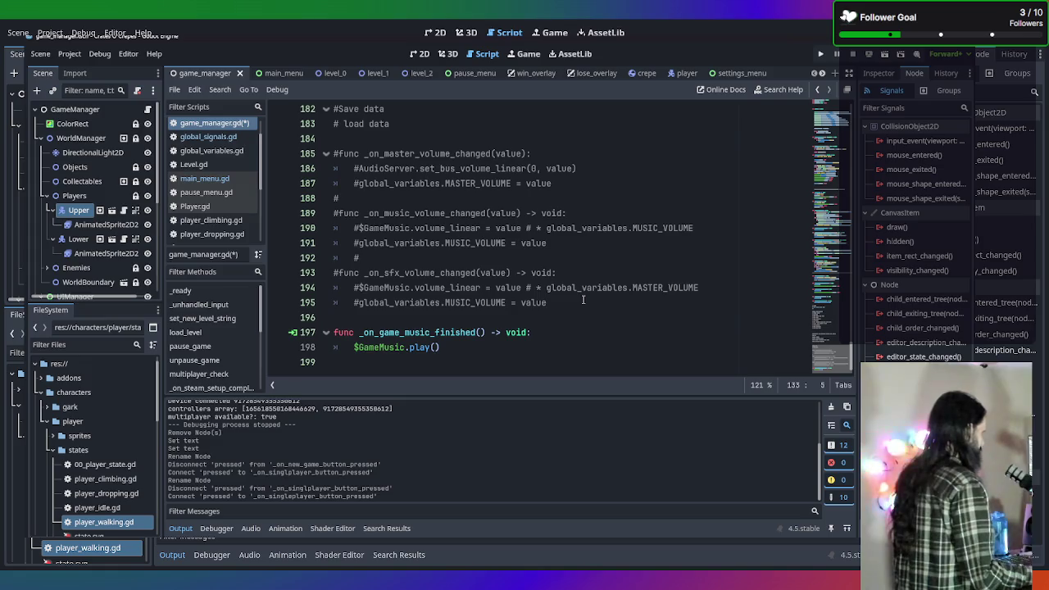
pyautogui.moveTo(620, 299)
pyautogui.mouseDown()
pyautogui.moveTo(394, 197)
pyautogui.moveTo(369, 102)
pyautogui.moveTo(358, 257)
pyautogui.moveTo(371, 86)
pyautogui.moveTo(344, 357)
pyautogui.moveTo(332, 302)
pyautogui.mouseUp()
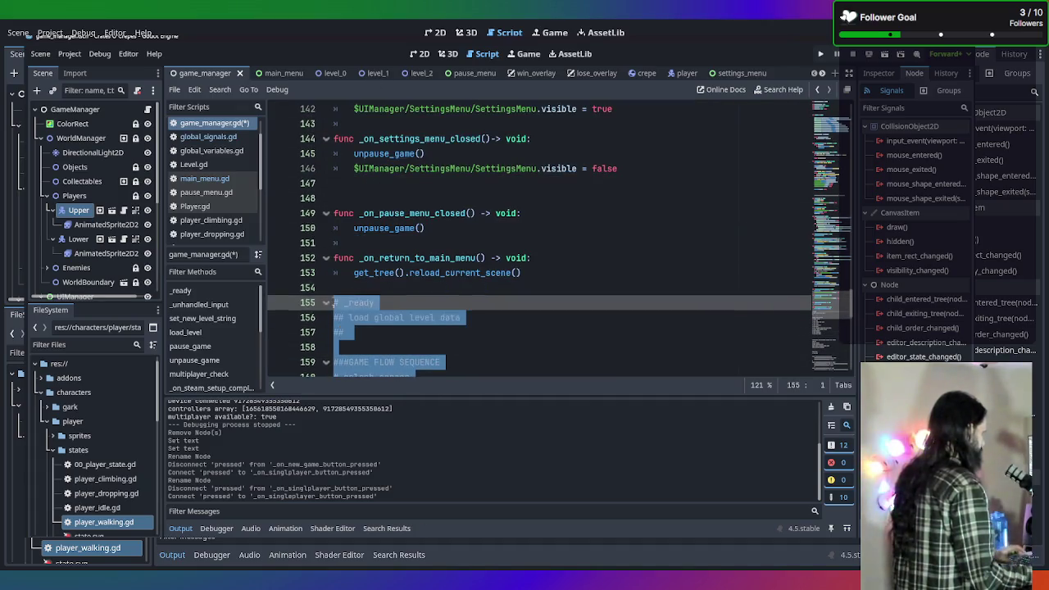
pyautogui.press('BackSpace')
pyautogui.press('BackSpace')
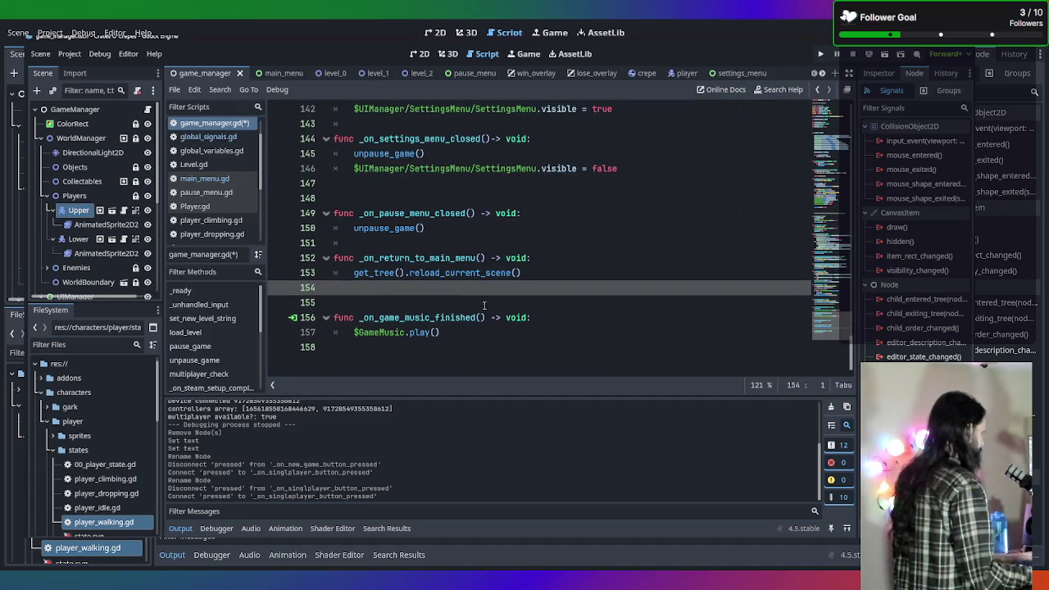
pyautogui.click(587, 317)
pyautogui.scroll(10, 566, 305)
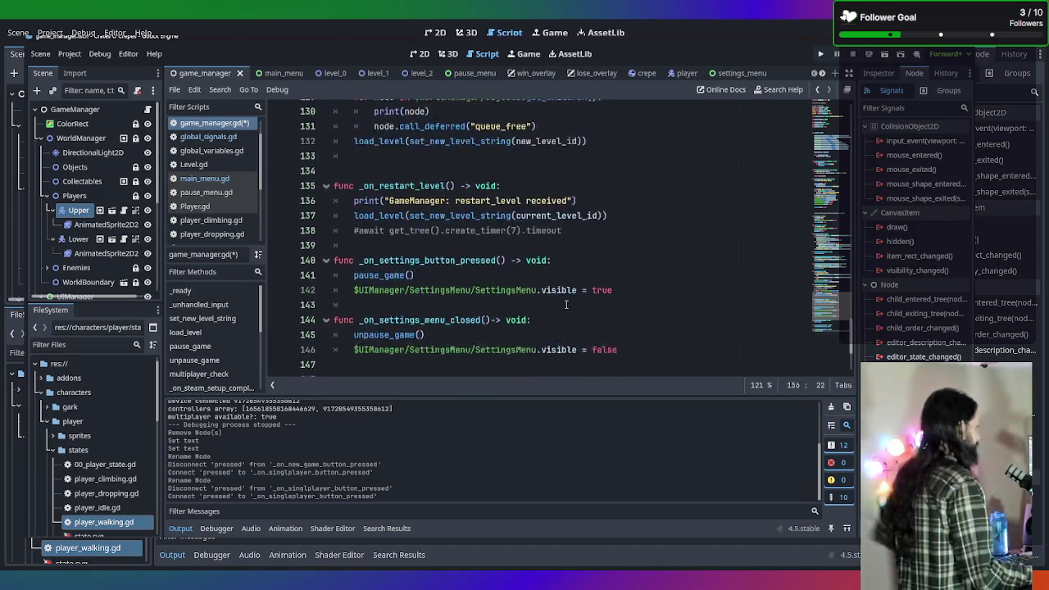
pyautogui.scroll(20, 566, 305)
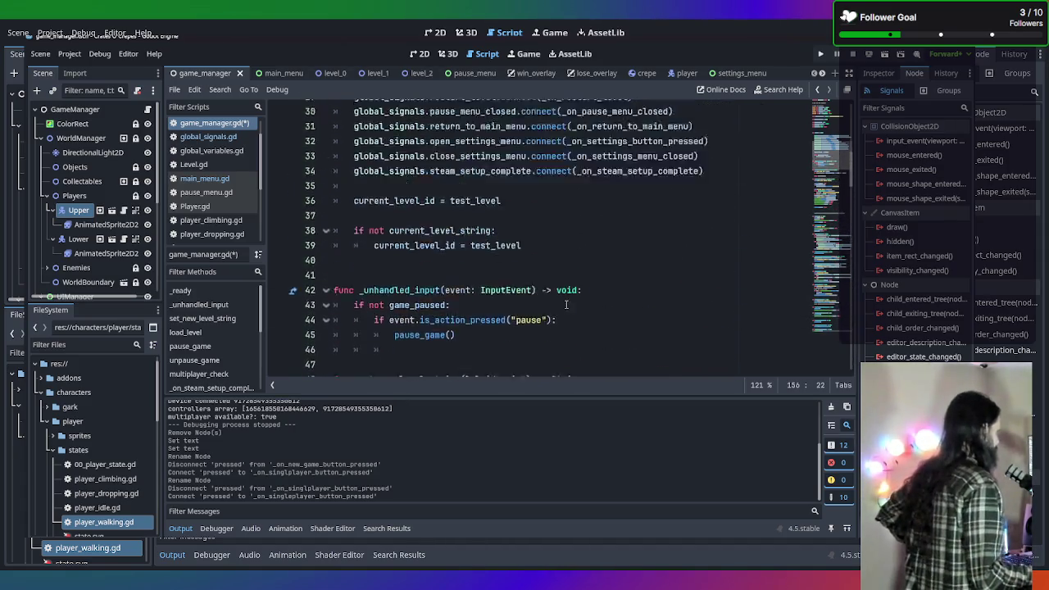
pyautogui.scroll(2, 566, 305)
pyautogui.scroll(-5, 555, 291)
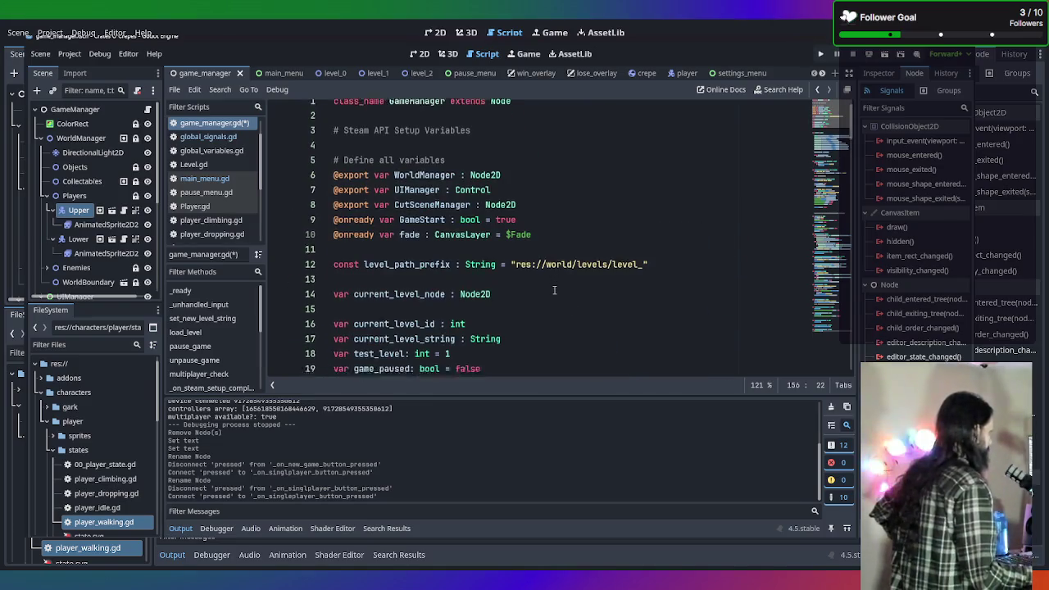
pyautogui.scroll(-6, 555, 292)
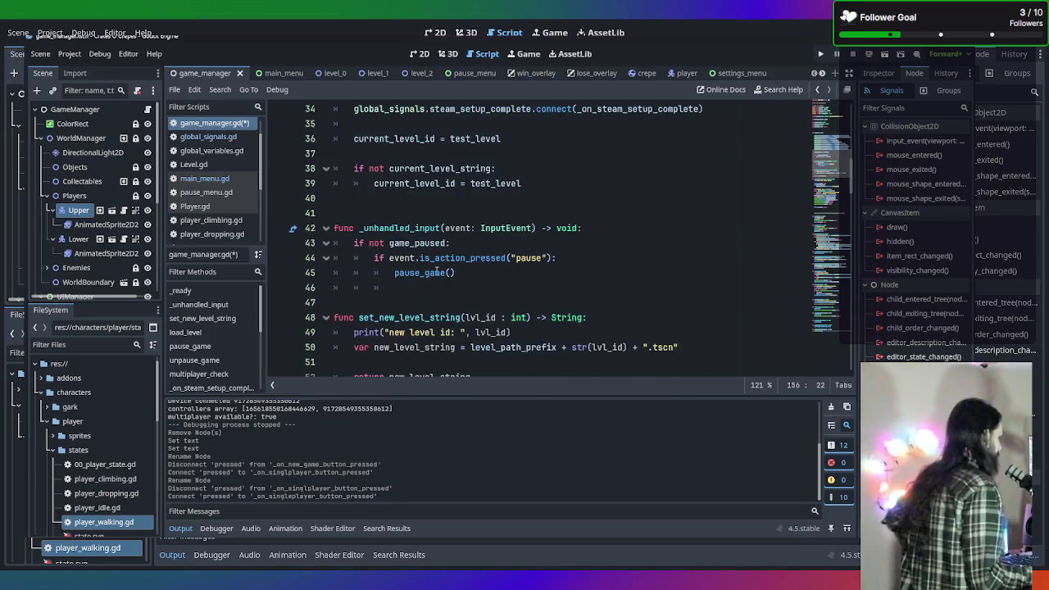
pyautogui.scroll(2, 437, 271)
pyautogui.scroll(-2, 437, 271)
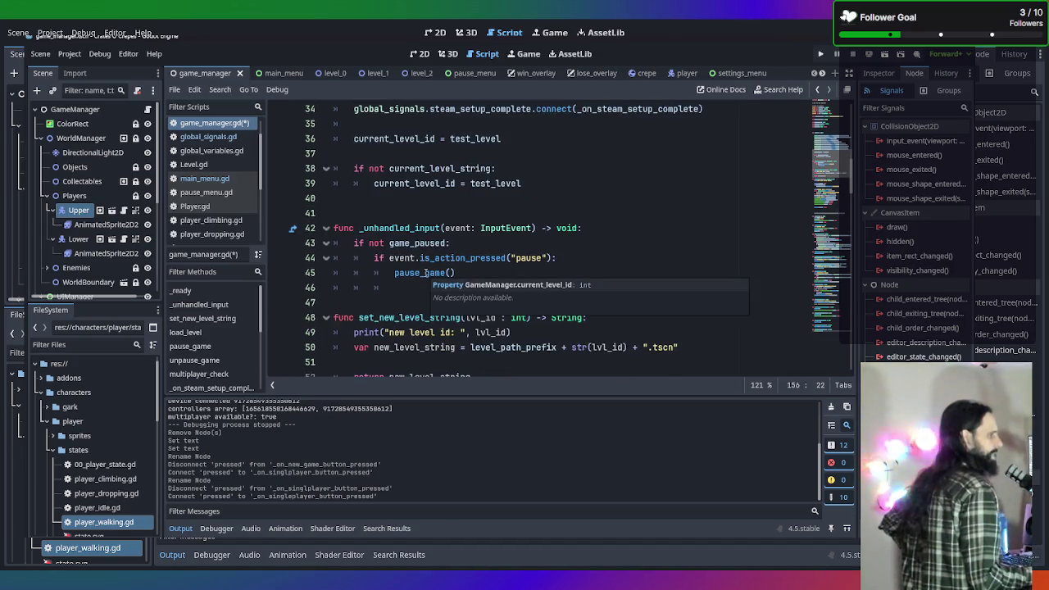
pyautogui.scroll(-1, 509, 254)
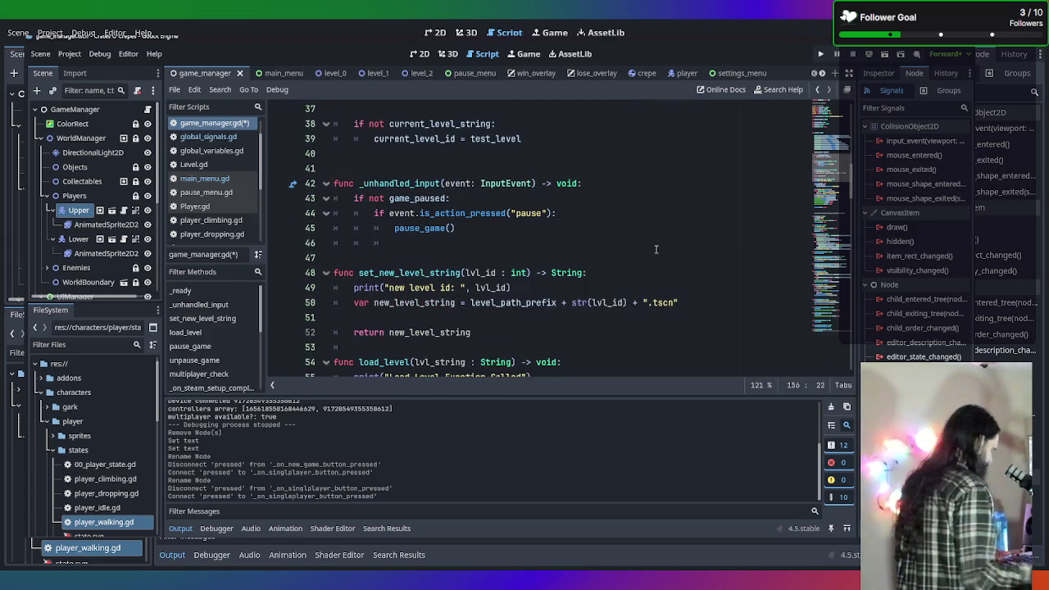
pyautogui.hotkey('ctrl', 'shift', 'f')
# Search the project for 'Multip' and review the matches in global_signals.gd and global_variables.gd
pyautogui.write('Multip')
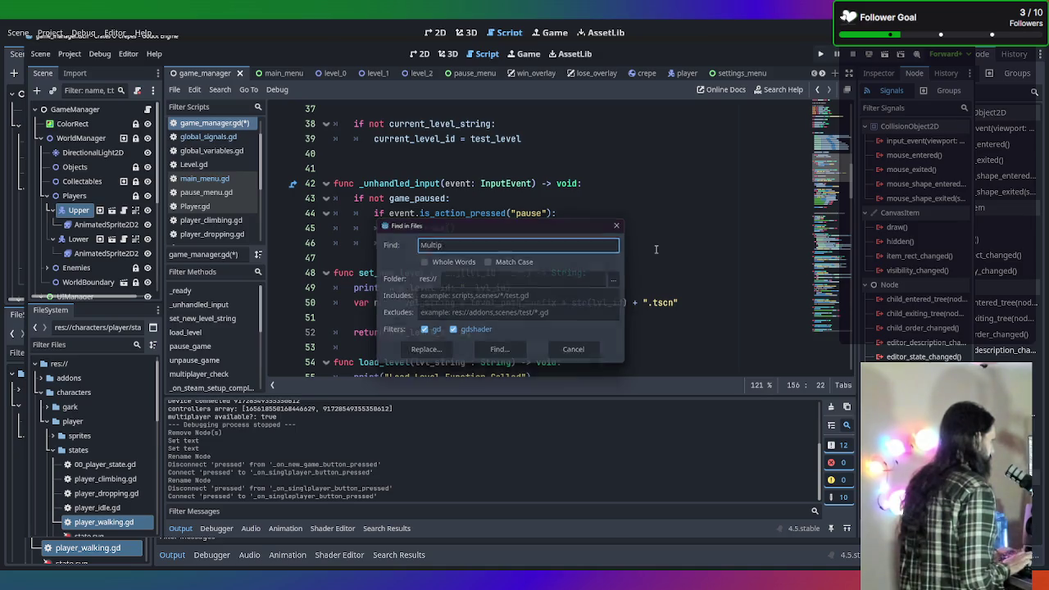
pyautogui.press('Return')
pyautogui.scroll(3, 414, 438)
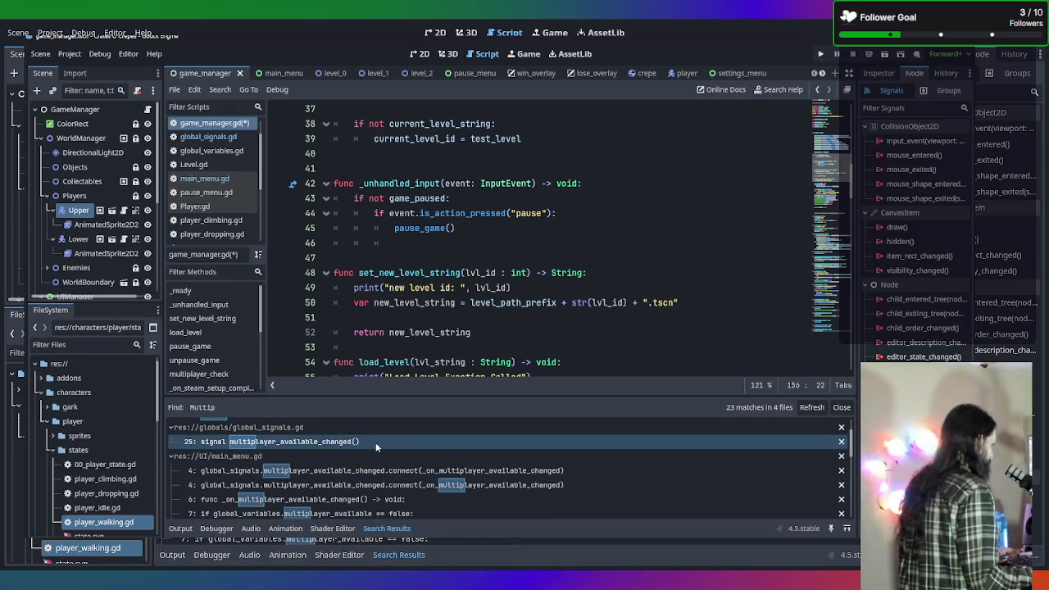
pyautogui.click(376, 442)
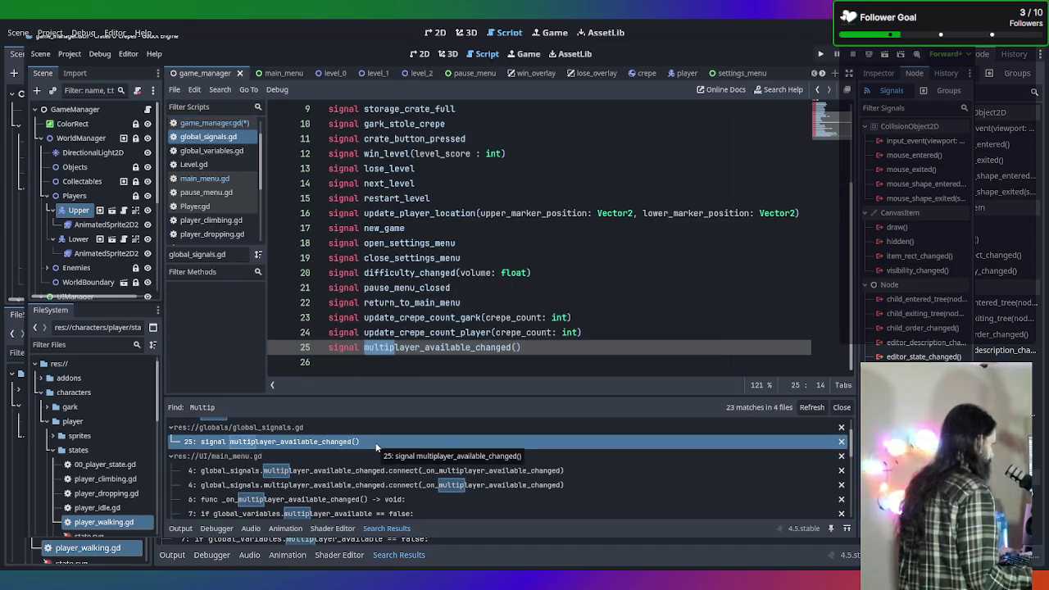
pyautogui.scroll(2, 377, 447)
pyautogui.click(374, 449)
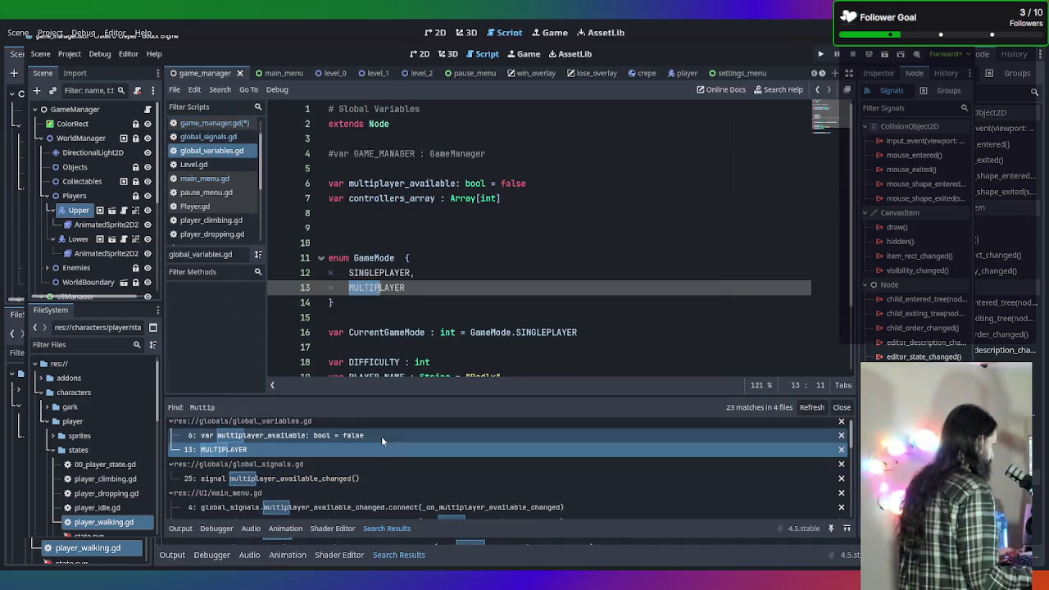
pyautogui.click(381, 437)
# Review main_menu.gd's matches: disabled Multiplayer button, MULTIPLAYER mode and button-pressed print
pyautogui.scroll(-5, 382, 452)
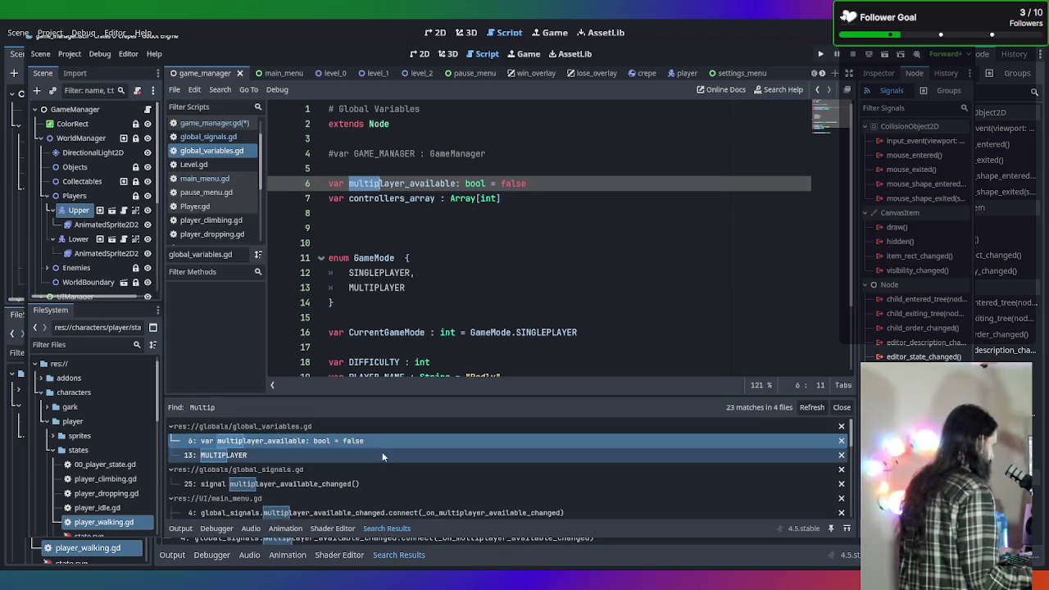
pyautogui.click(382, 492)
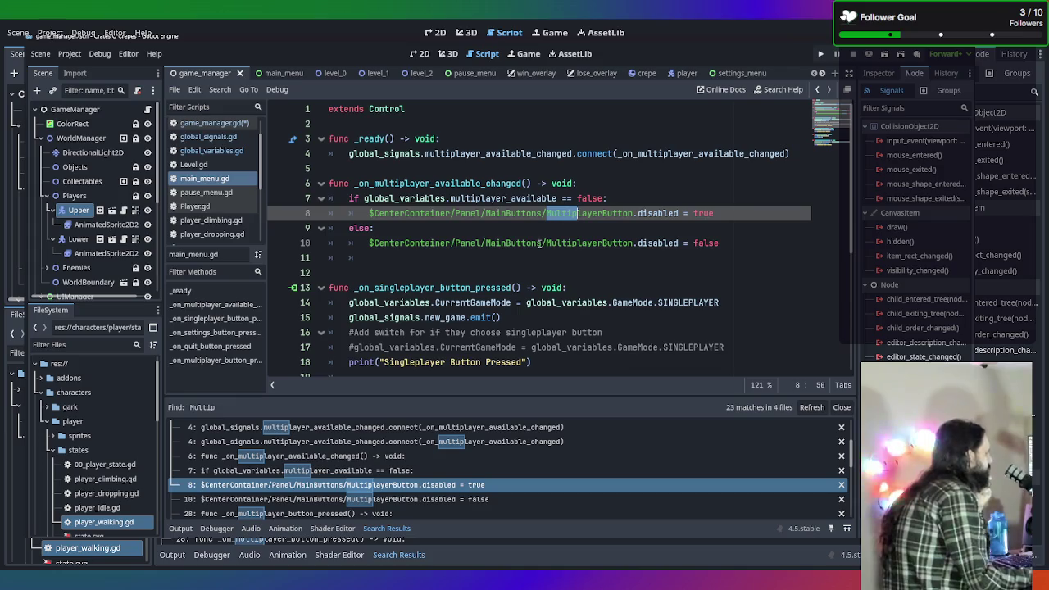
pyautogui.scroll(-1, 338, 457)
pyautogui.click(381, 503)
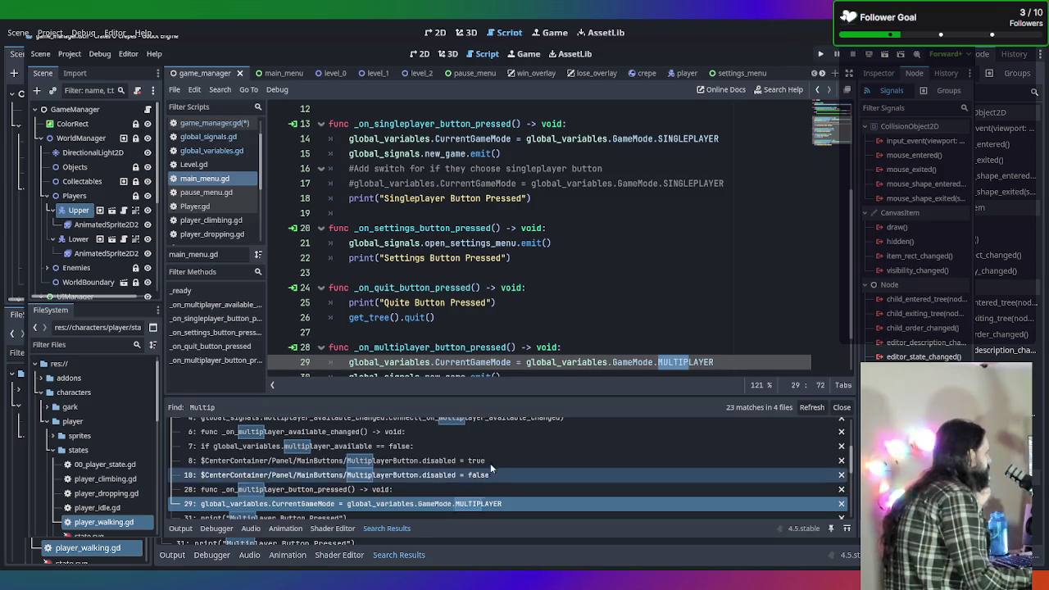
pyautogui.scroll(-1, 345, 476)
pyautogui.click(338, 507)
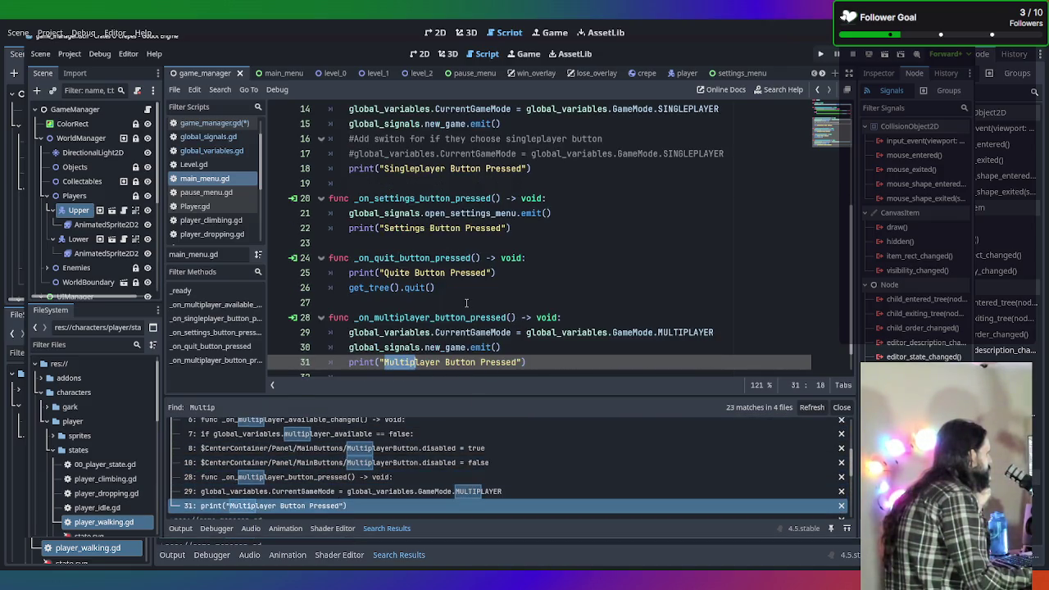
# Open the Player.gd script from the script list
pyautogui.click(197, 206)
pyautogui.scroll(5, 540, 192)
pyautogui.scroll(20, 541, 195)
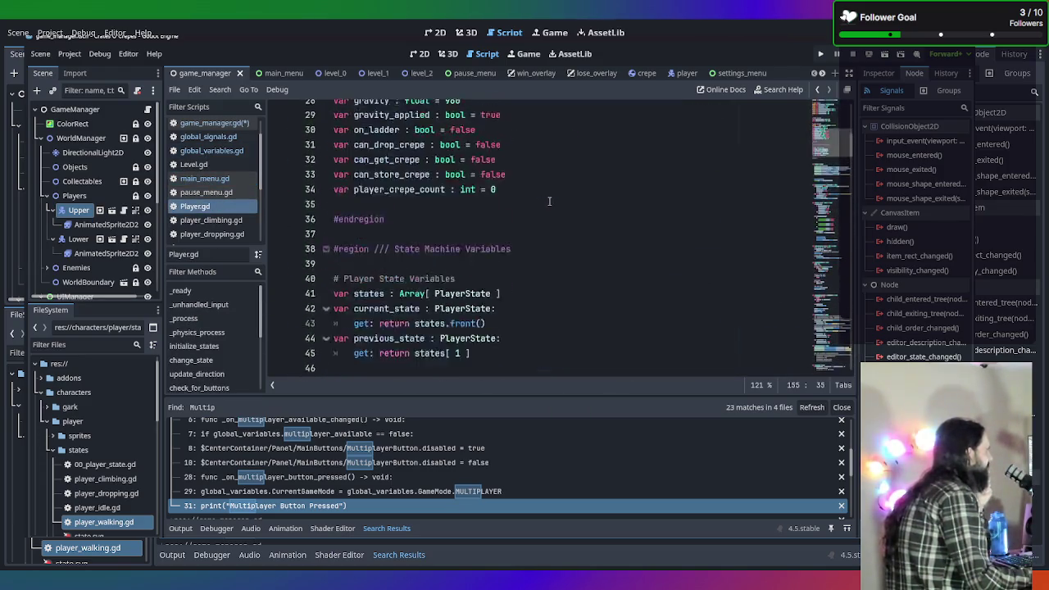
# Scroll through Player.gd, placing the caret at the end of line 154
pyautogui.scroll(-8, 549, 201)
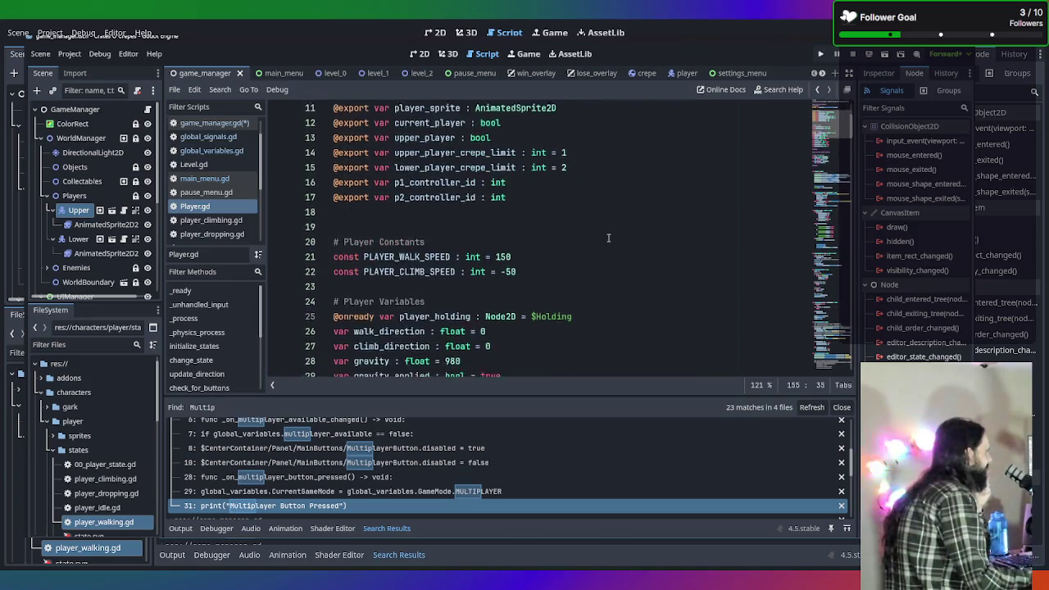
pyautogui.scroll(-7, 608, 238)
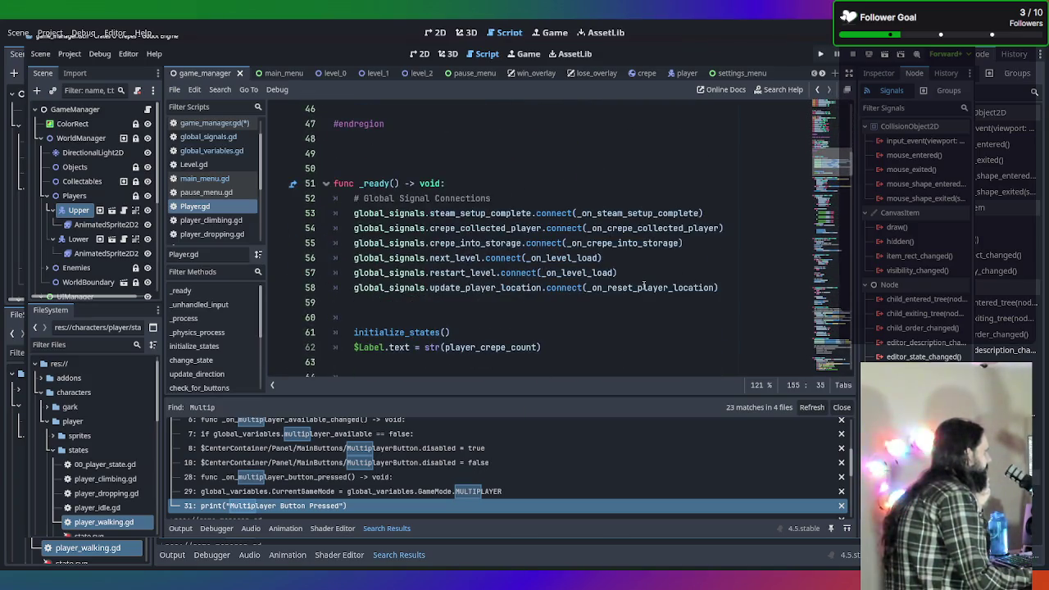
pyautogui.scroll(-2, 640, 282)
pyautogui.scroll(5, 631, 277)
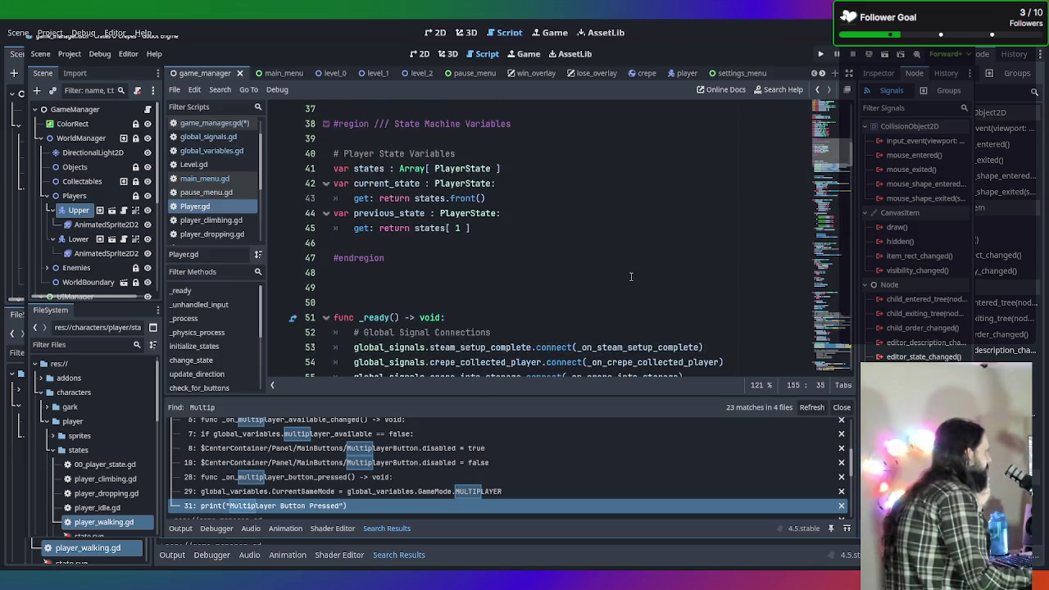
pyautogui.scroll(-4, 632, 277)
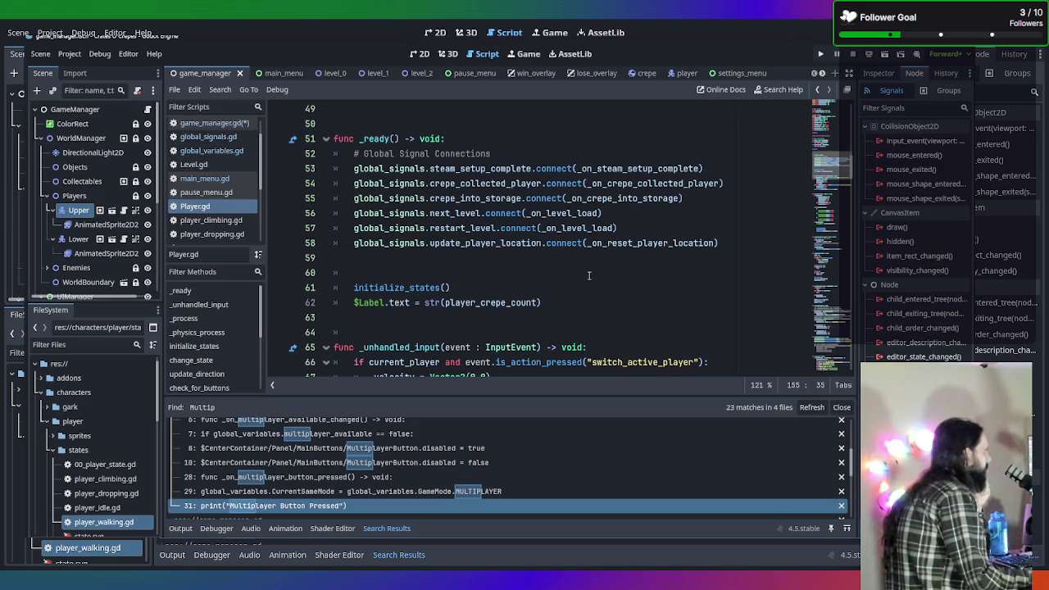
pyautogui.scroll(-13, 589, 276)
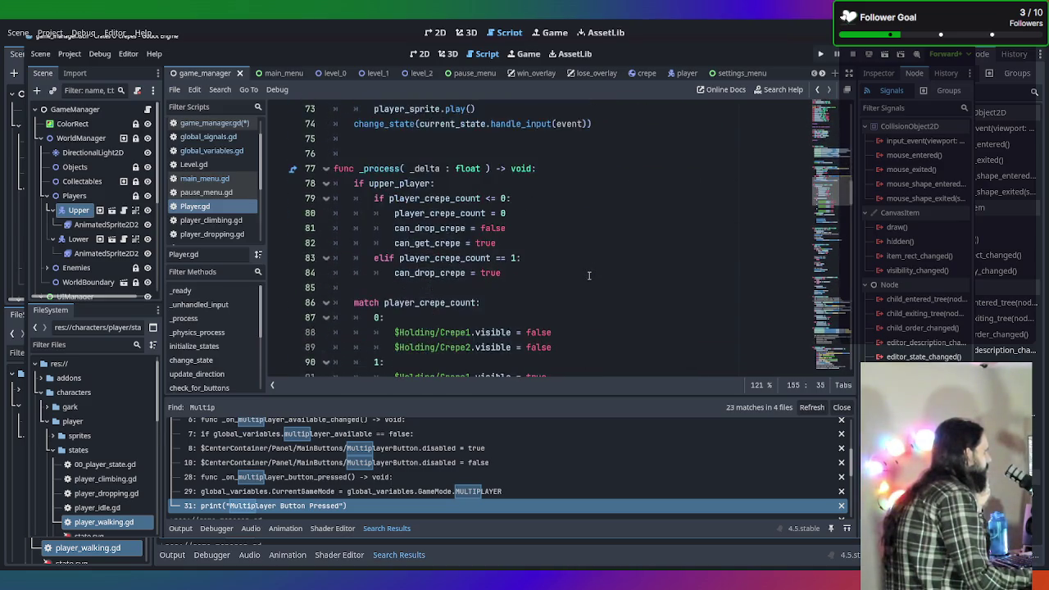
pyautogui.scroll(-5, 589, 275)
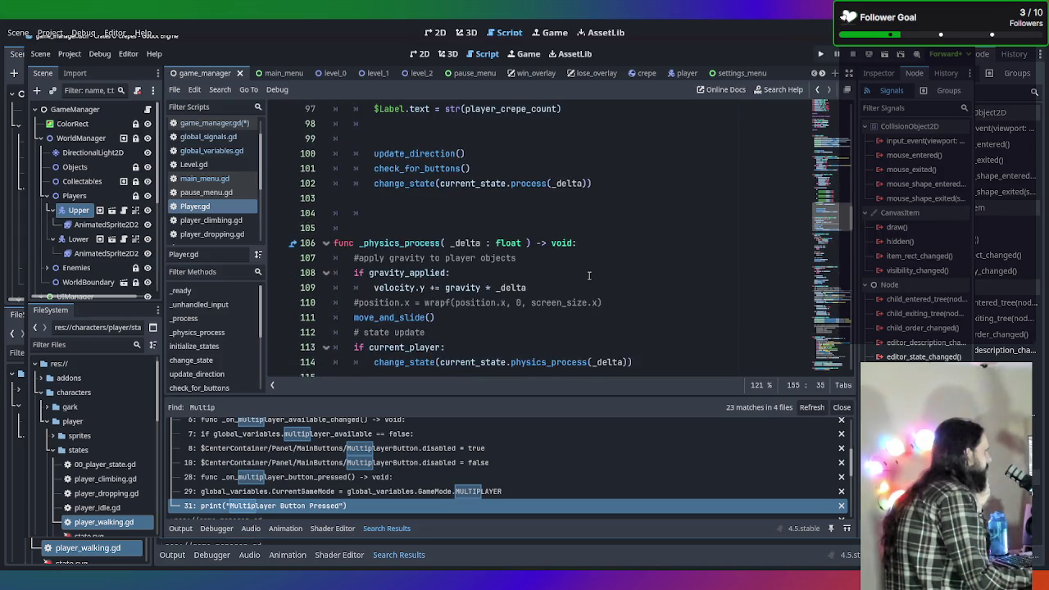
pyautogui.scroll(-10, 589, 275)
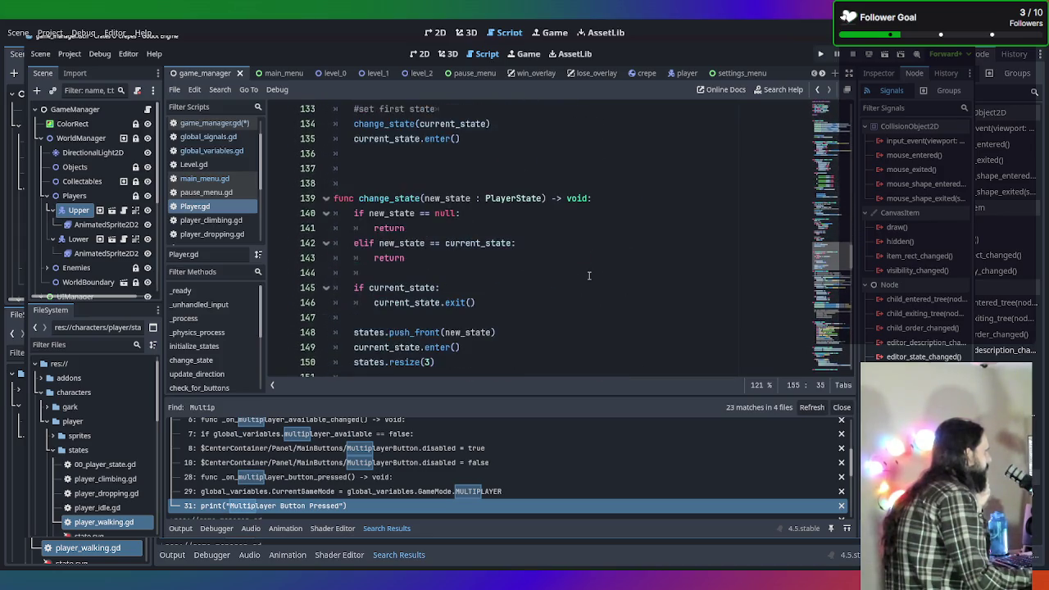
pyautogui.scroll(-6, 589, 276)
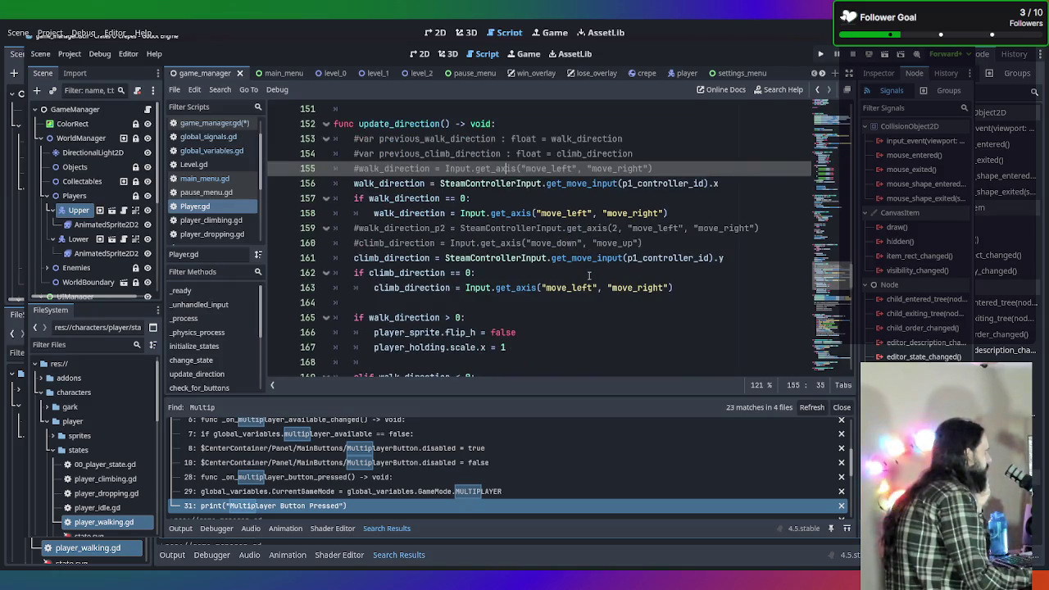
pyautogui.scroll(-2, 588, 276)
pyautogui.scroll(3, 588, 276)
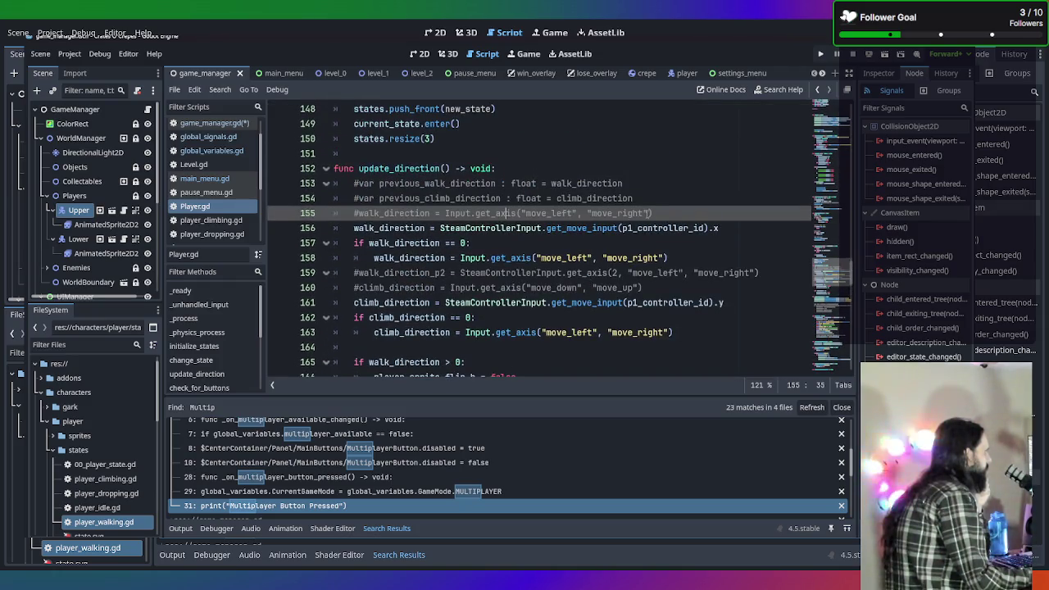
pyautogui.click(651, 196)
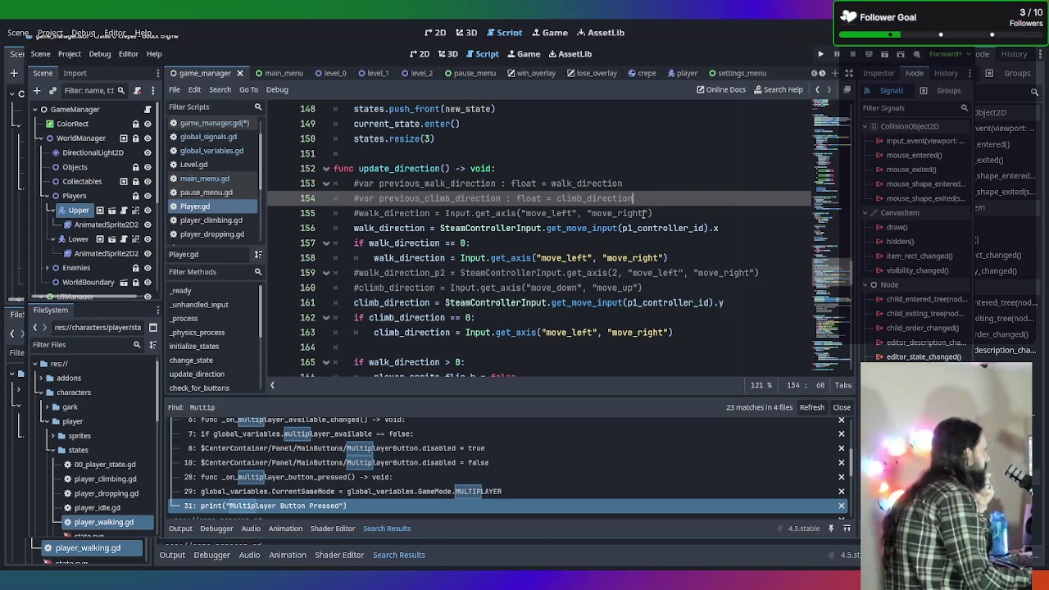
pyautogui.scroll(-6, 643, 213)
pyautogui.scroll(-3, 643, 214)
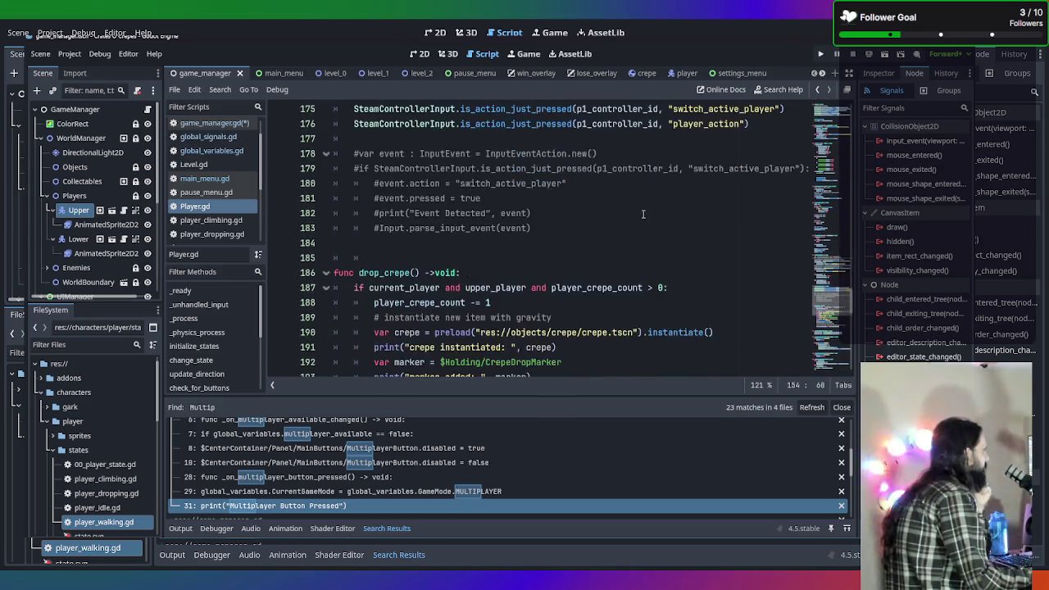
pyautogui.scroll(-13, 644, 214)
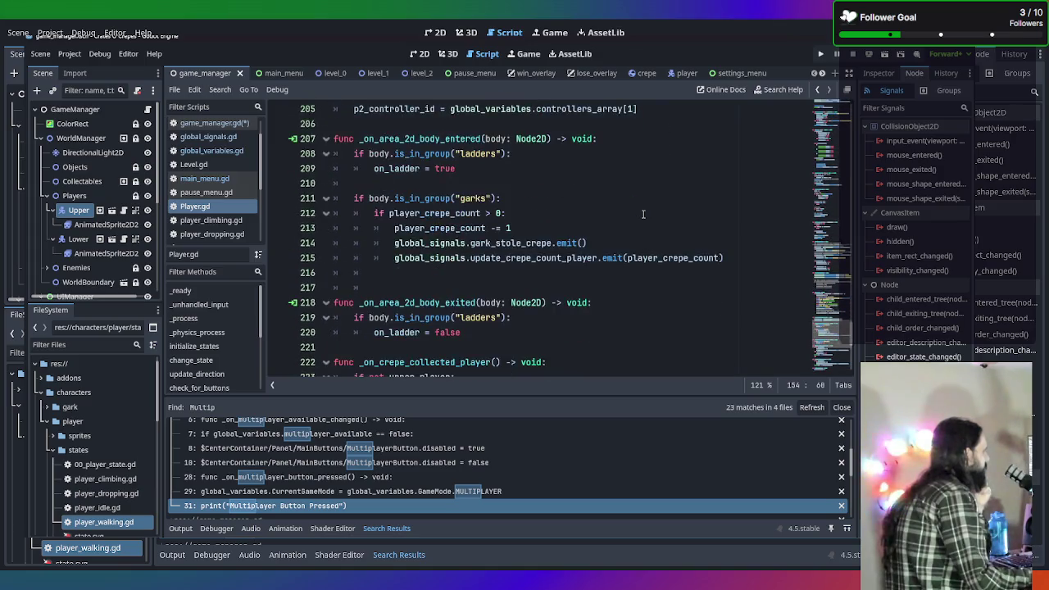
pyautogui.scroll(-2, 644, 214)
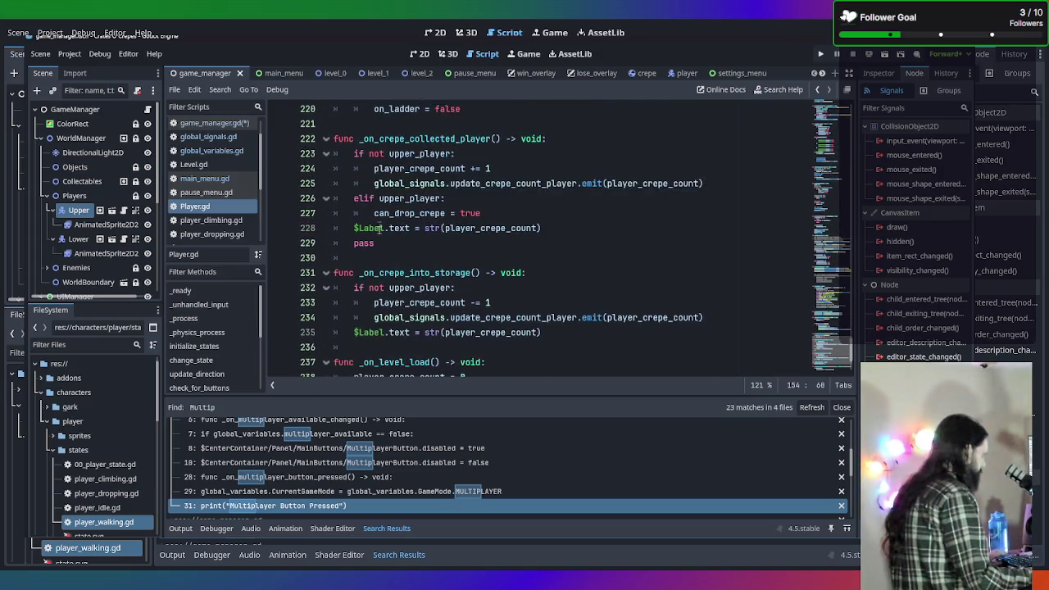
pyautogui.scroll(-3, 227, 227)
# Open SteamControllerInput.gd and scroll down to init() and _on_steam_input_device_connected
pyautogui.click(214, 210)
pyautogui.scroll(-3, 609, 296)
pyautogui.scroll(-5, 609, 296)
pyautogui.scroll(-3, 609, 296)
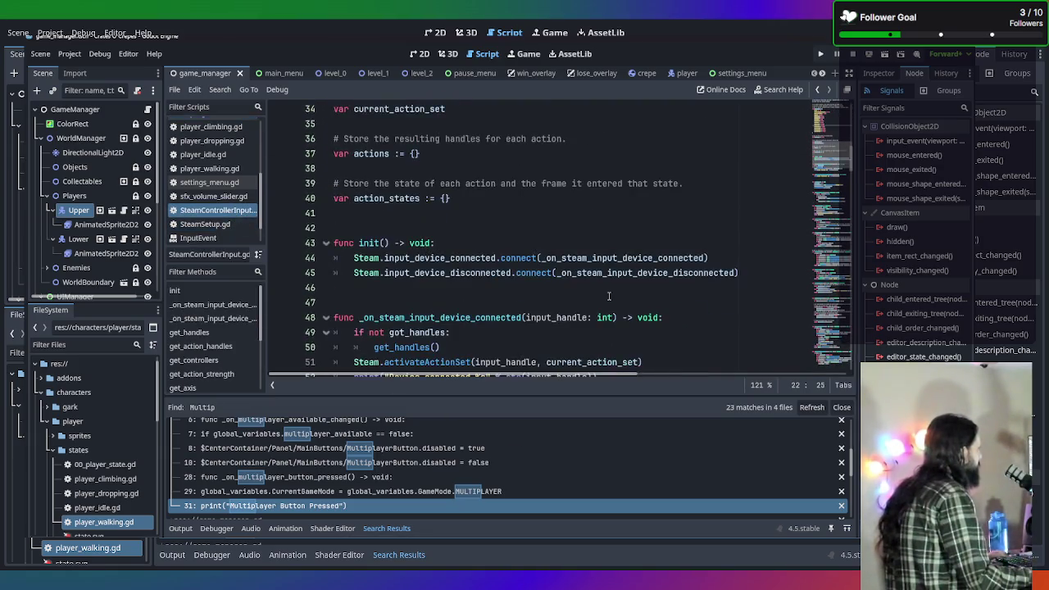
pyautogui.scroll(-1, 745, 265)
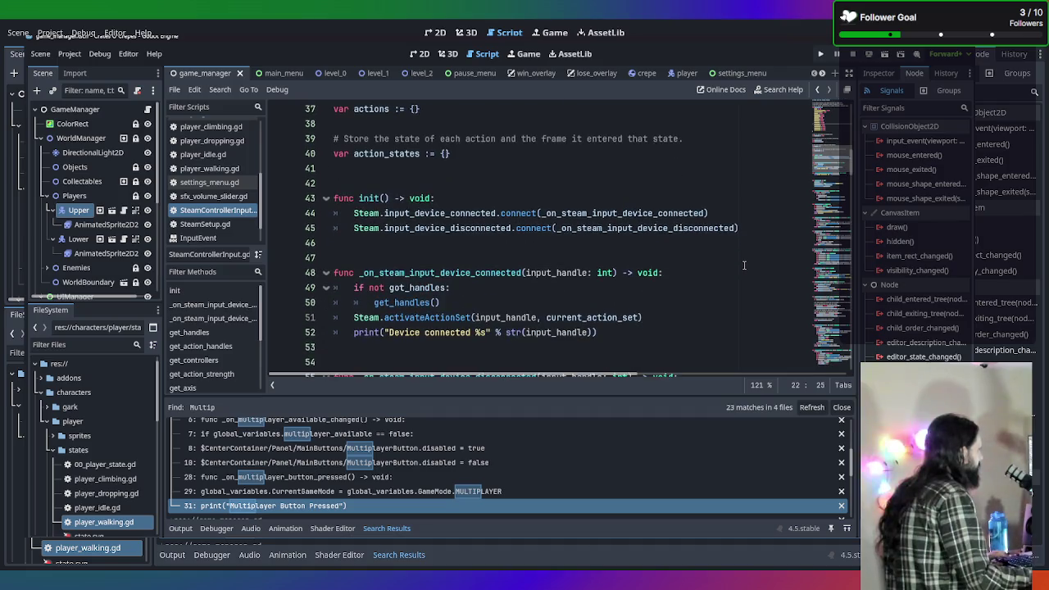
pyautogui.hotkey('ctrl', 'shift', 'f')
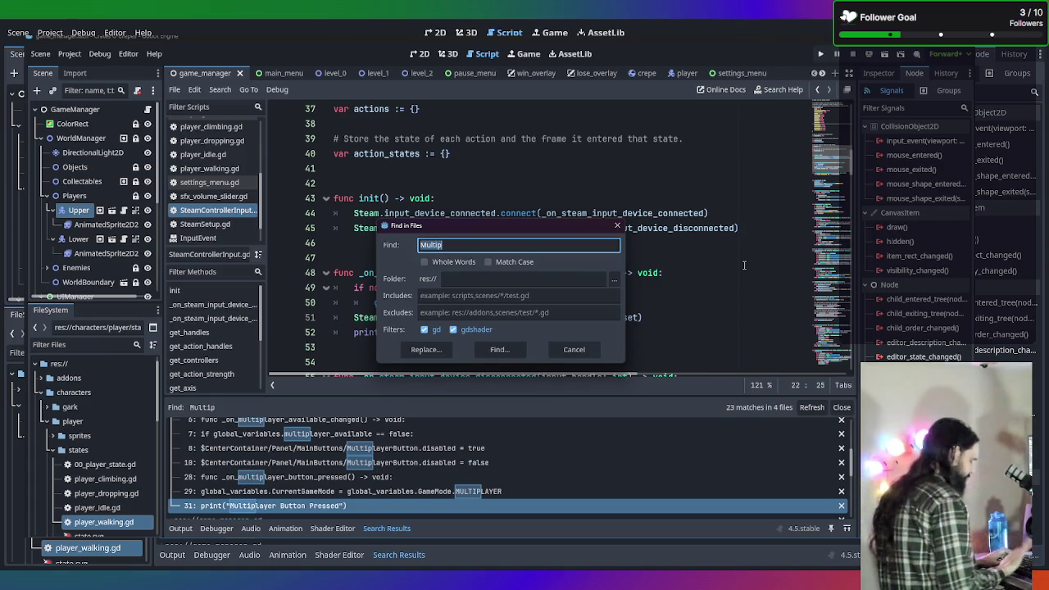
# Search all project files for 'controller', yielding 43 matches in 5 files
pyautogui.write('controller')
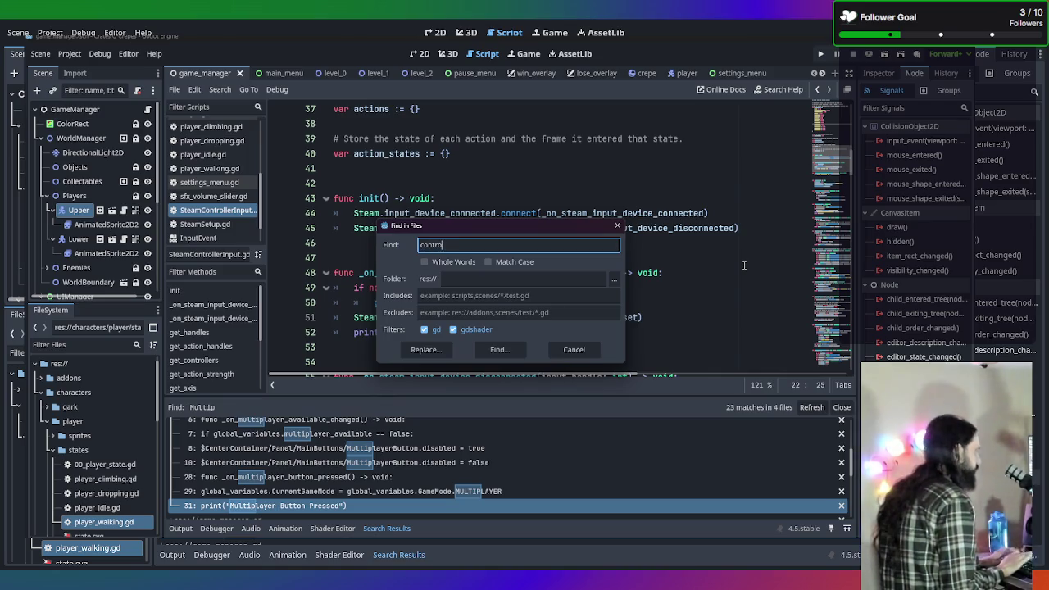
pyautogui.press('Return')
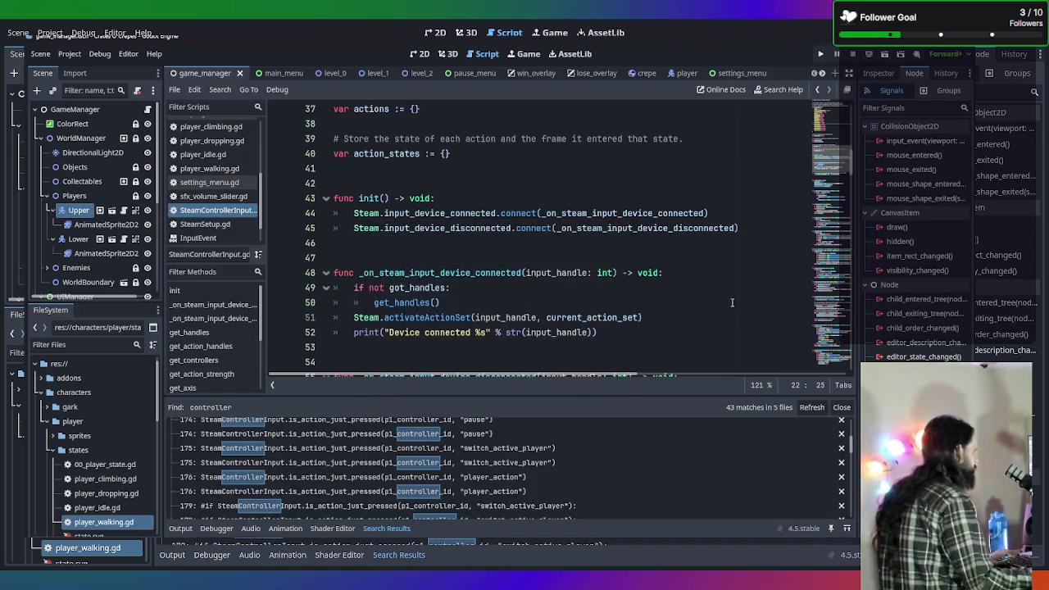
# Jump from the results to Player.gd line 204, caret after the _on_steam_setup_complete header
pyautogui.scroll(1, 465, 461)
pyautogui.scroll(3, 472, 463)
pyautogui.scroll(2, 485, 467)
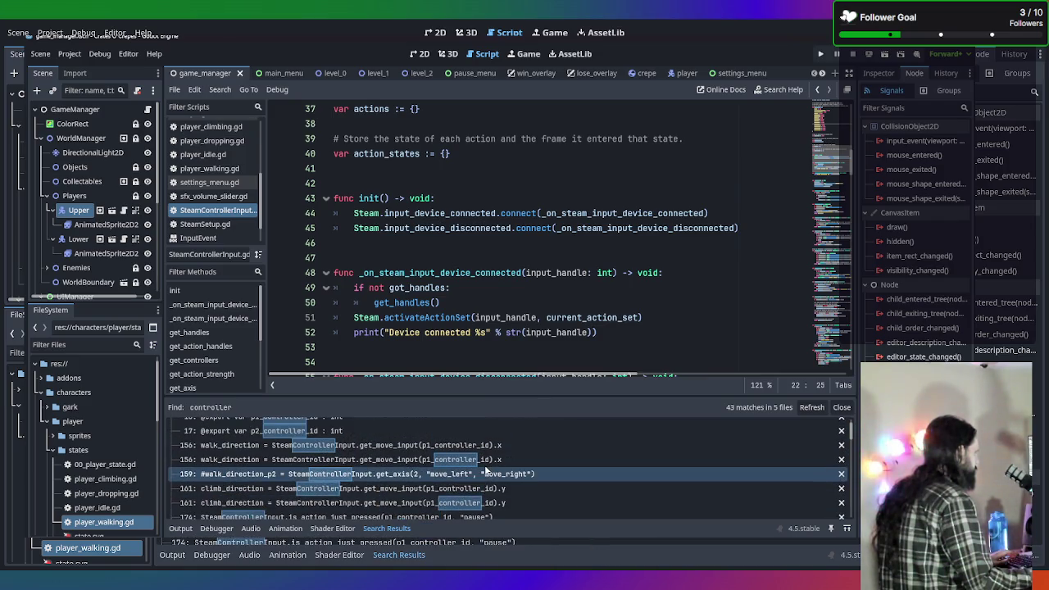
pyautogui.scroll(2, 470, 462)
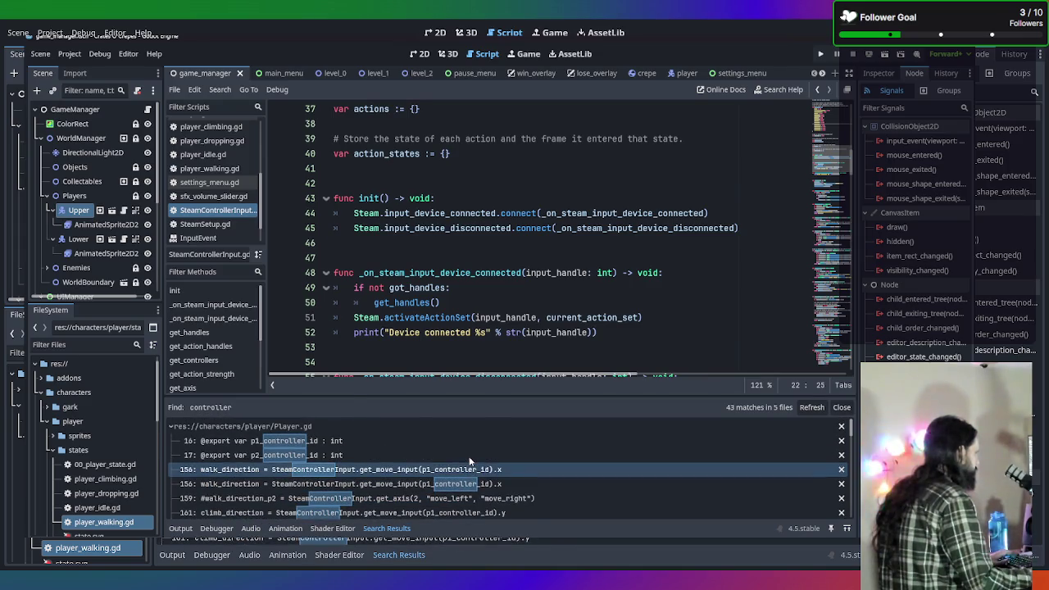
pyautogui.scroll(-10, 470, 462)
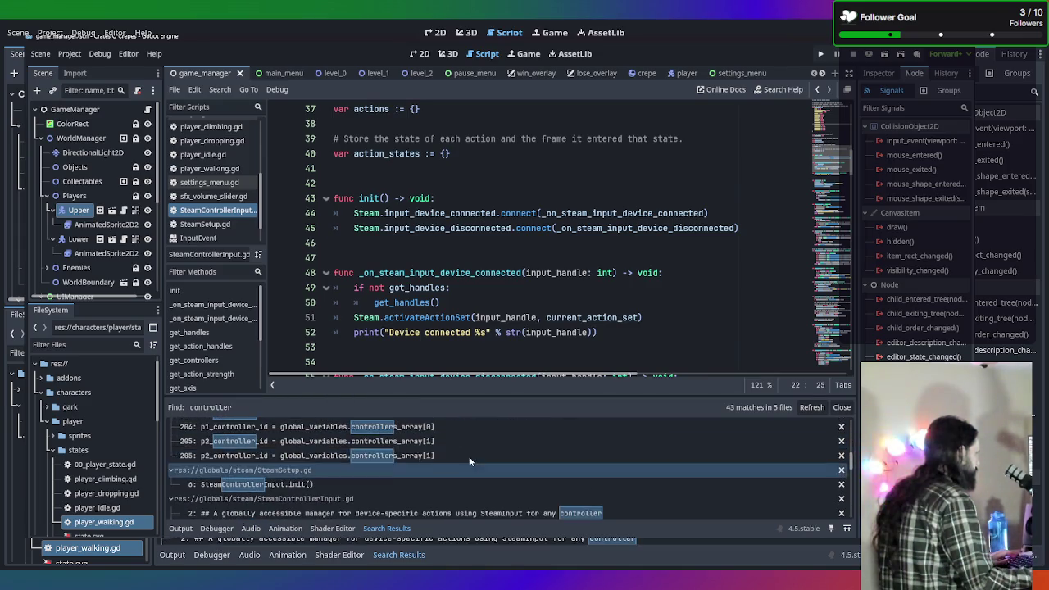
pyautogui.scroll(2, 470, 462)
pyautogui.click(455, 438)
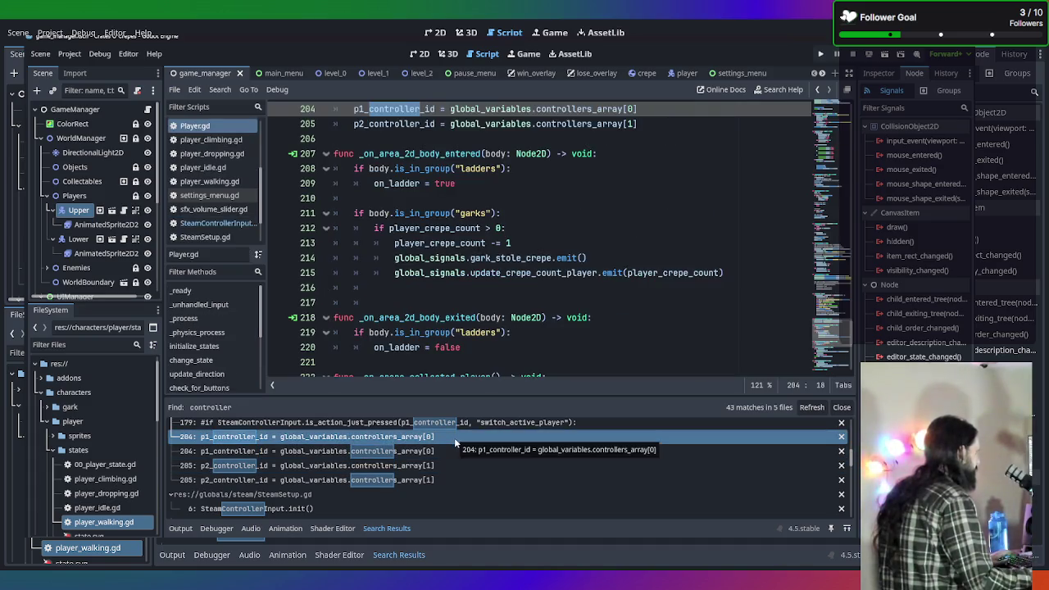
pyautogui.scroll(3, 520, 334)
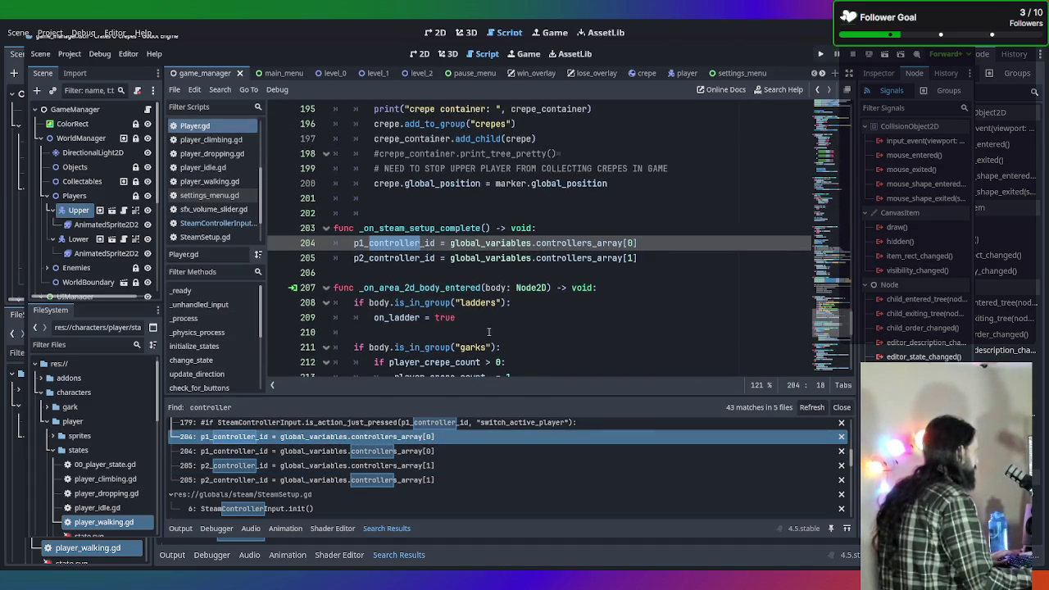
pyautogui.click(656, 258)
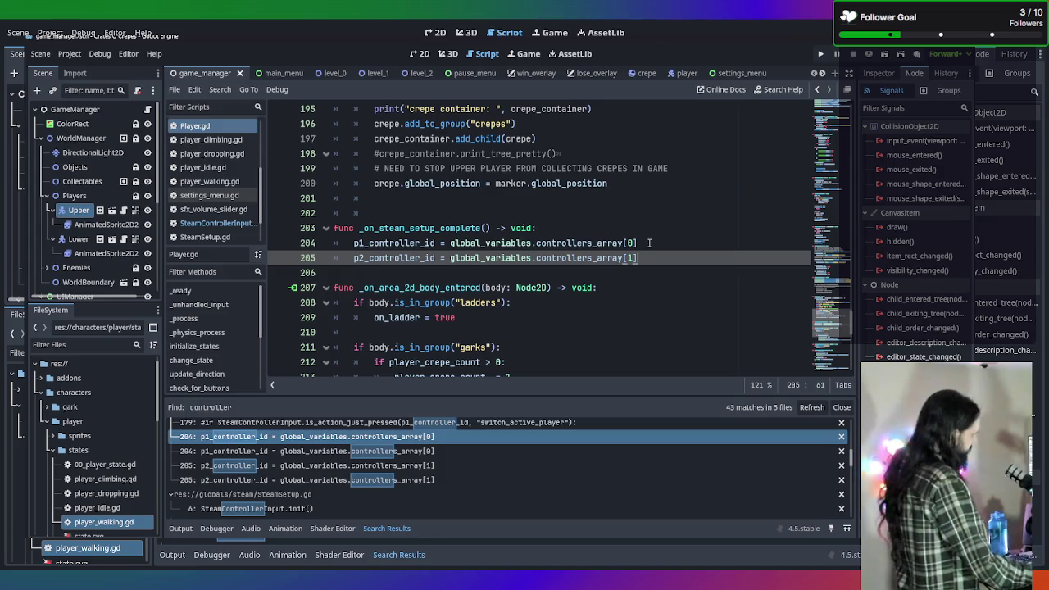
pyautogui.click(619, 227)
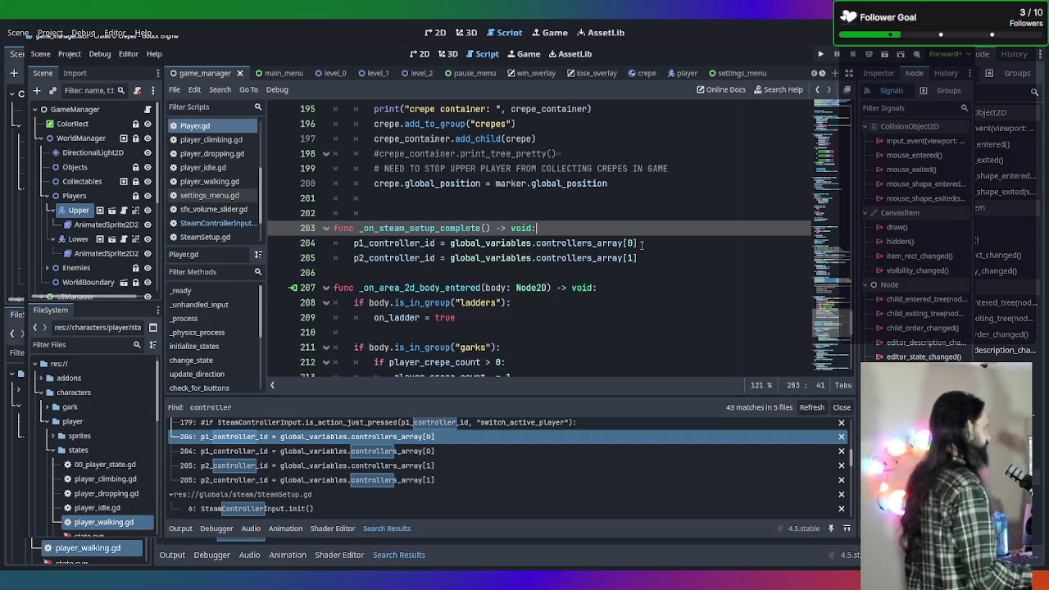
# Start a new line 204 reading 'if global_variables.controllers_array.size()' in _on_steam_setup_complete
pyautogui.press('Return')
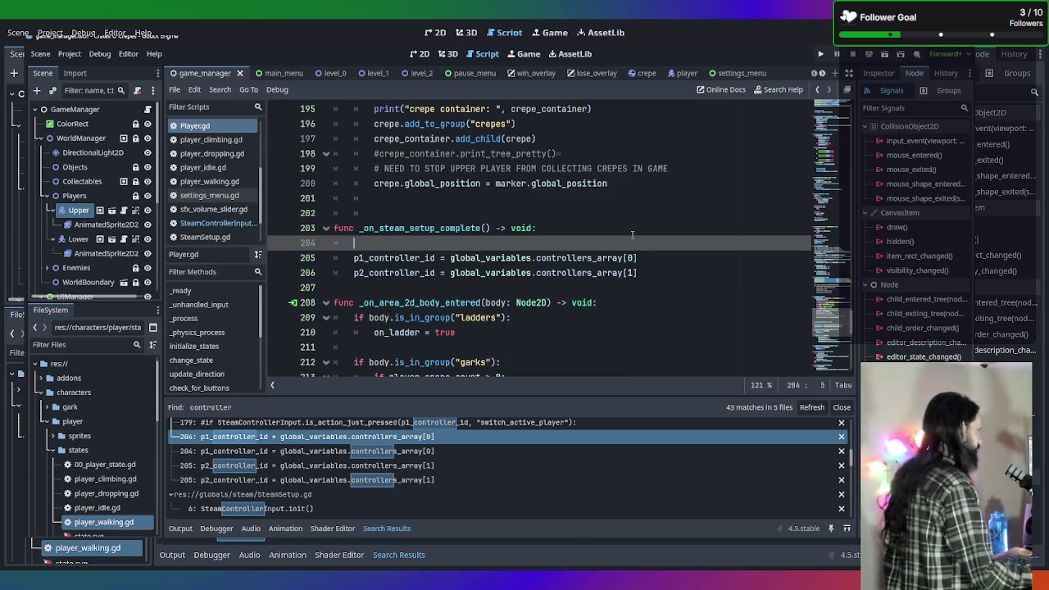
pyautogui.write('gl')
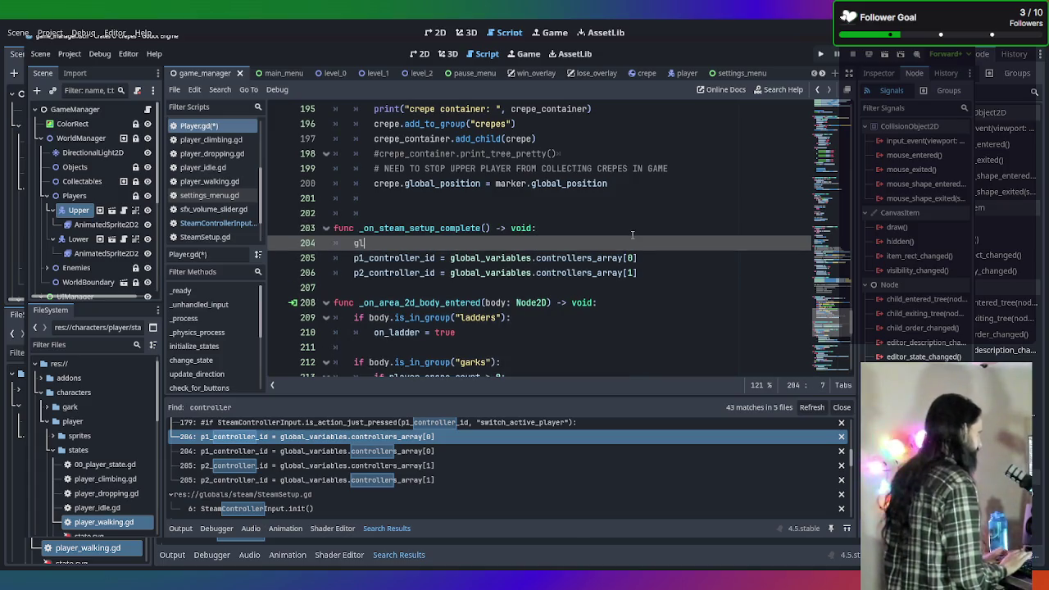
pyautogui.press('BackSpace')
pyautogui.press('BackSpace')
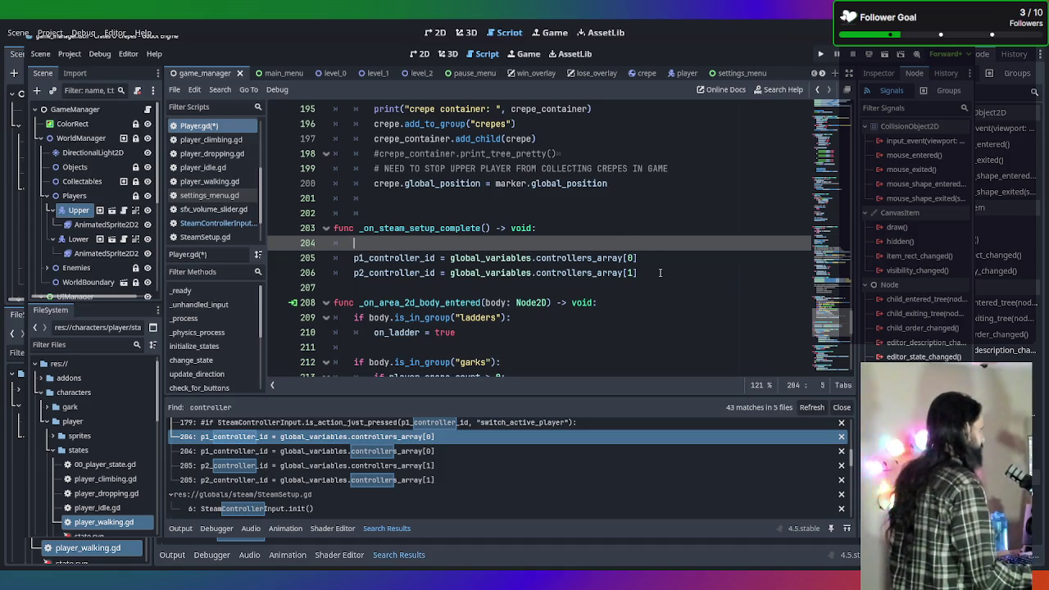
pyautogui.moveTo(638, 272)
pyautogui.mouseDown()
pyautogui.moveTo(336, 273)
pyautogui.moveTo(320, 243)
pyautogui.mouseUp()
pyautogui.click(382, 244)
pyautogui.write('if ')
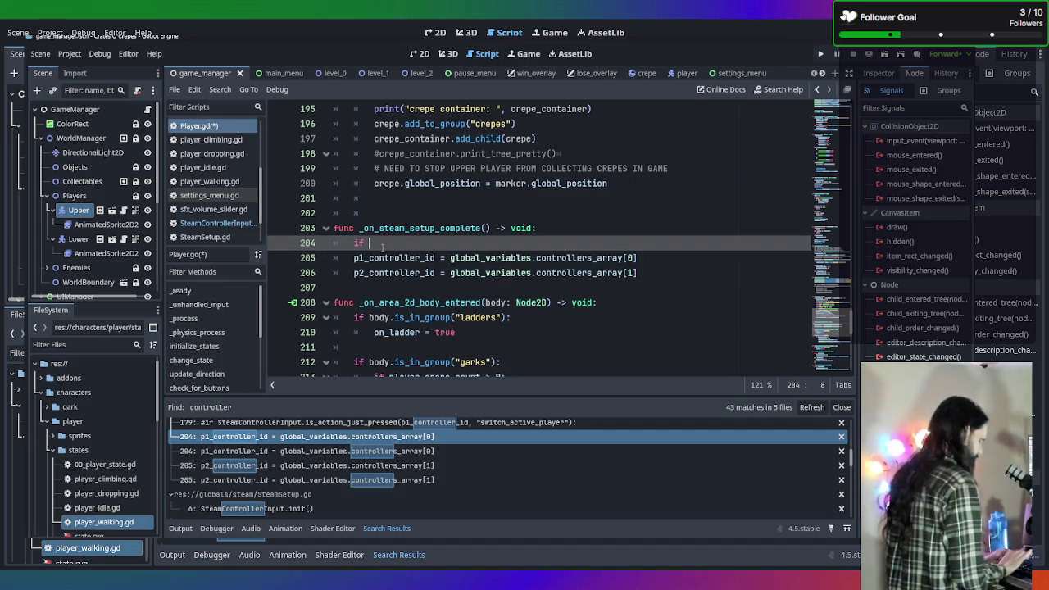
pyautogui.write('multip')
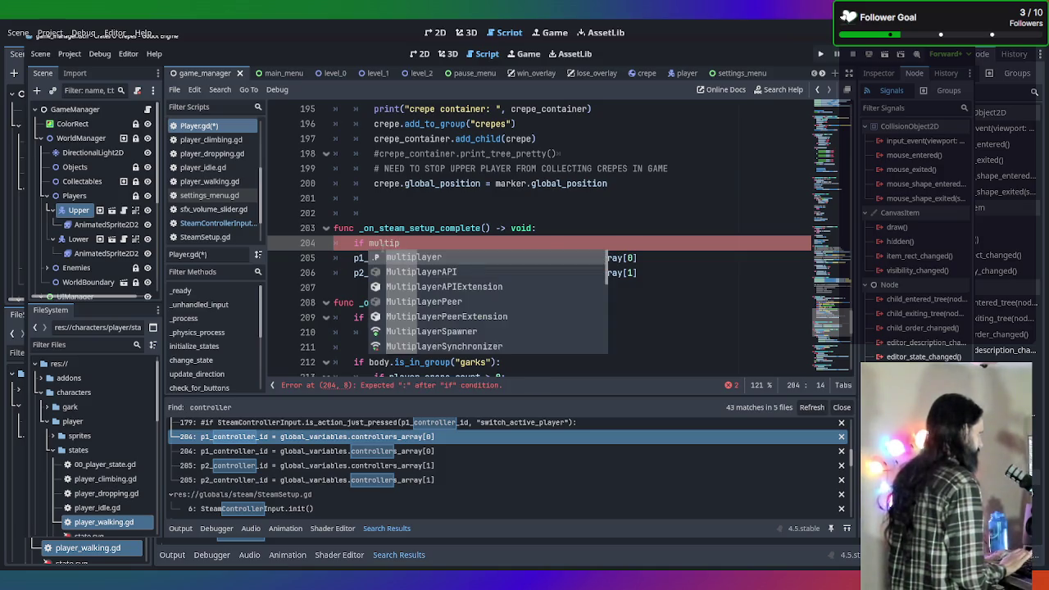
pyautogui.press('BackSpace')
pyautogui.press('BackSpace')
pyautogui.press('BackSpace')
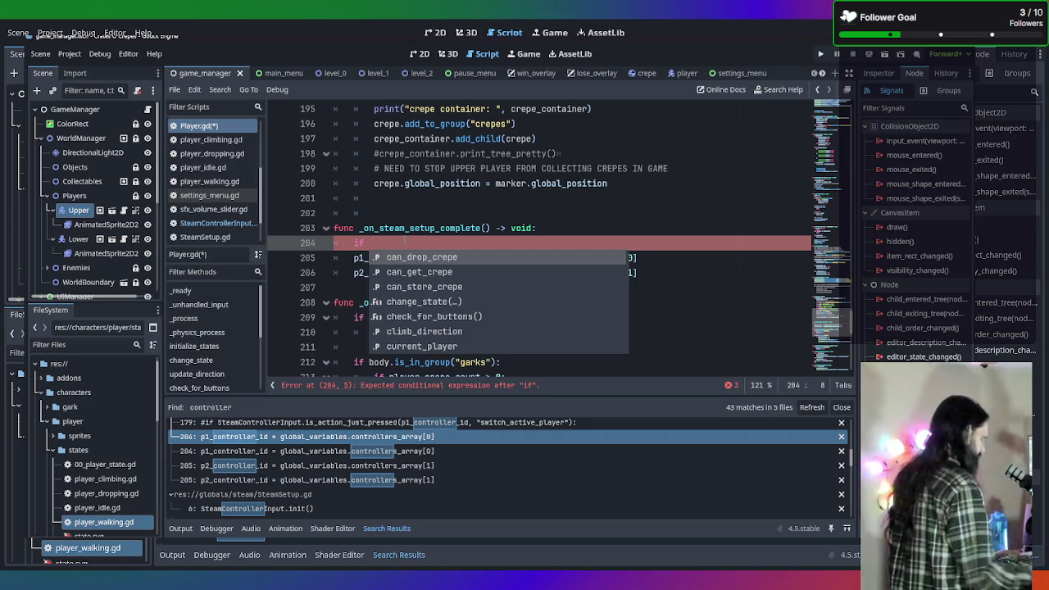
pyautogui.write('global')
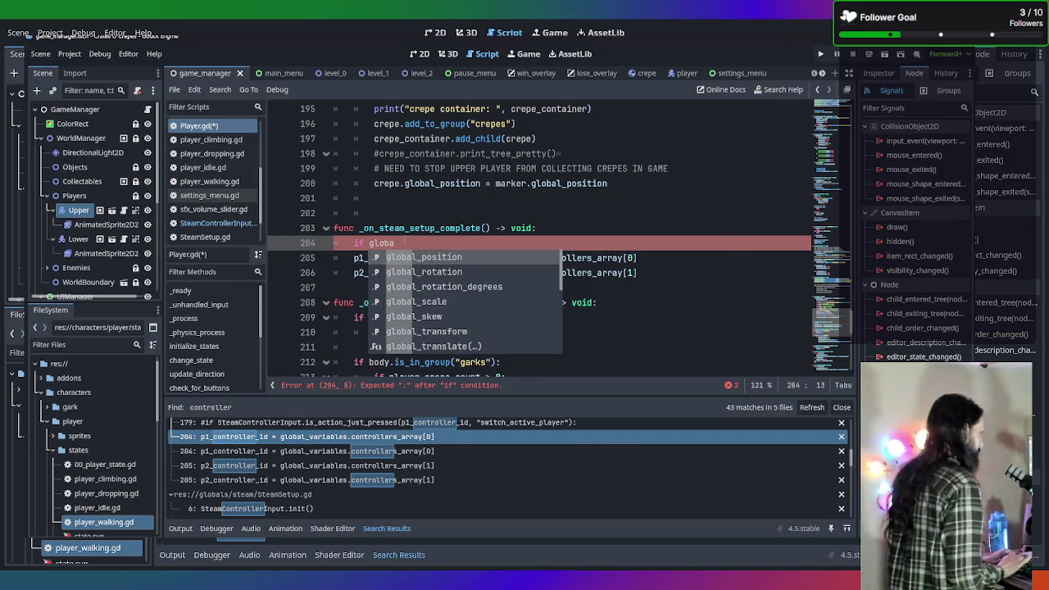
pyautogui.press('Escape')
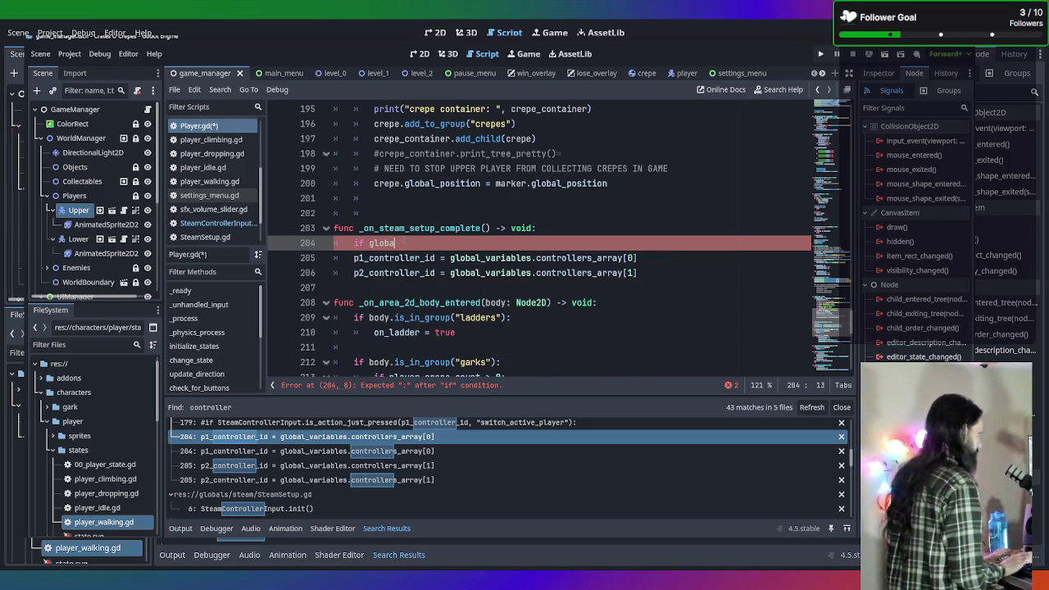
pyautogui.write('_variables')
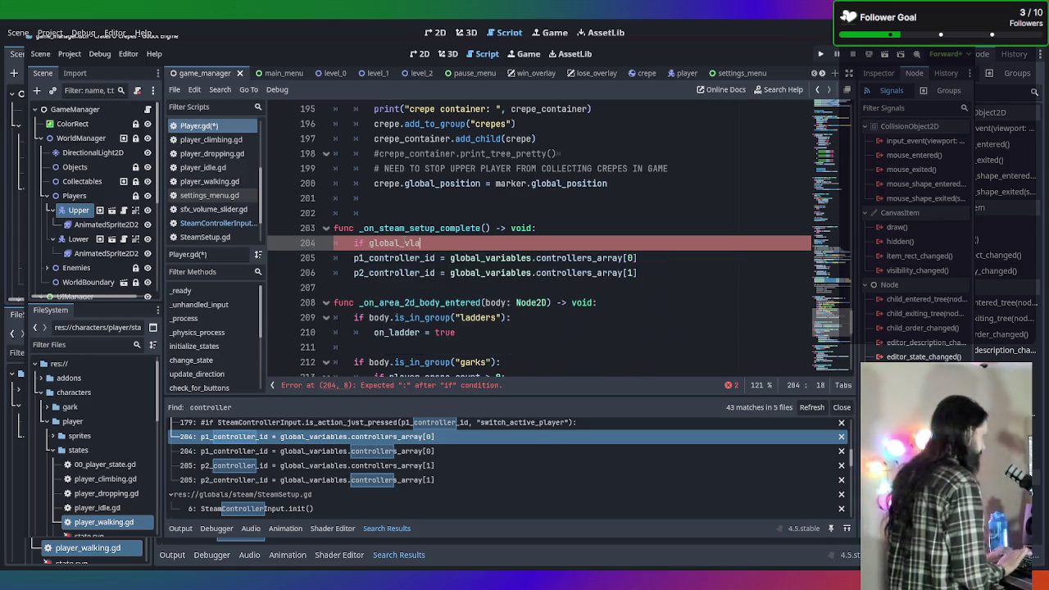
pyautogui.write('.')
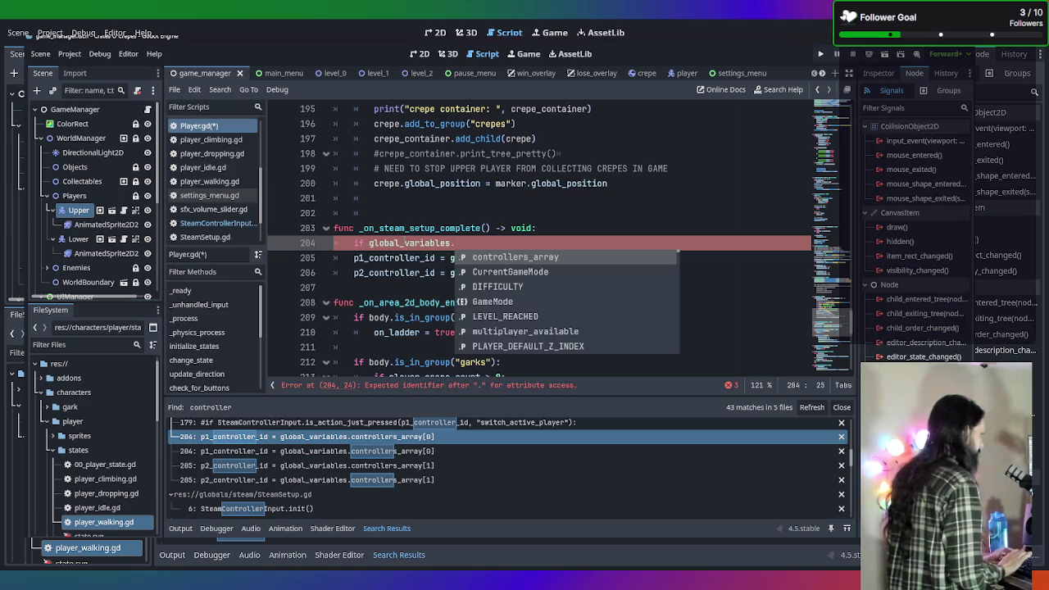
pyautogui.press('Return')
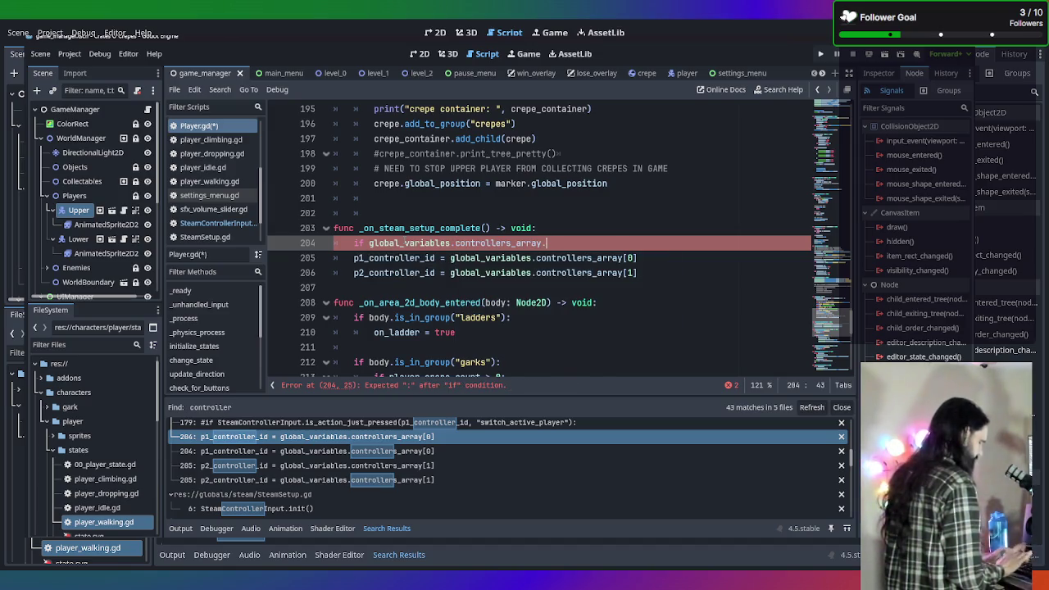
pyautogui.write('.')
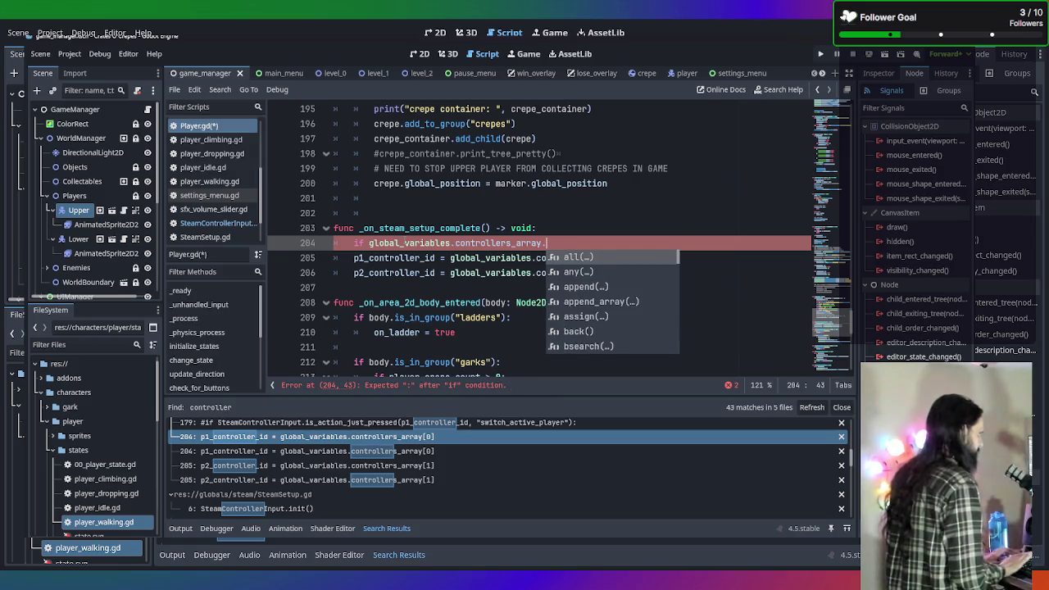
pyautogui.write('size')
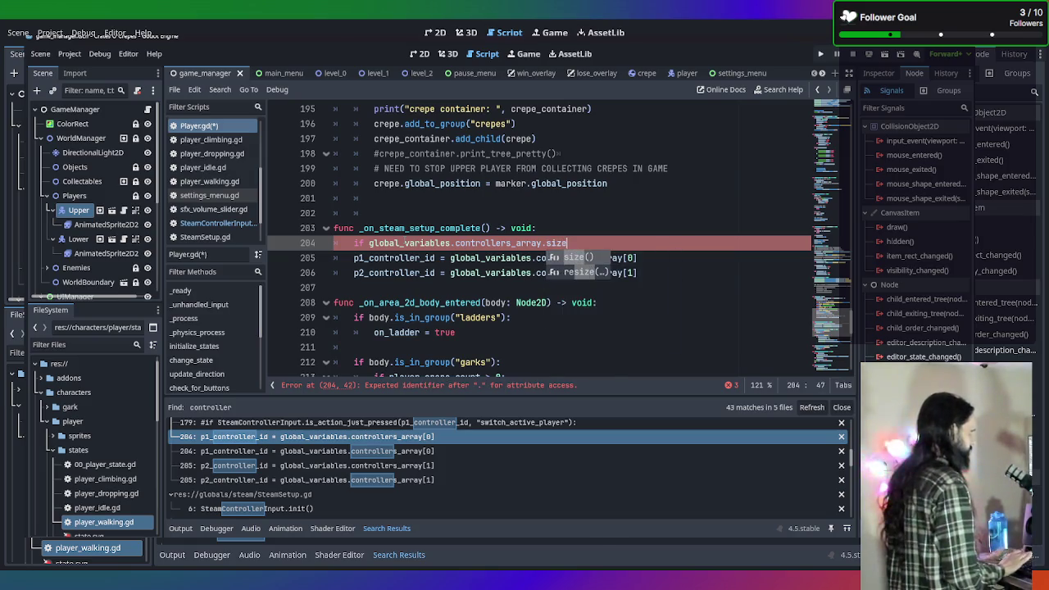
pyautogui.write('(')
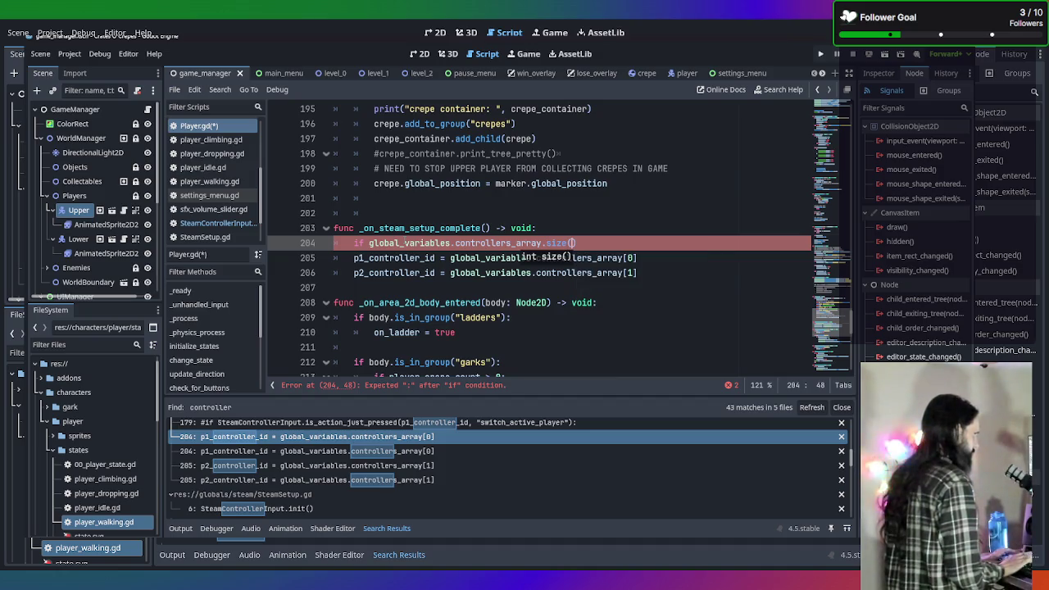
# Finish the condition with '> 1:' and save Player.gd
pyautogui.press('Up')
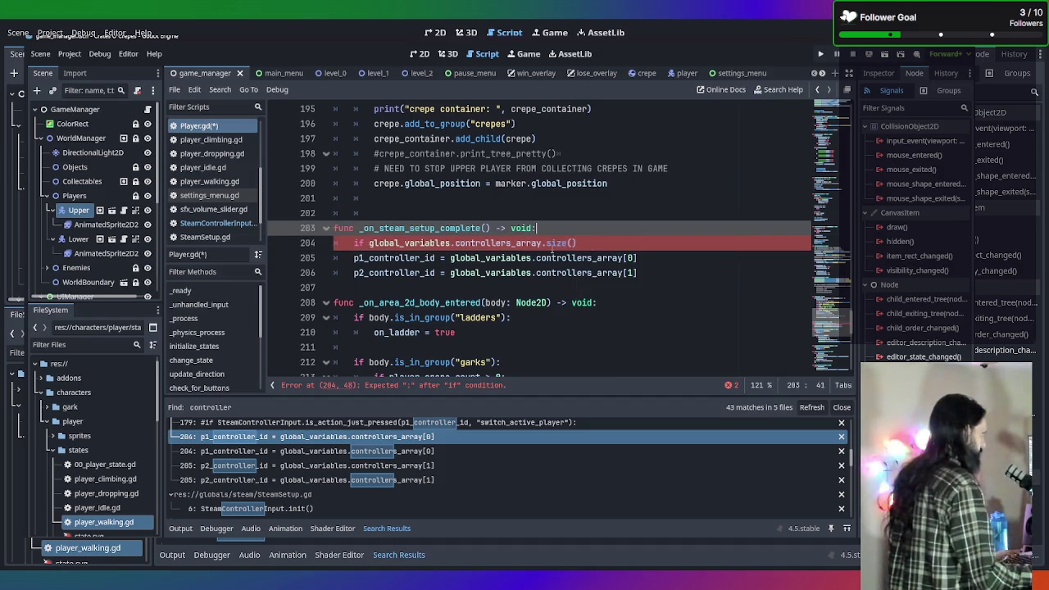
pyautogui.moveTo(563, 244)
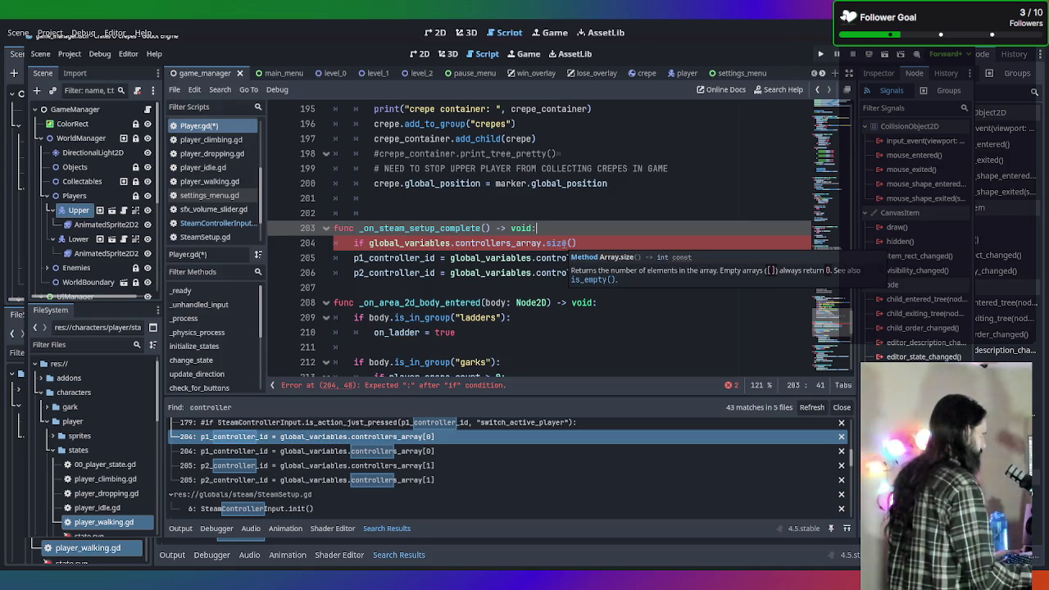
pyautogui.click(617, 242)
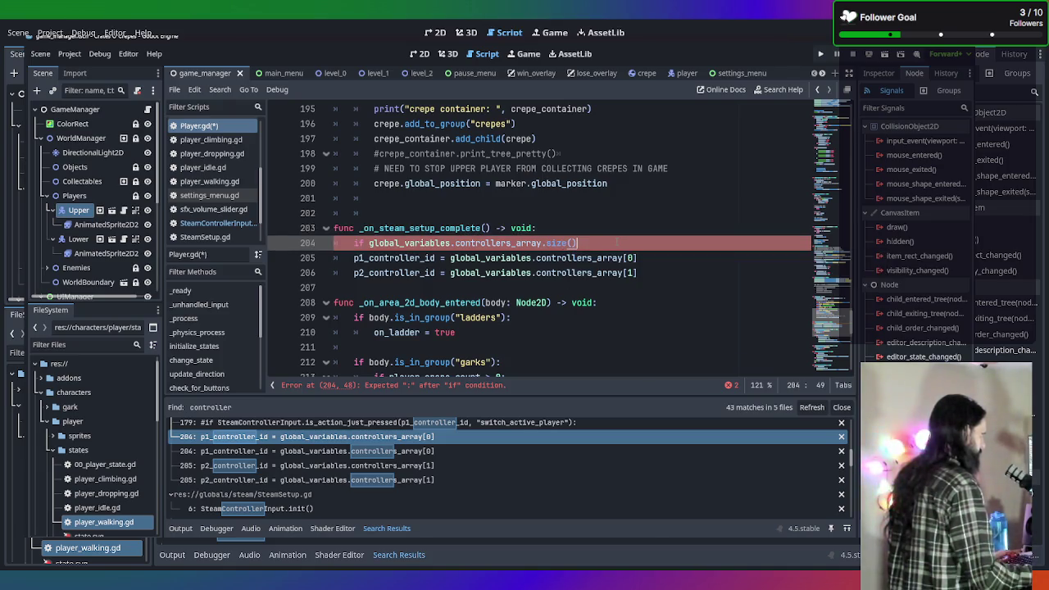
pyautogui.write(' > 1')
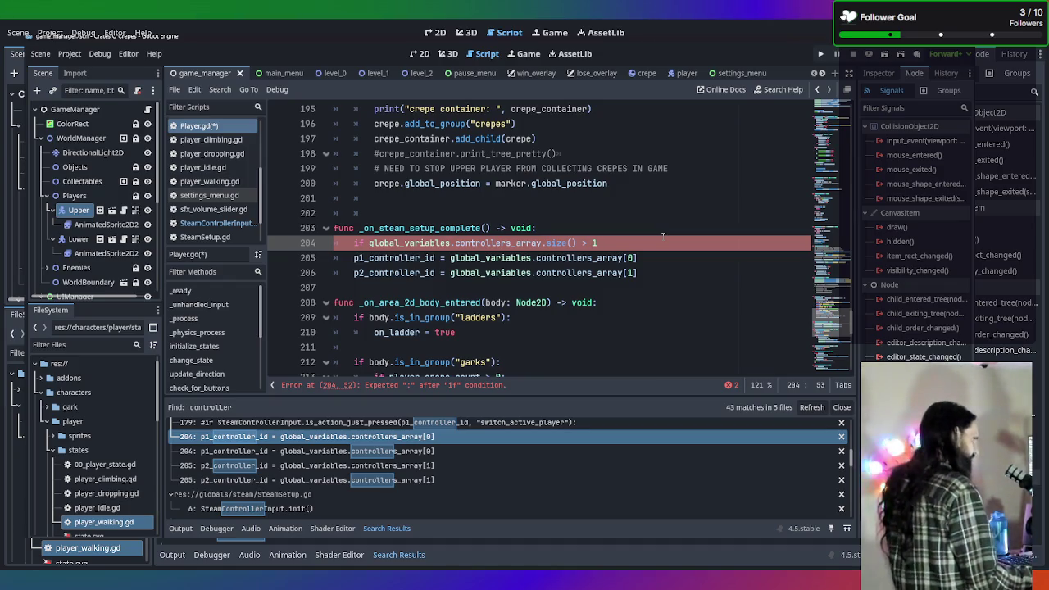
pyautogui.write(':')
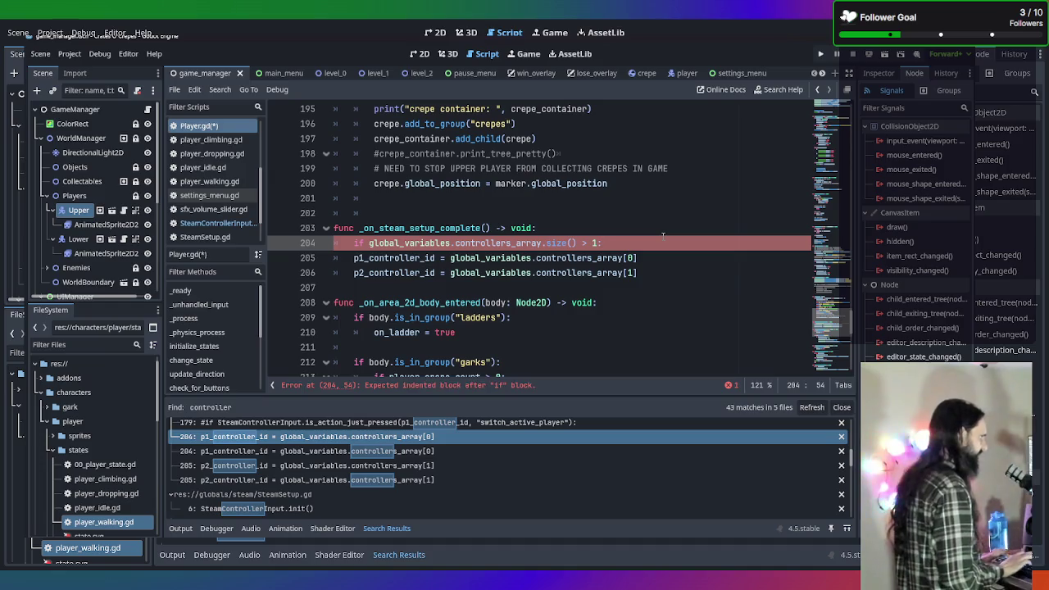
pyautogui.hotkey('ctrl', 's')
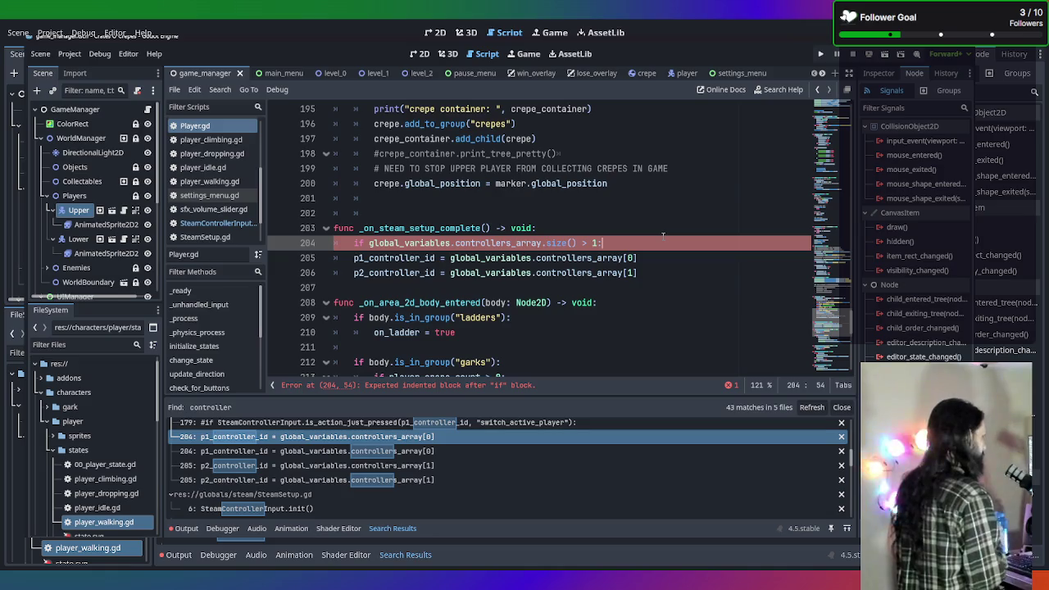
pyautogui.moveTo(649, 280); pyautogui.dragTo(354, 258)
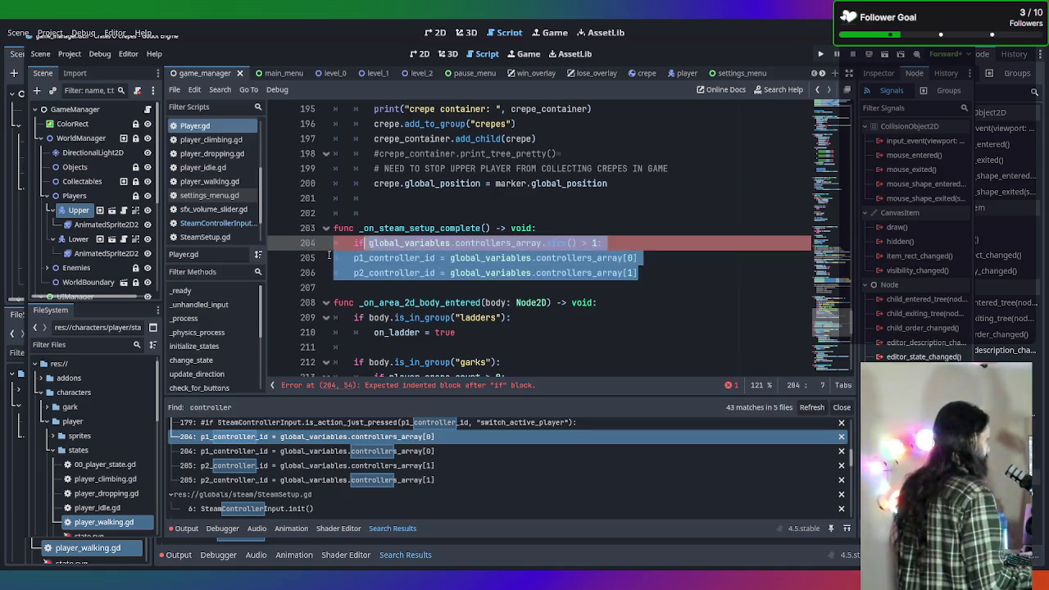
# Indent the p1 and p2 controller ID assignments under the if and save Player.gd
pyautogui.press('Tab')
pyautogui.click(613, 257)
pyautogui.click(614, 244)
pyautogui.hotkey('ctrl', 's')
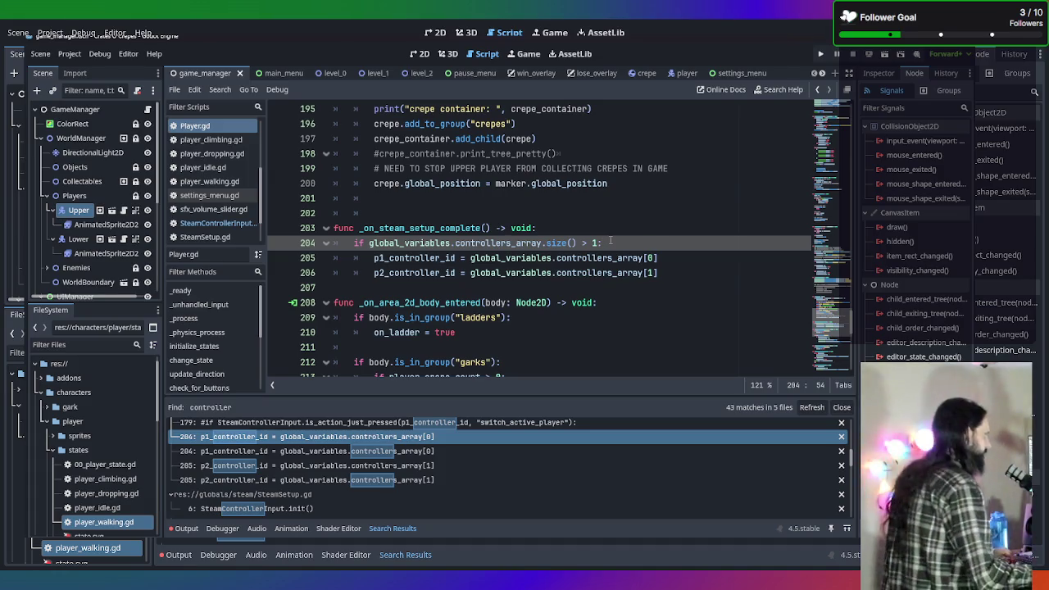
pyautogui.moveTo(683, 271); pyautogui.dragTo(334, 243)
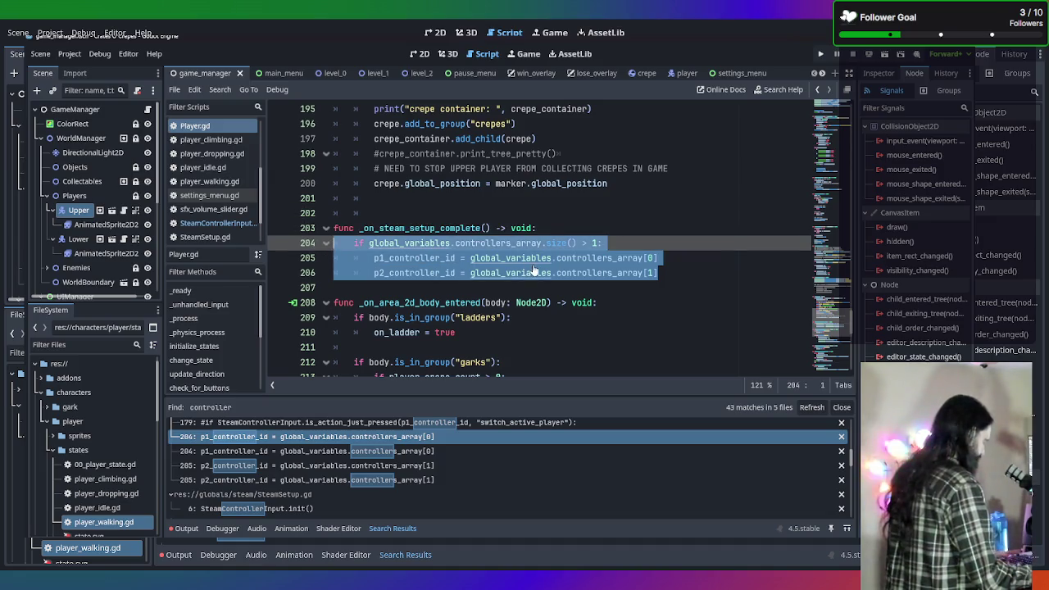
# Open Find in Files with the selected controllers_array size-check code as the search term
pyautogui.scroll(-10, 548, 312)
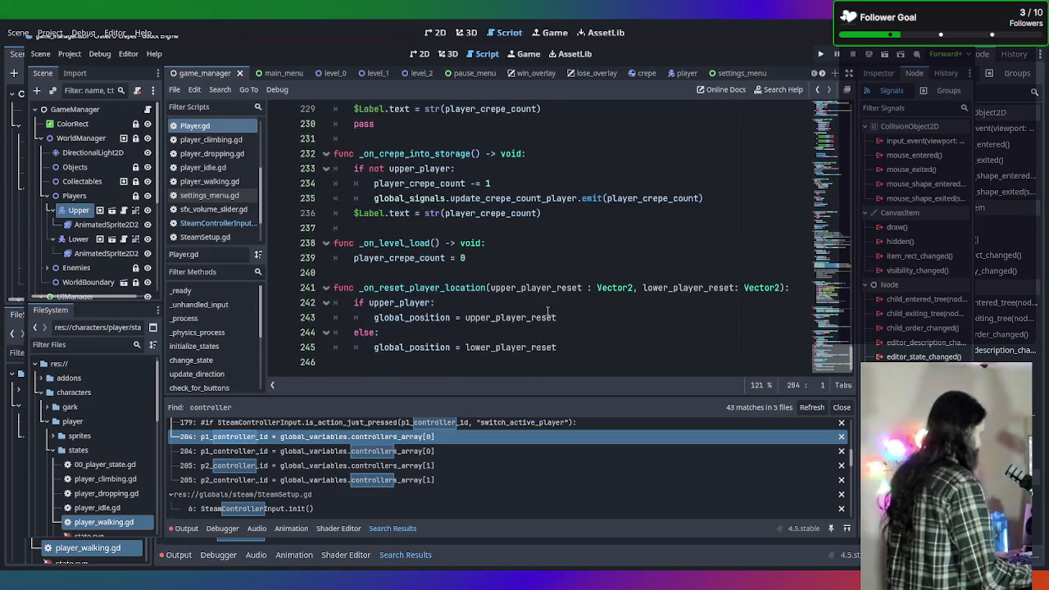
pyautogui.scroll(2, 549, 313)
pyautogui.scroll(7, 541, 306)
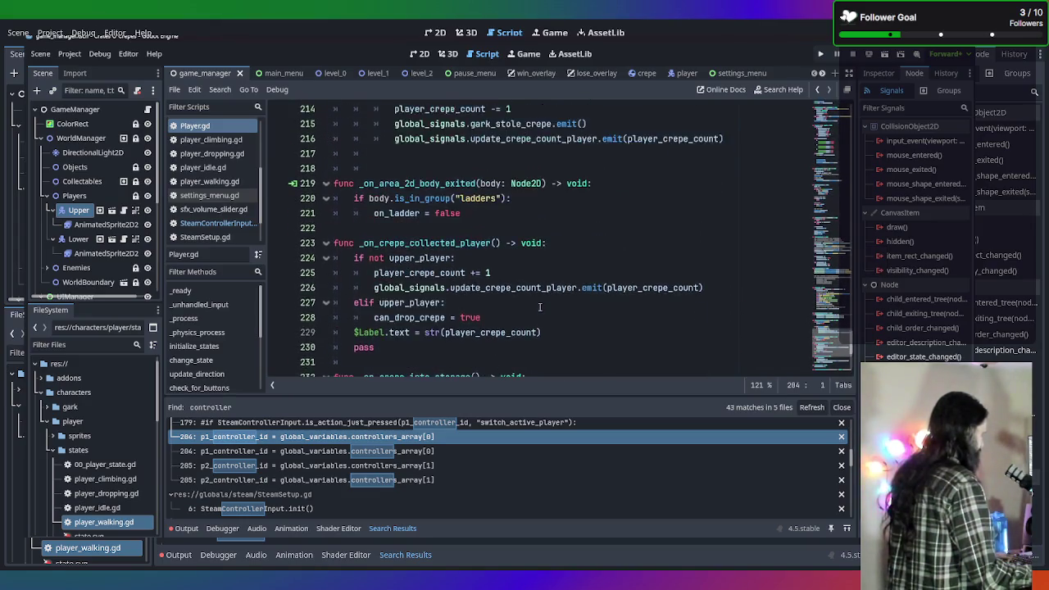
pyautogui.scroll(10, 539, 307)
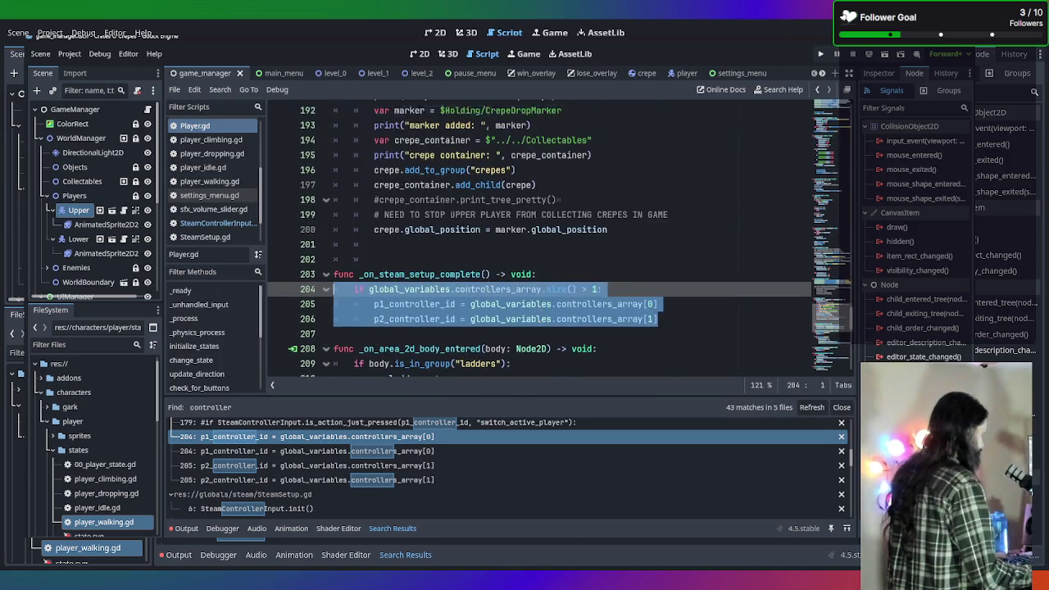
pyautogui.scroll(5, 540, 307)
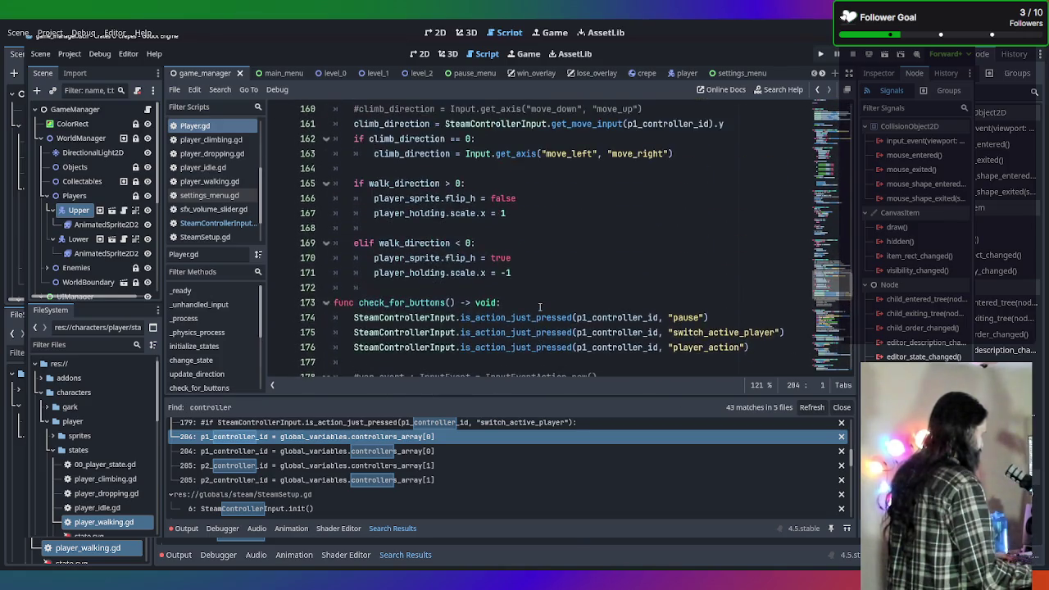
pyautogui.hotkey('ctrl', 'shift', 'f')
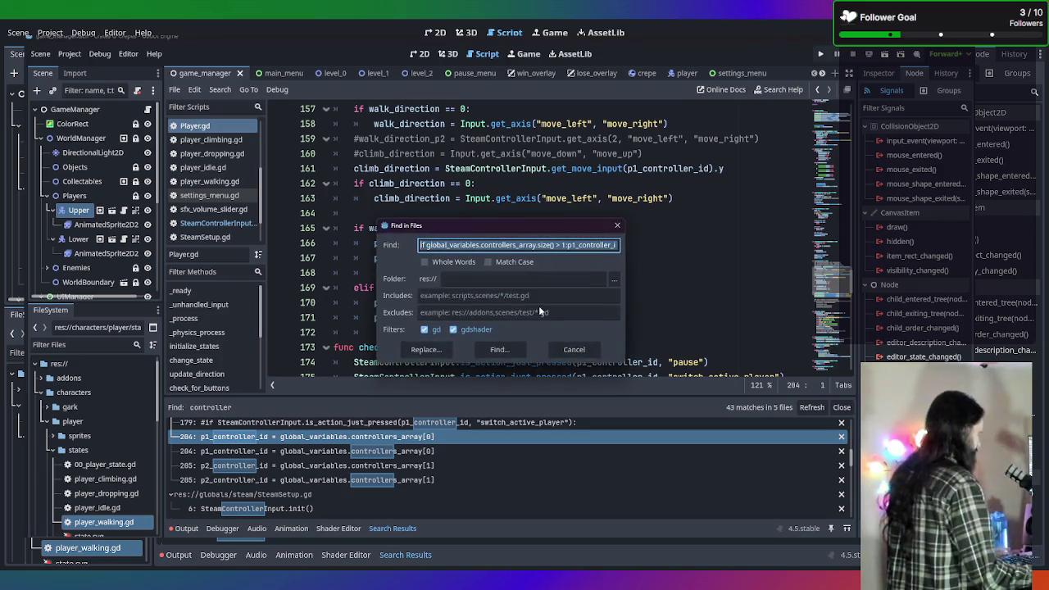
# Search the project for 'multiplayer_changed', which finds no matches
pyautogui.write('multiplay')
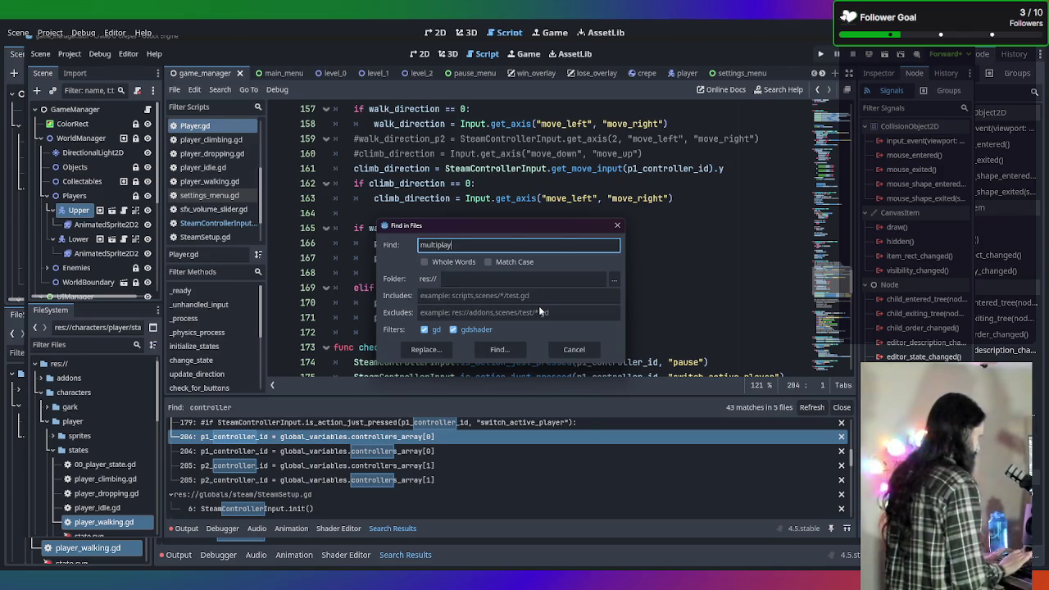
pyautogui.write('er_')
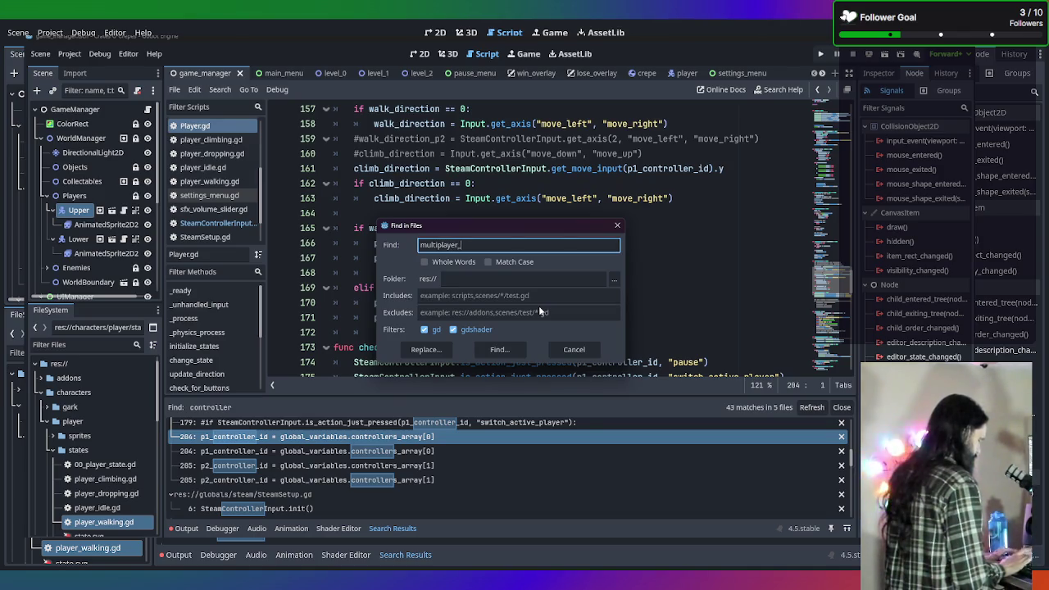
pyautogui.write('changed')
pyautogui.press('Return')
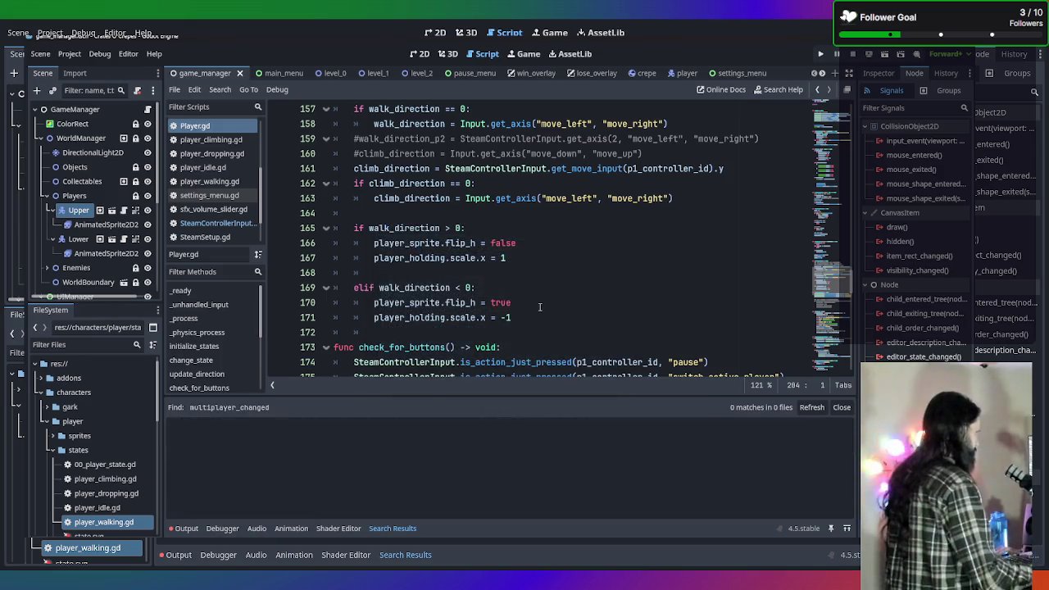
pyautogui.scroll(20, 540, 307)
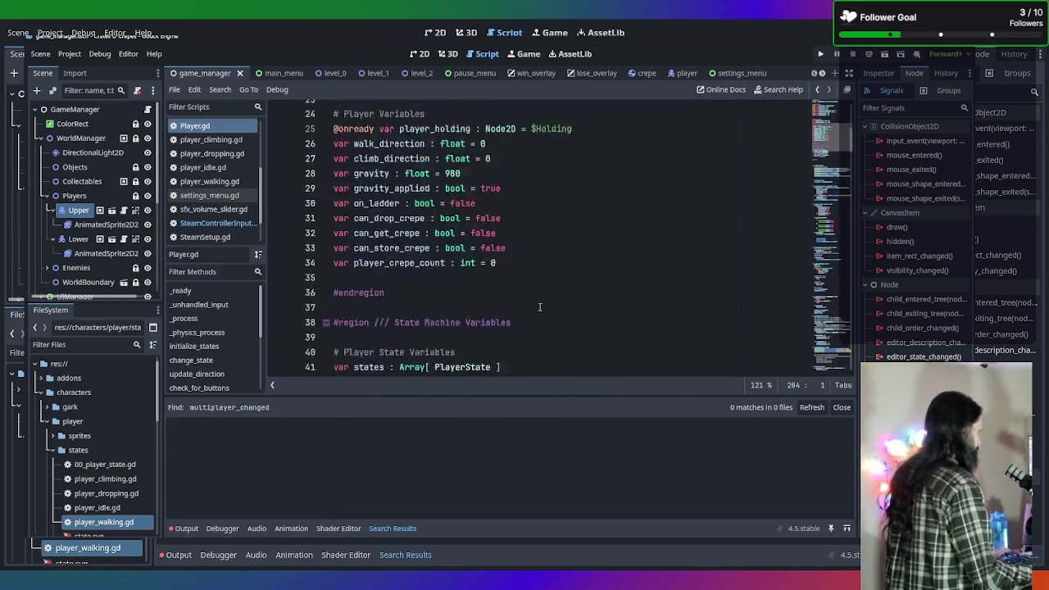
pyautogui.scroll(6, 539, 307)
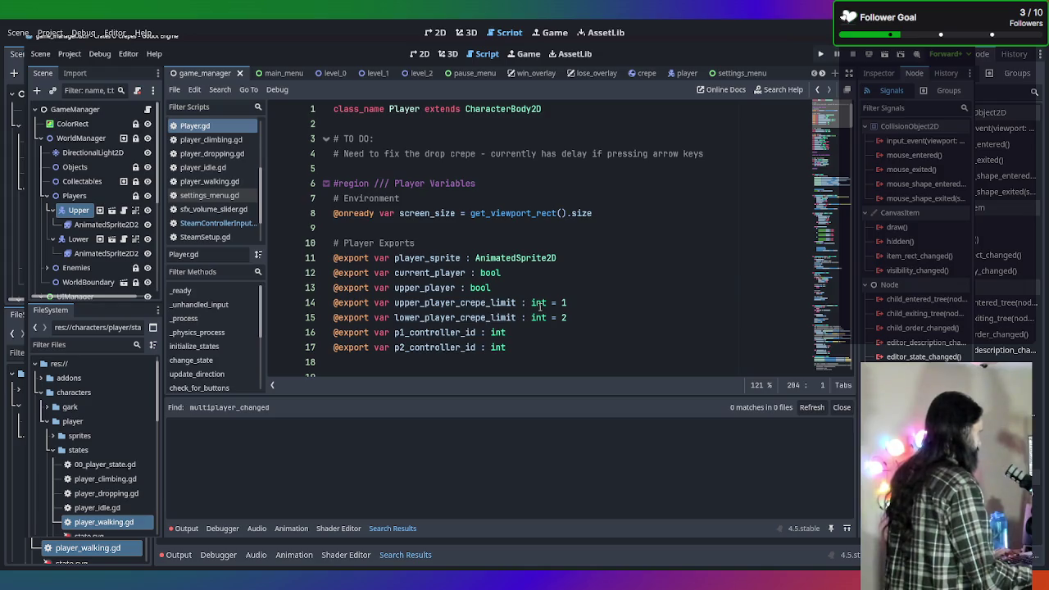
# Search the project for 'multiplayer_available', listing 11 matches in 4 files
pyautogui.hotkey('ctrl', 'shift', 'f')
pyautogui.write('m')
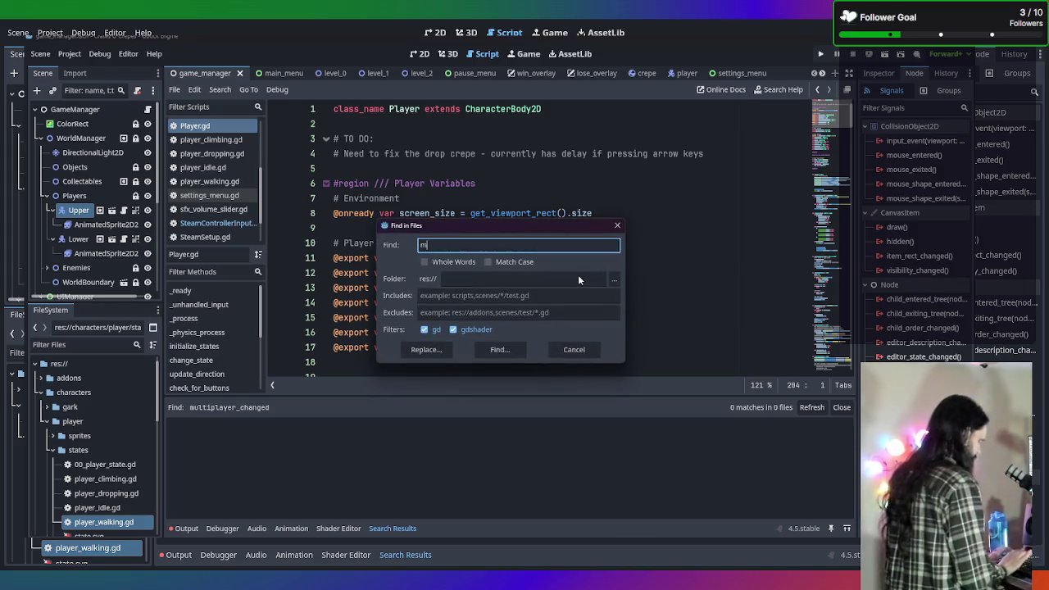
pyautogui.write('ultiplayer')
pyautogui.write('_')
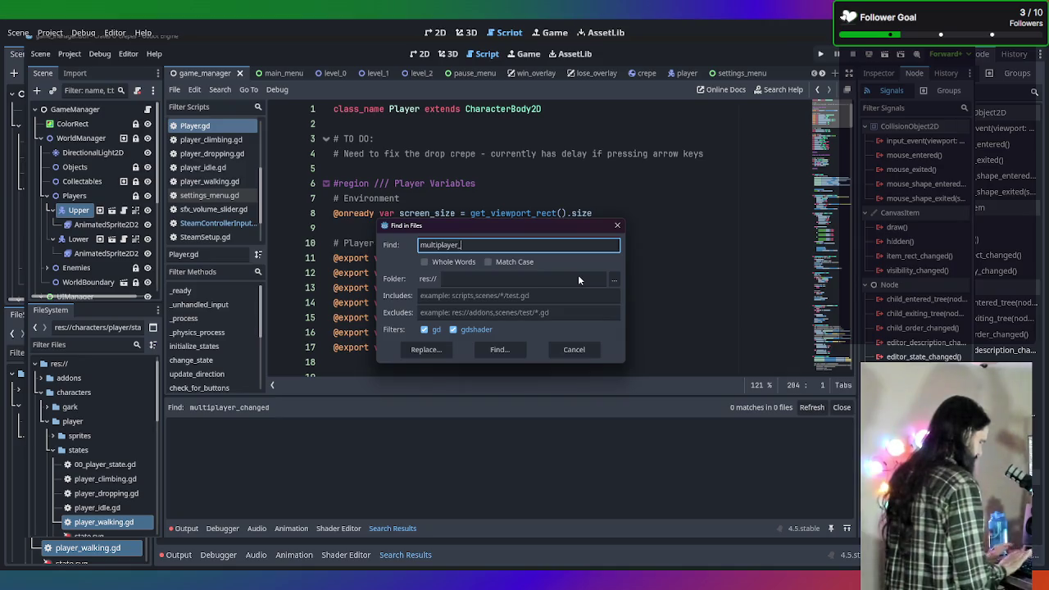
pyautogui.write('available')
pyautogui.press('Return')
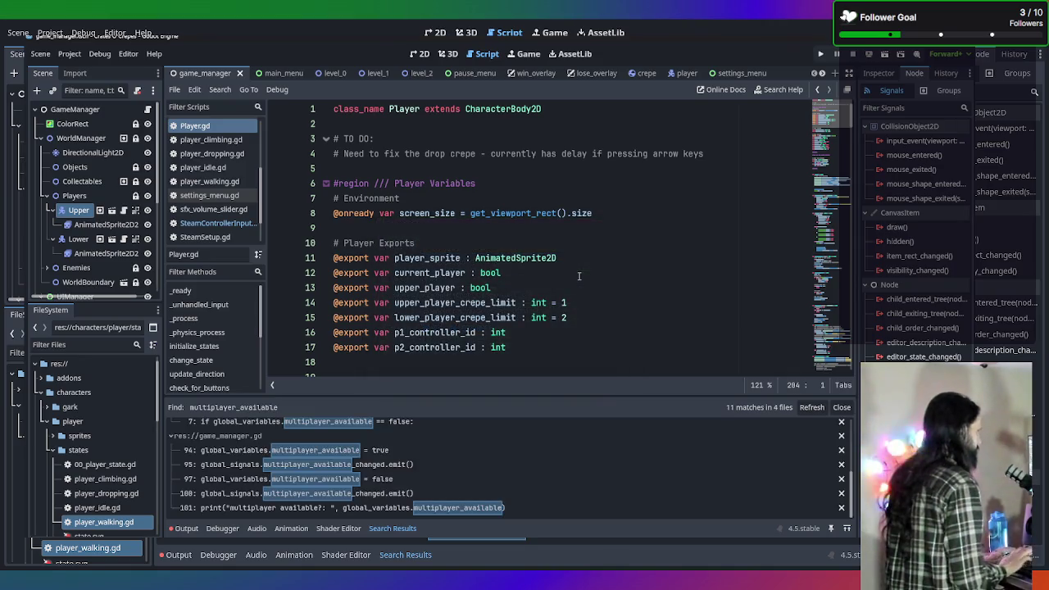
# Open game_manager.gd at line 94 and read how multiplayer_check sets multiplayer_available
pyautogui.click(283, 456)
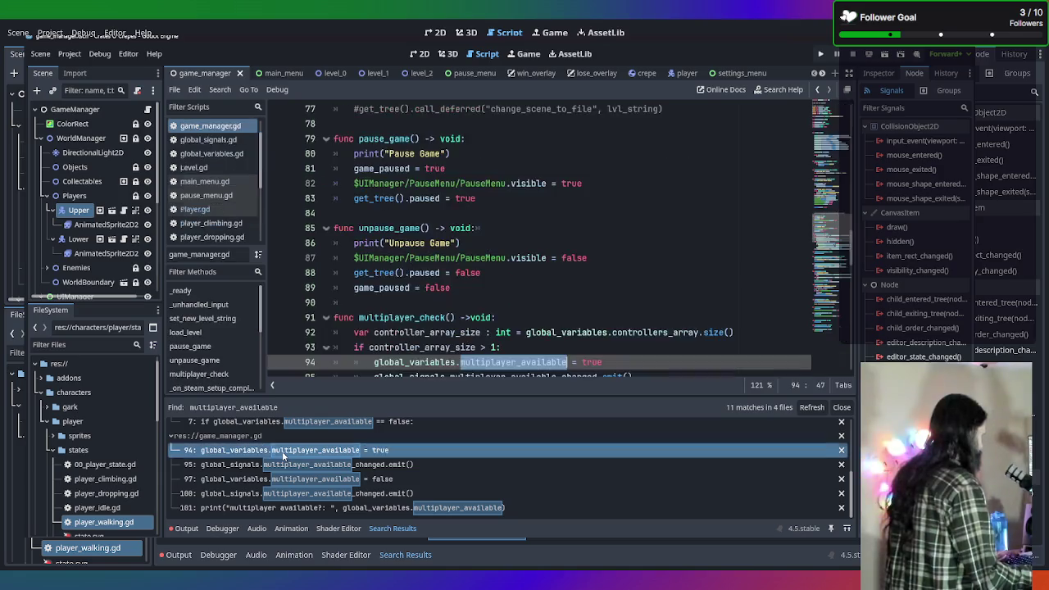
pyautogui.scroll(-3, 569, 302)
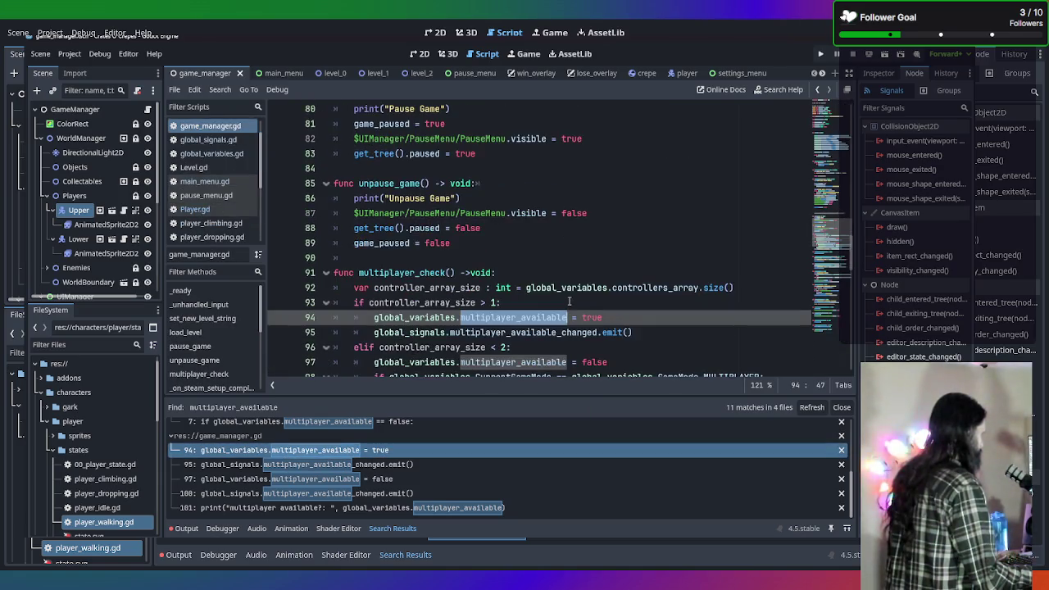
pyautogui.scroll(-3, 569, 301)
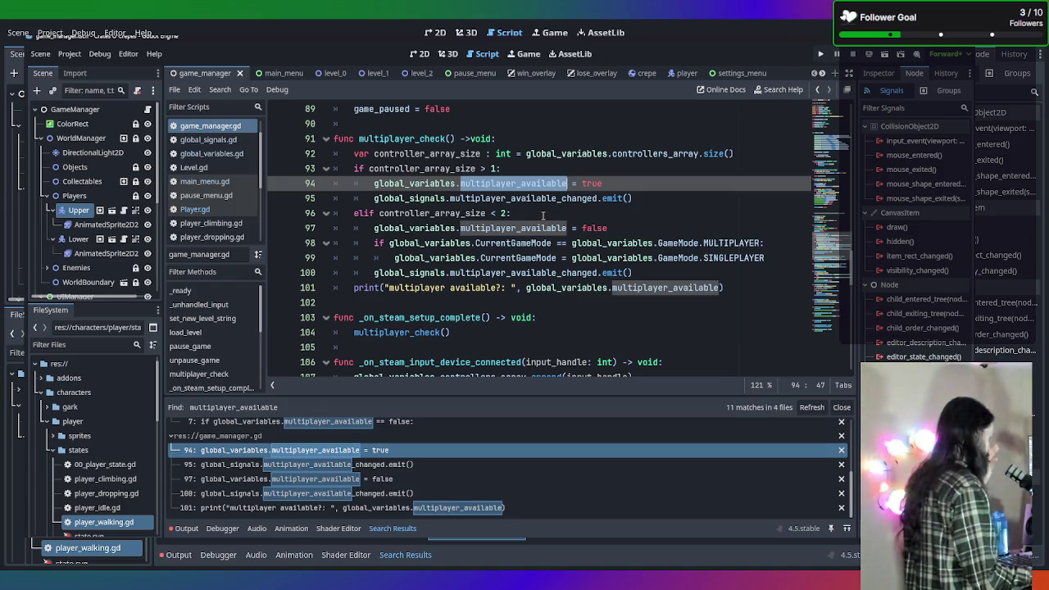
pyautogui.scroll(-2, 580, 262)
pyautogui.scroll(2, 502, 283)
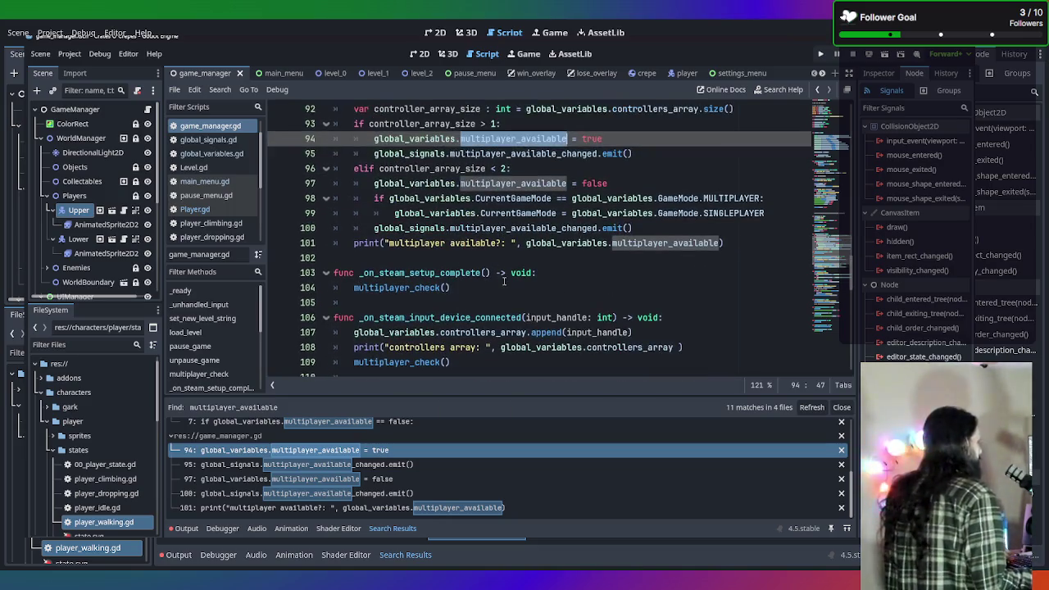
pyautogui.scroll(1, 495, 287)
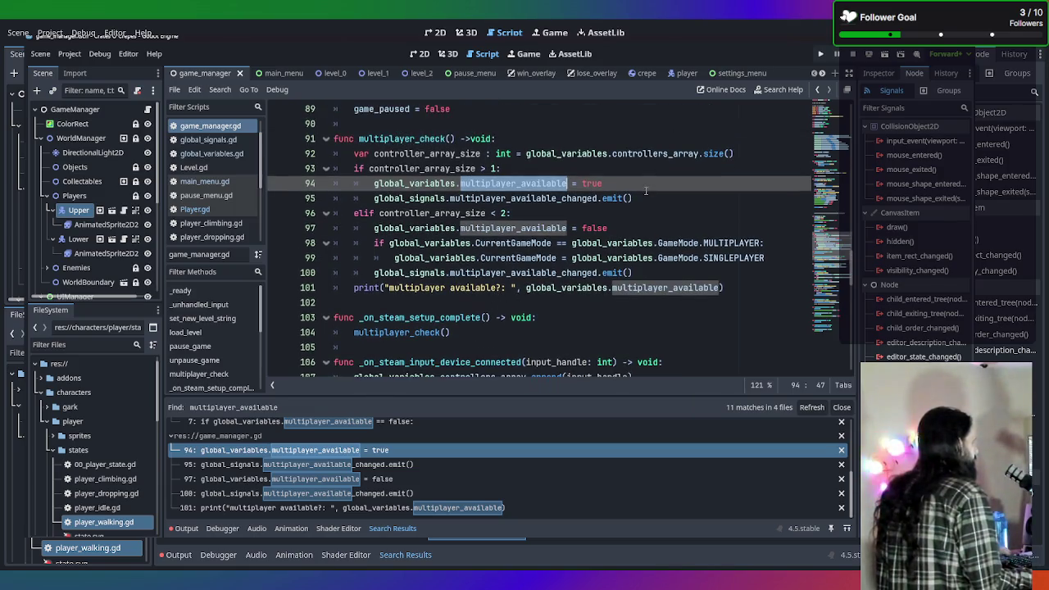